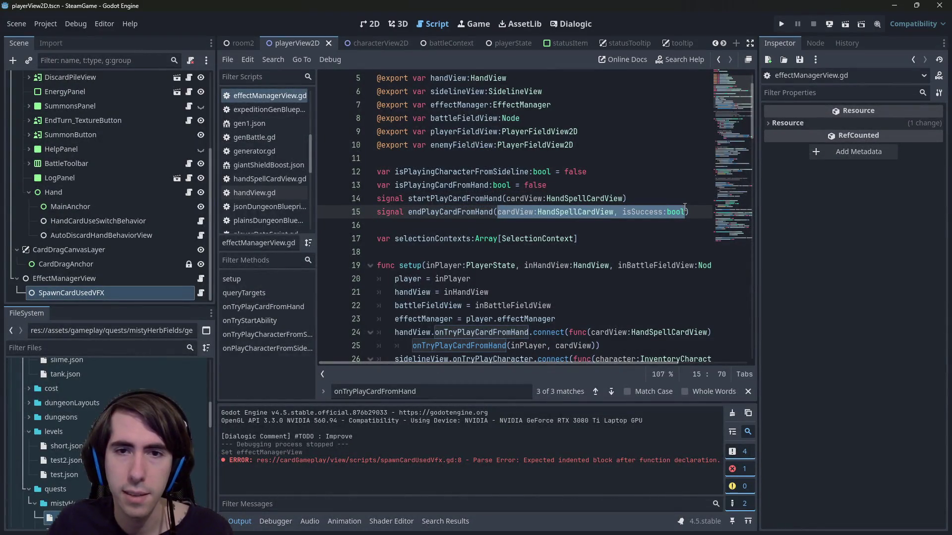
Paste the cardView and isSuccess parameters into onCardPlayed and add an early return when not successful.
key("alt+Left")
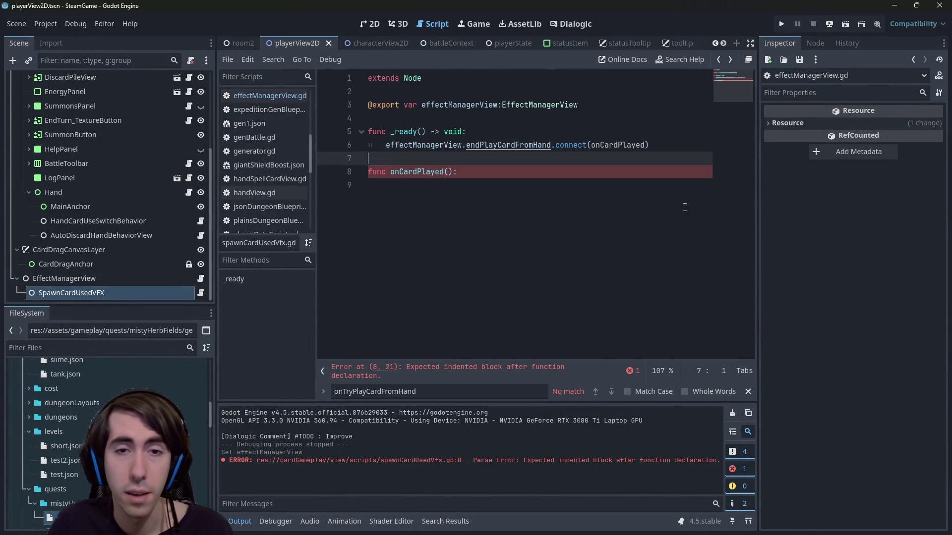
key("Left")
key("Left")
type("cardView:HandSpellCardView, isSuccess:bool")
key("ctrl+s")
key("Left")
key("ctrl+shift+Left")
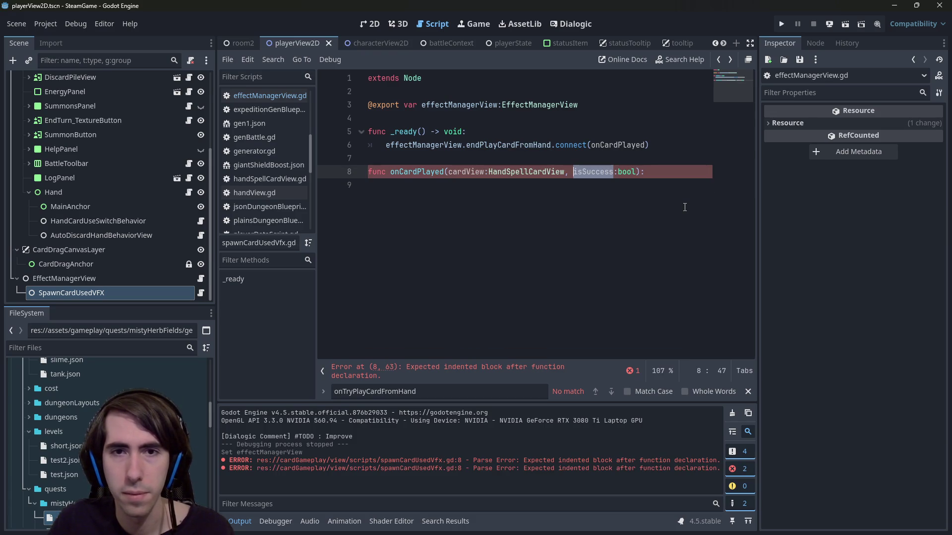
key("Down")
type("if isSuccess")
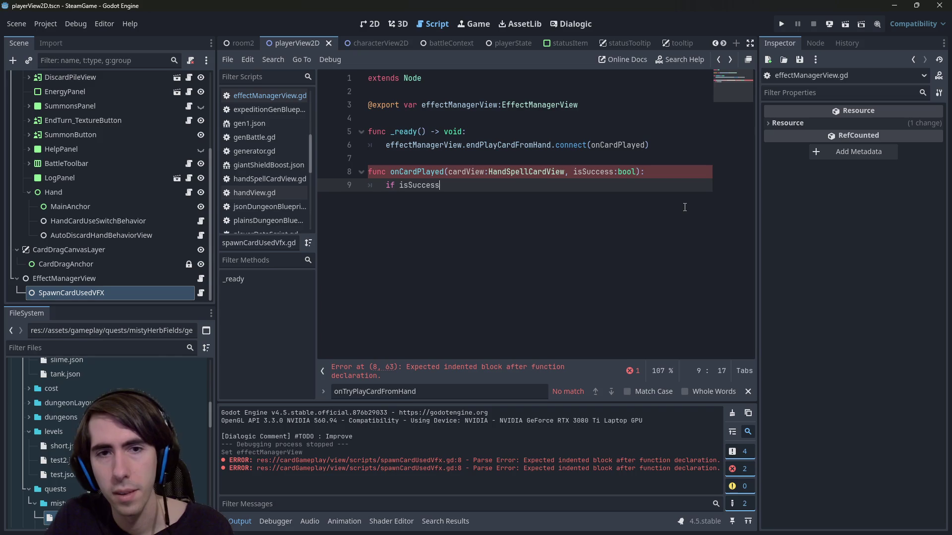
type("!")
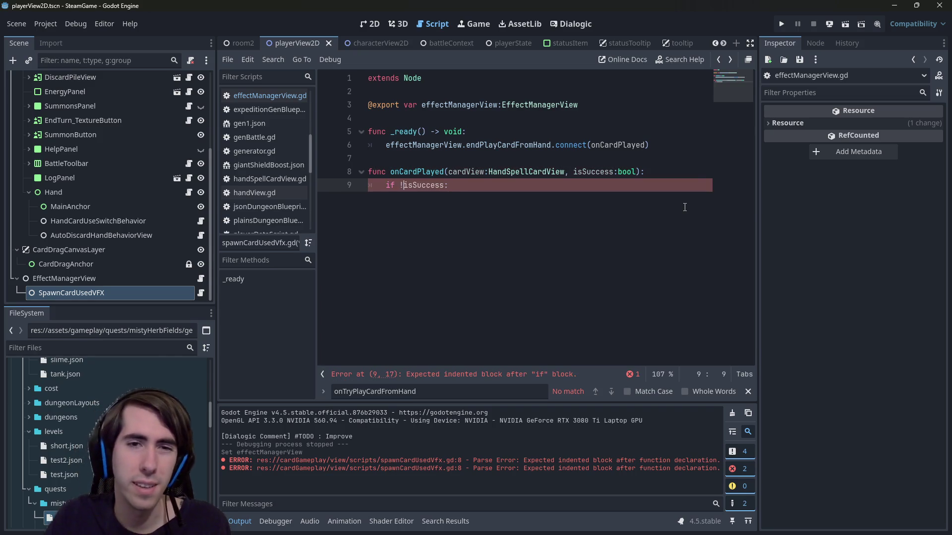
key("Return")
type("return")
key("Return")
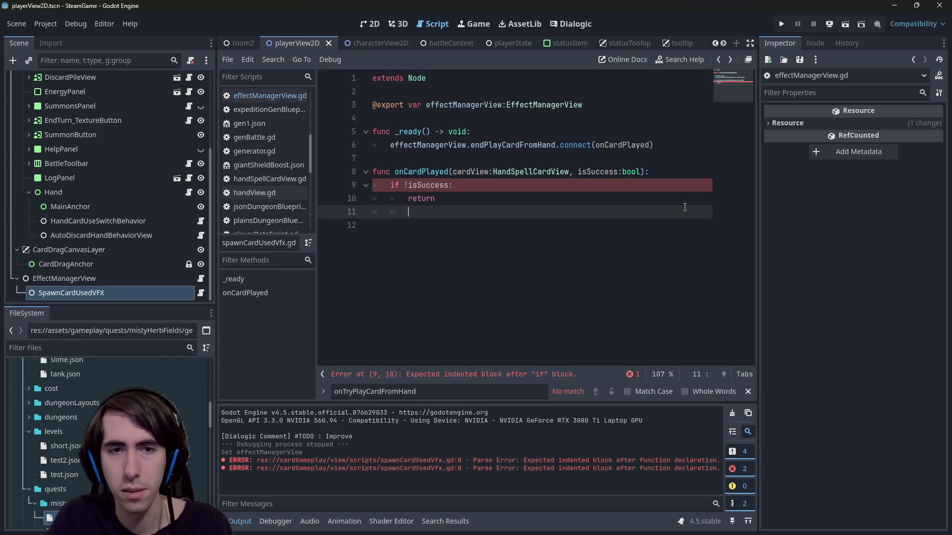
key("Return")
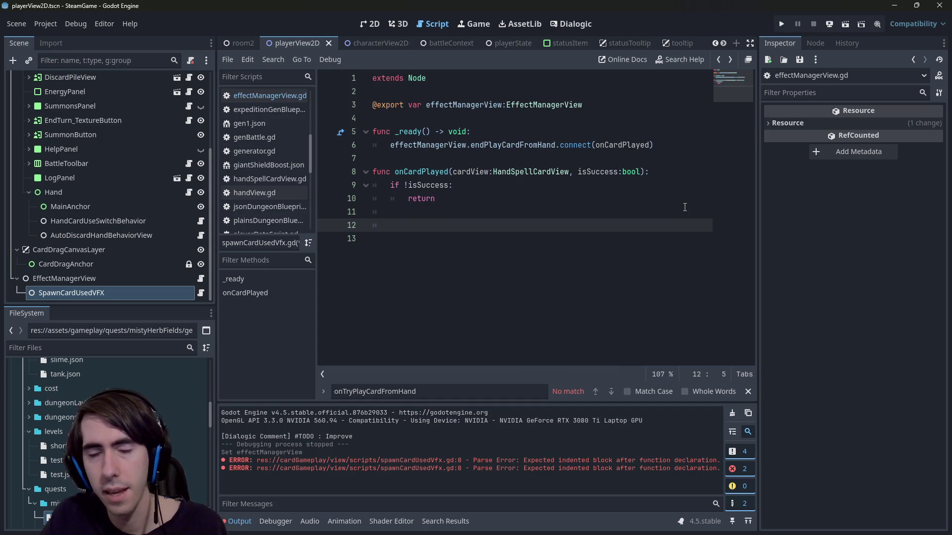
Declare a new exported vfx variable on line 4, initially typed GPUParticles2D.
key("Up")
key("Up")
key("Up")
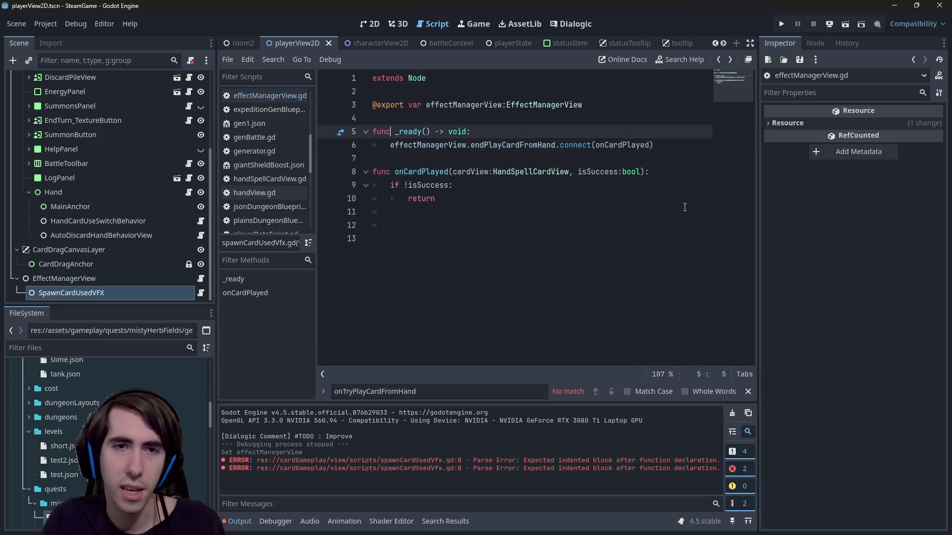
key("Return")
key("Up")
type("@e")
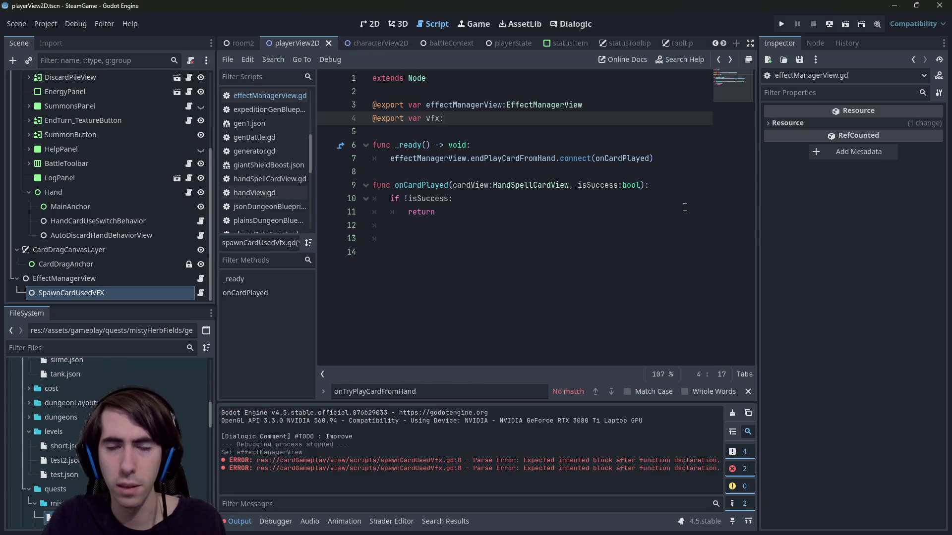
type("article")
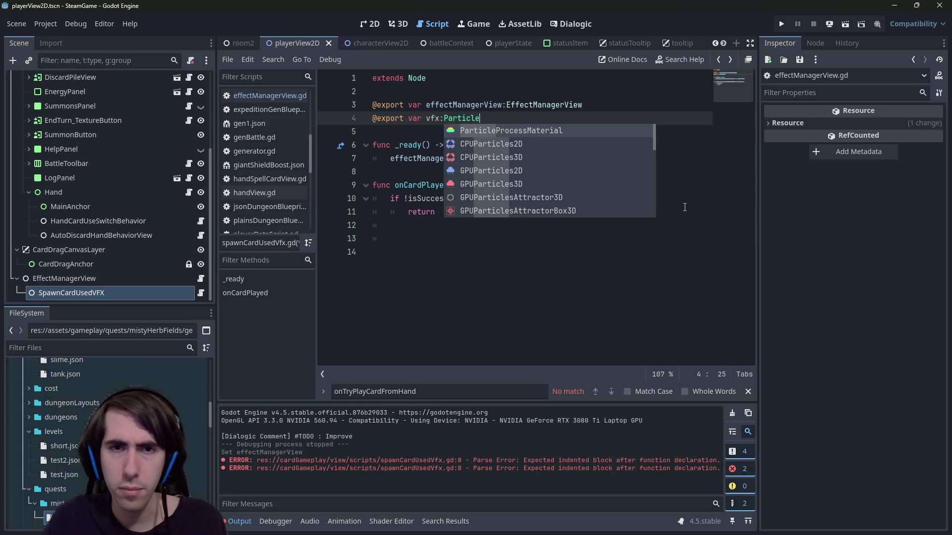
key("Down")
key("Down")
key("Down")
key("Return")
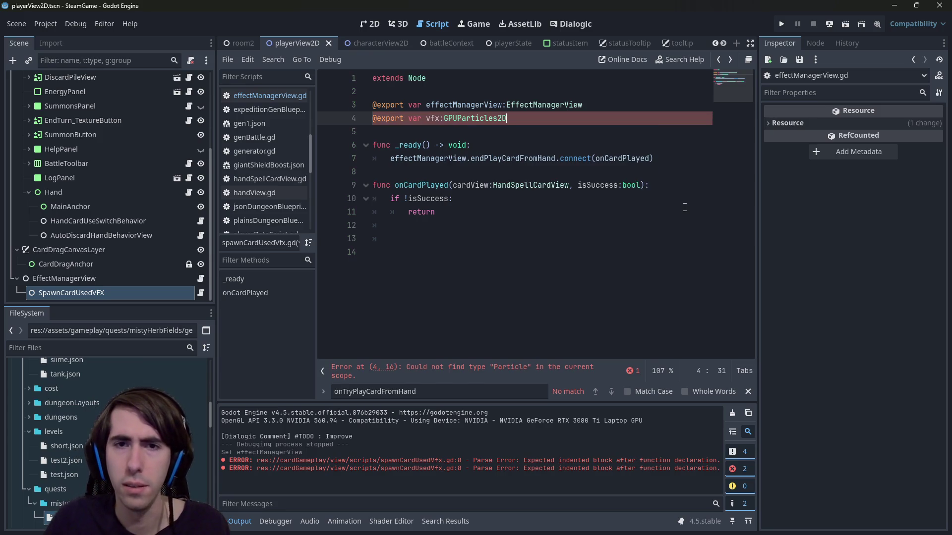
Change the vfx export's type to PackedScene and save the script.
key("Down")
key("Down")
key("Down")
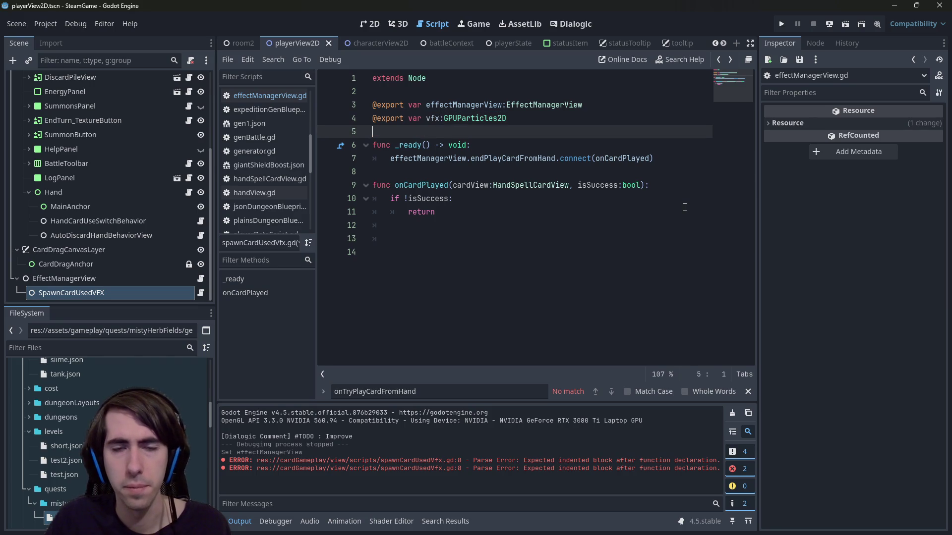
key("Up")
key("Up")
key("Up")
key("Down")
key("Down")
key("Right")
key("shift+End")
type("Pack")
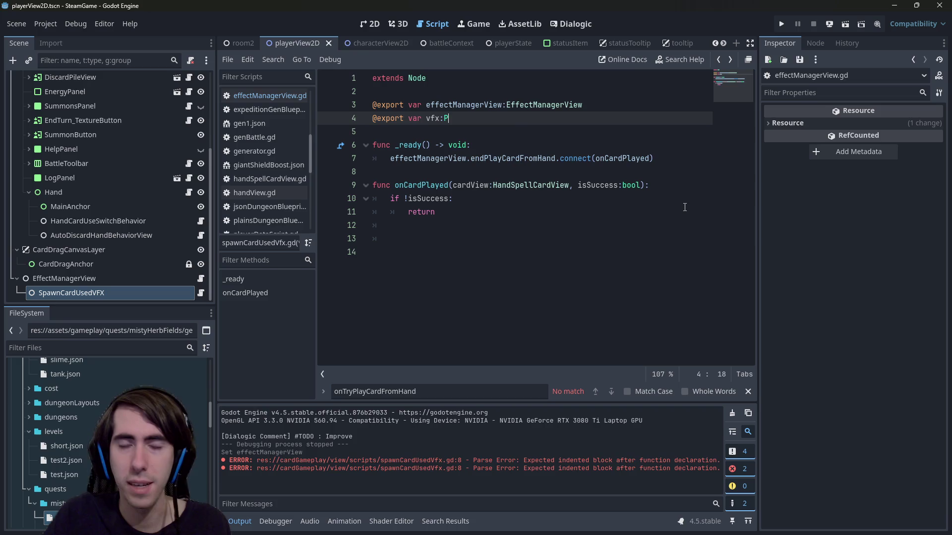
type("edSc")
key("Return")
key("ctrl+s")
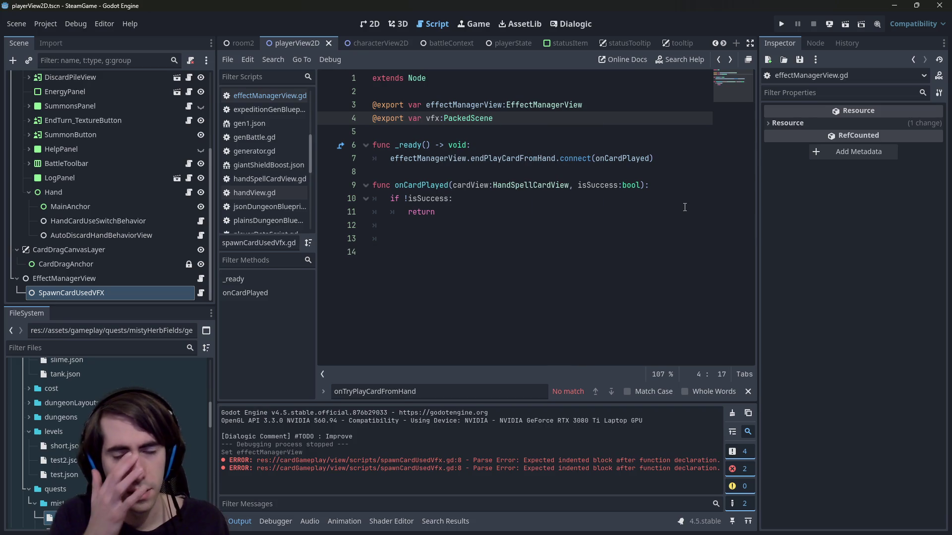
double_click(429, 203)
key("Down")
key("Down")
key("Down")
Write a vfx.instantiate() call on line 13, prefixed with var.
type("fx.ins")
key("Return")
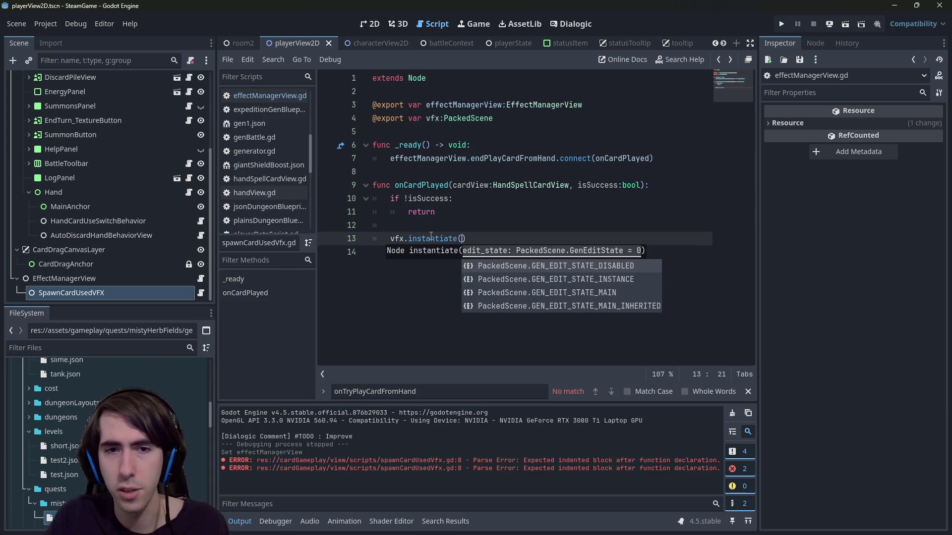
key("Home")
type("var")
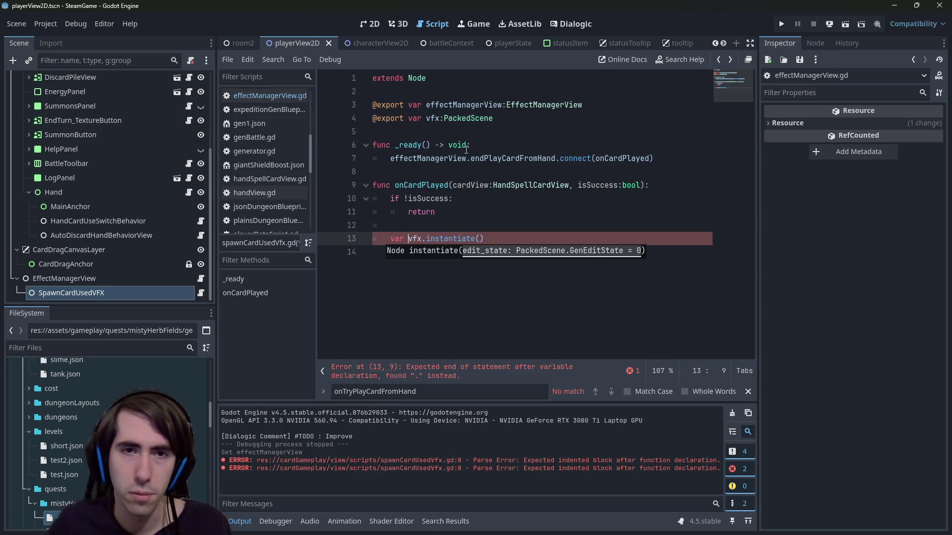
Rename the exported vfx variable to vfxPrefab in both occurrences at once.
double_click(432, 118)
key("ctrl+d")
key("Right")
type("Prefab")
left_click(408, 239)
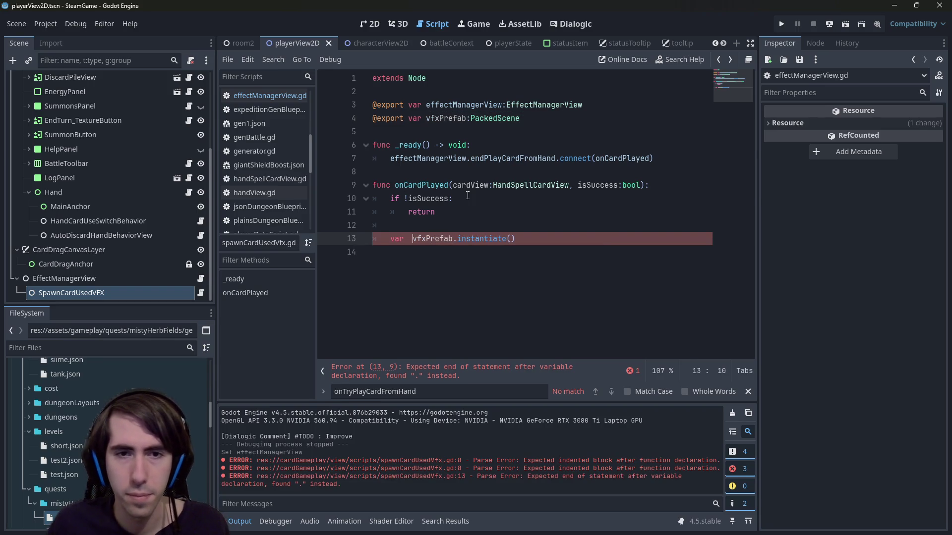
Complete line 13 as 'var vfx:GPUParticles2D = vfxPrefab.instantiate()'.
type("ef")
key("ctrl+z")
type("vfx:G")
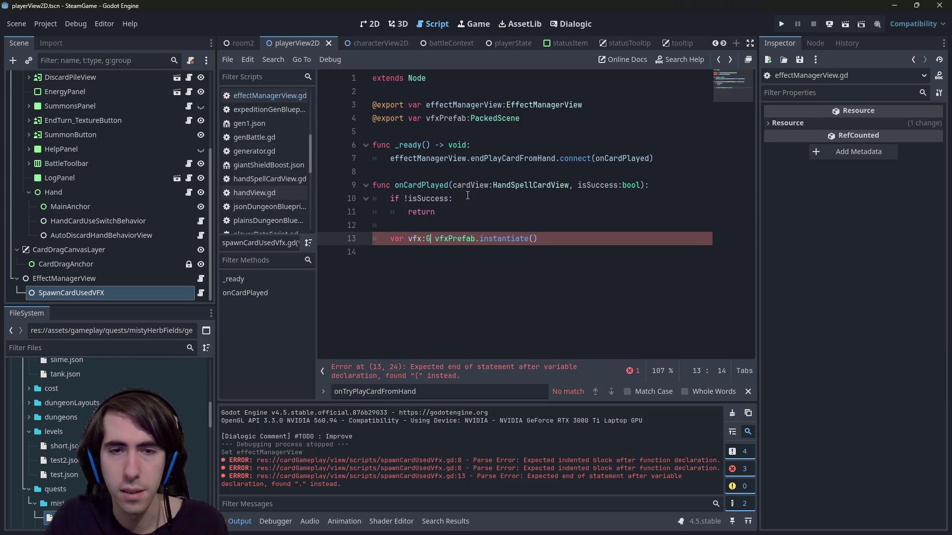
type("PUParticles")
key("Return")
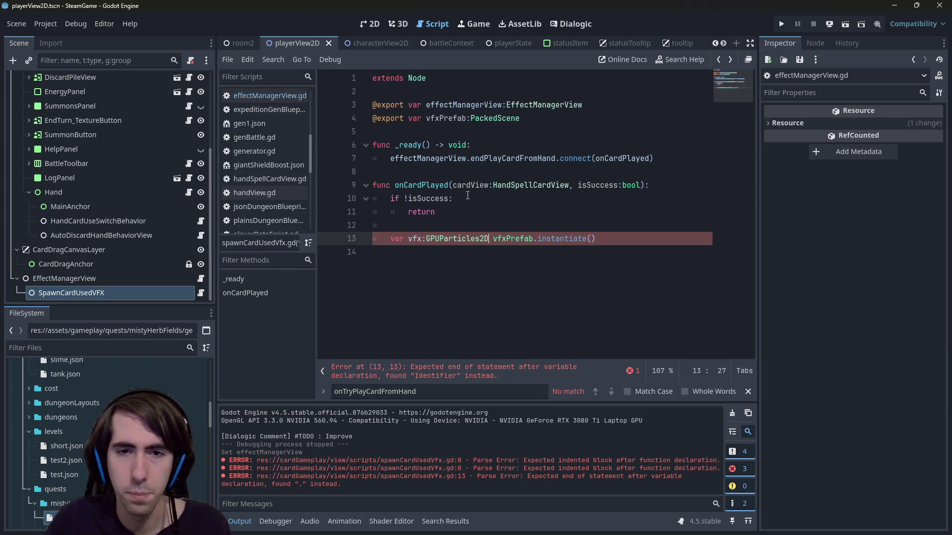
type("=")
key("ctrl+s")
key("ctrl+Left")
key("ctrl+Left")
key("ctrl+Left")
key("ctrl+space")
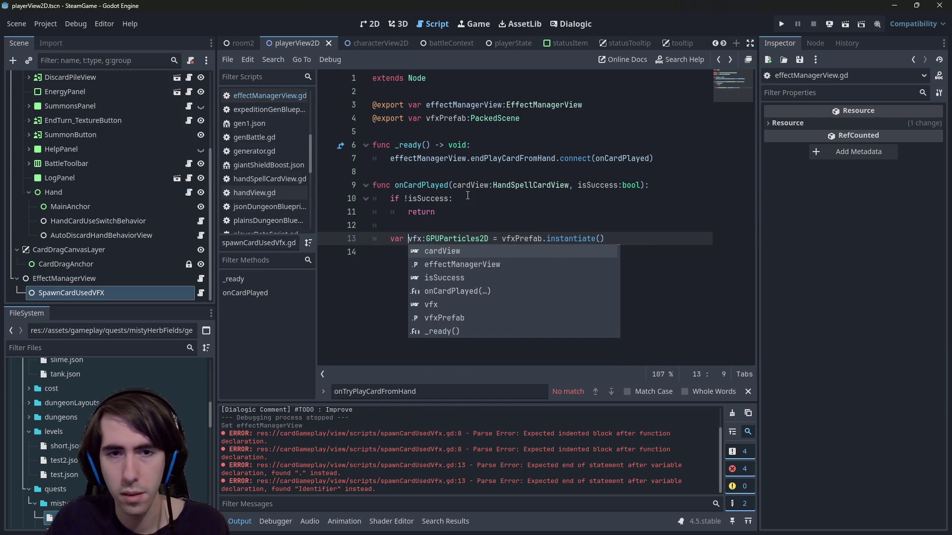
key("Escape")
key("Down")
key("Escape")
key("Down")
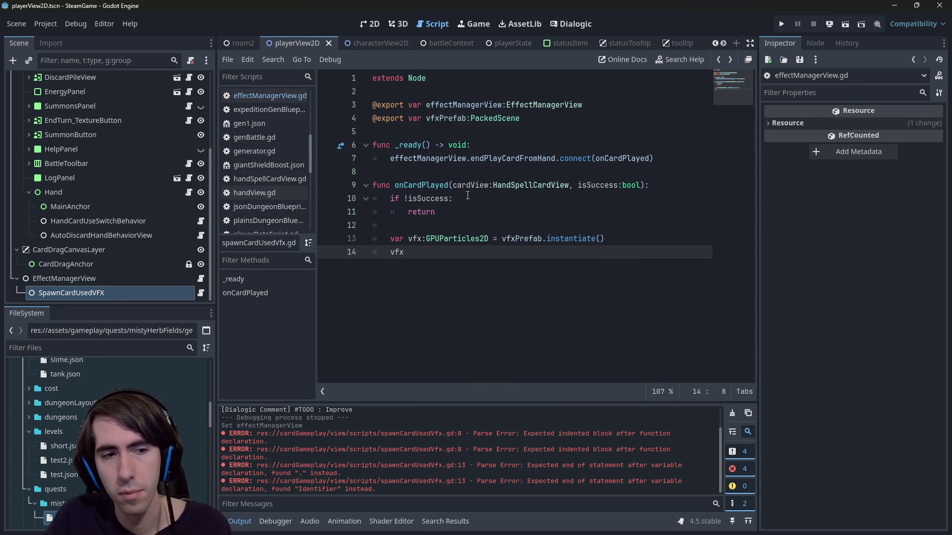
Replace a tentative vfx.play on line 14 with an add_child() call.
type(".")
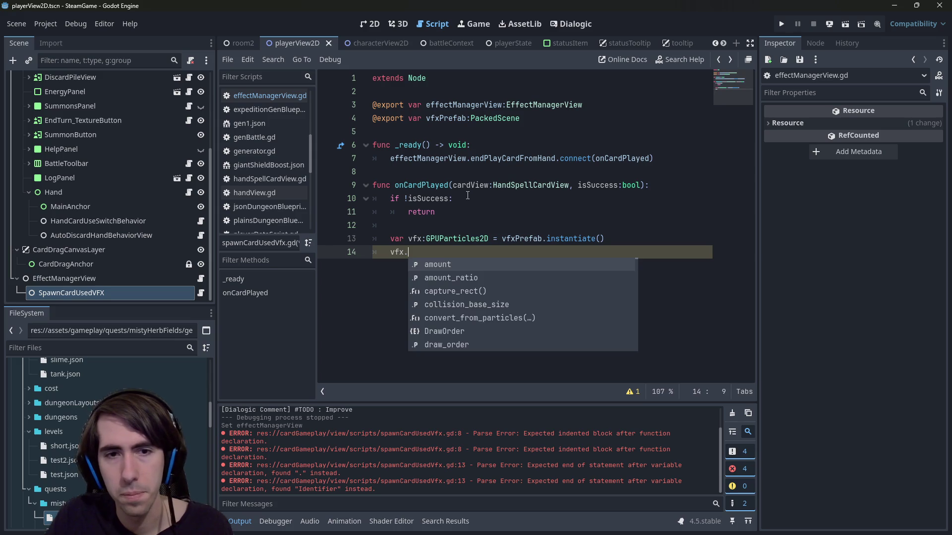
type("play")
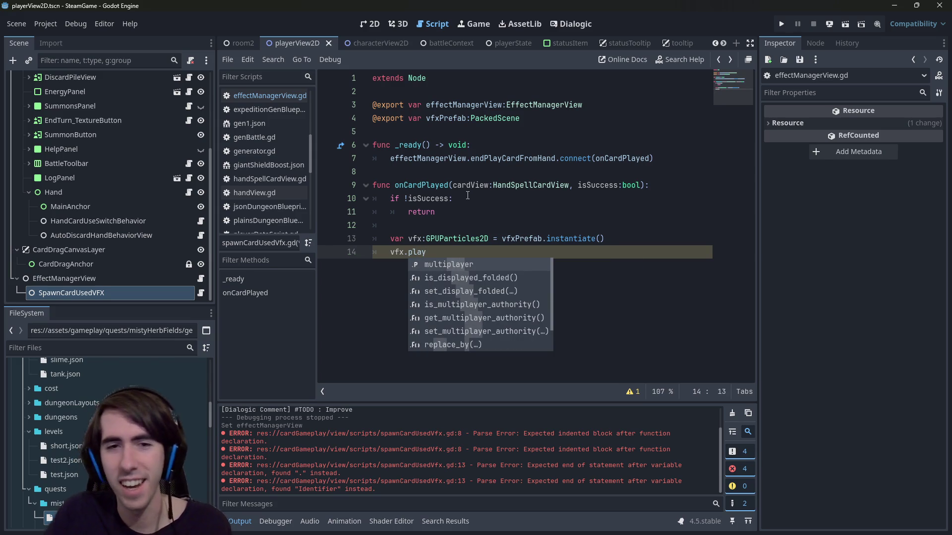
key("BackSpace")
key("BackSpace")
key("BackSpace")
type("add_")
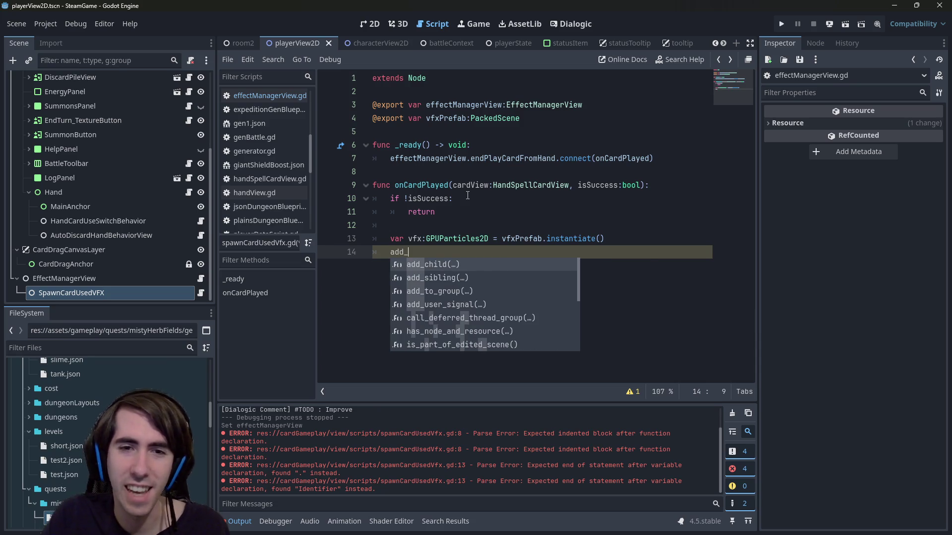
key("Return")
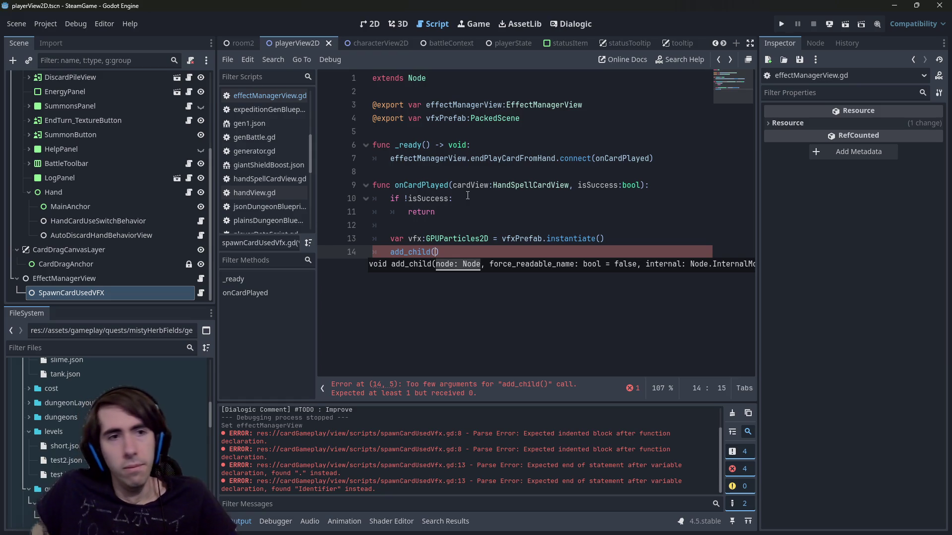
scroll(153, 195, "up", 5)
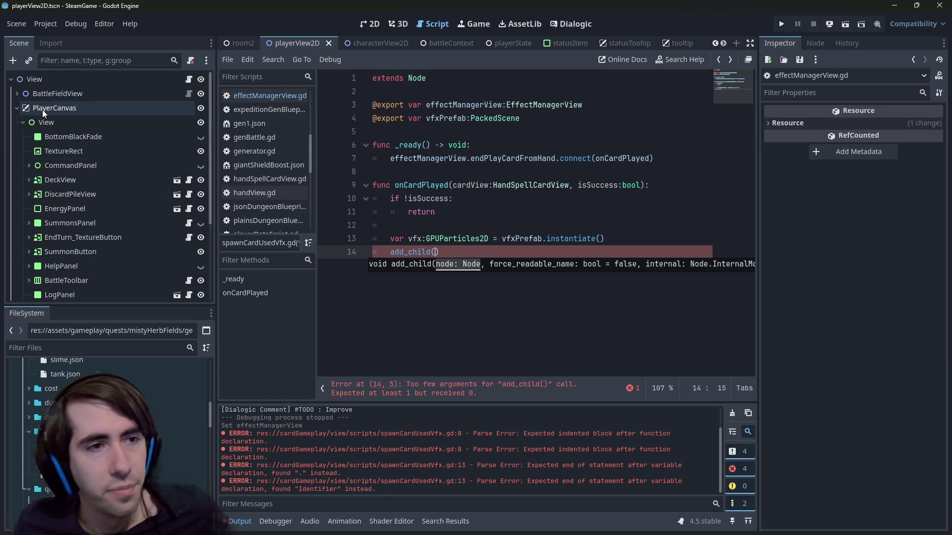
Inspect BattleFieldView and its children in the Scene dock.
left_click(24, 95)
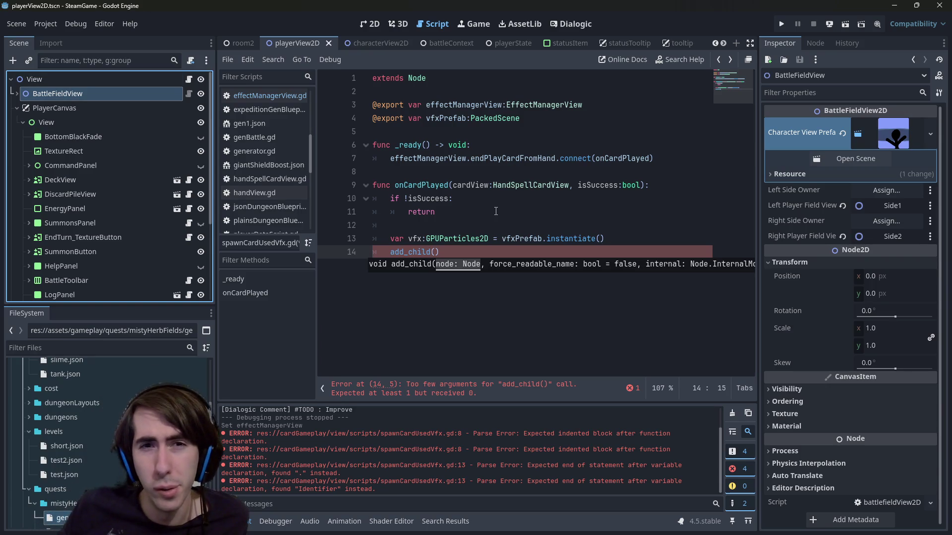
left_click(538, 123)
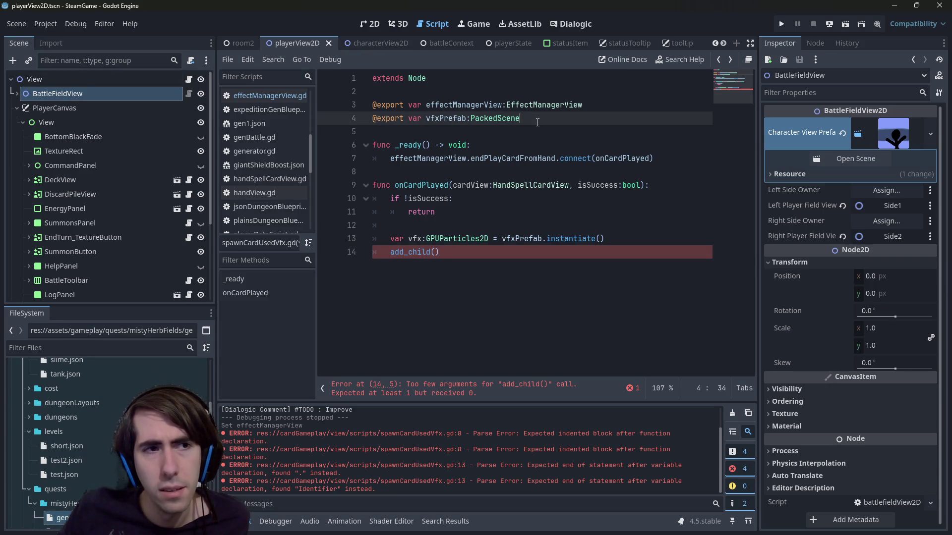
left_click(16, 108)
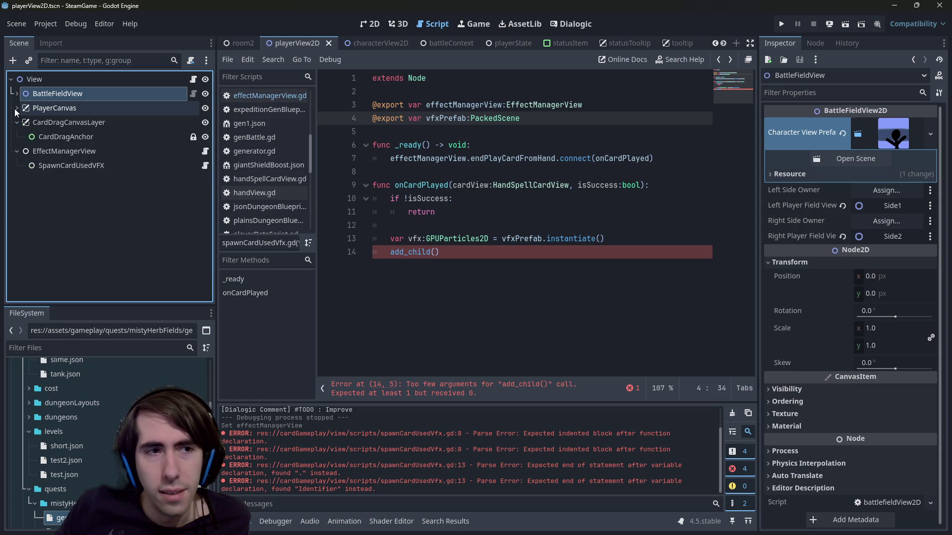
left_click(480, 252)
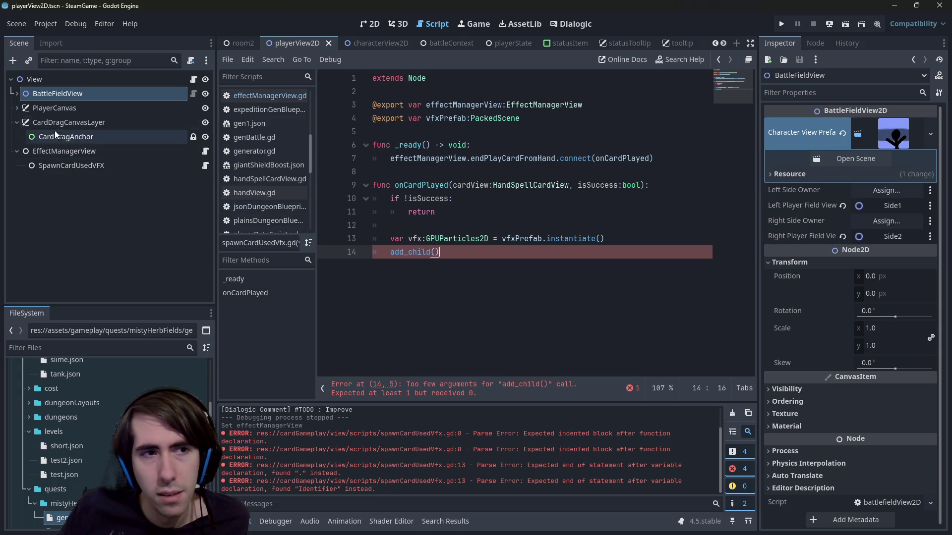
left_click(17, 94)
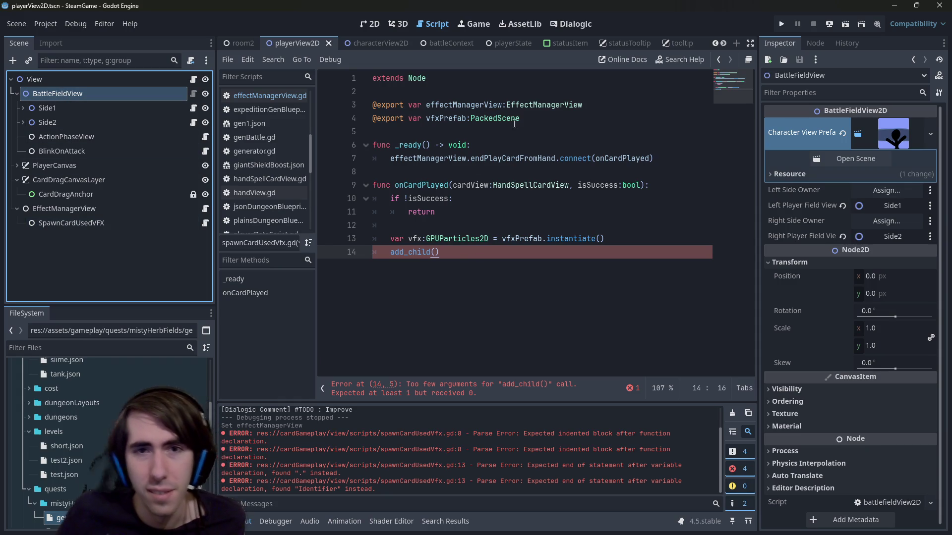
left_click(546, 128)
key("Return")
key("Up")
type("rt var")
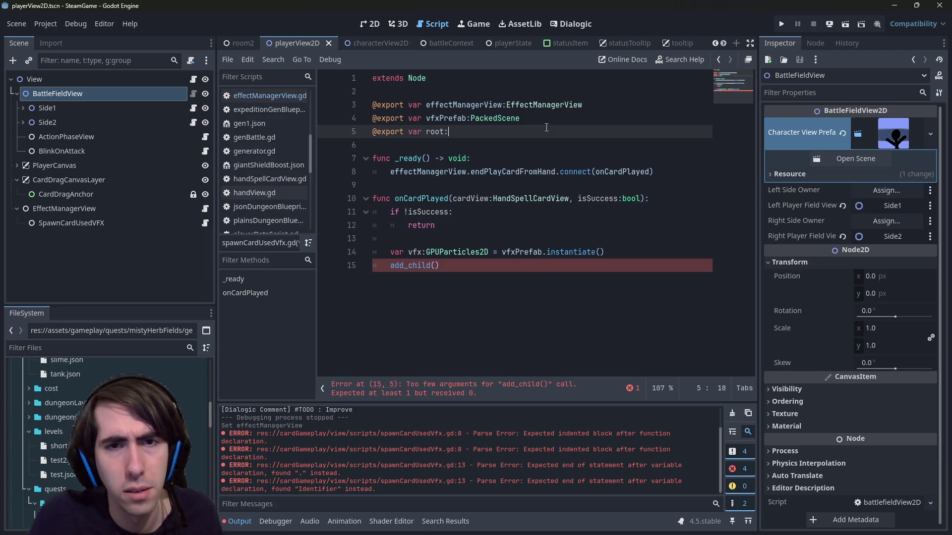
key("ctrl+Left")
key("ctrl+Left")
key("ctrl+Left")
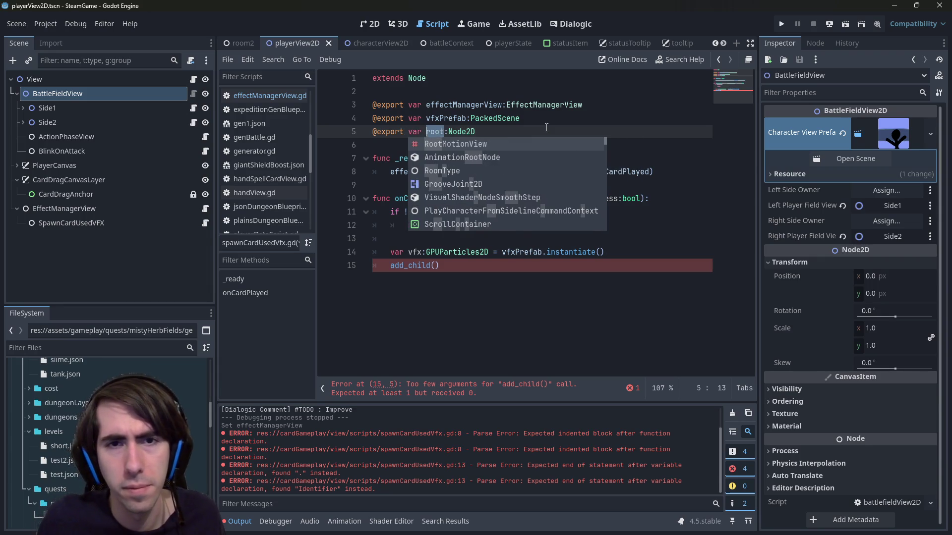
Change line 15 to root.add_child(vfx) and save the script.
left_click(438, 267)
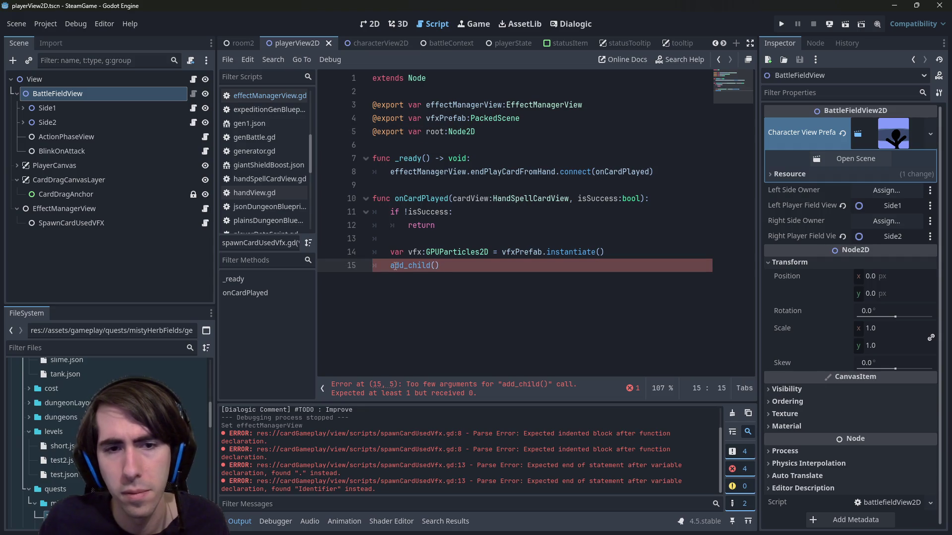
type("root.")
key("End")
key("Left")
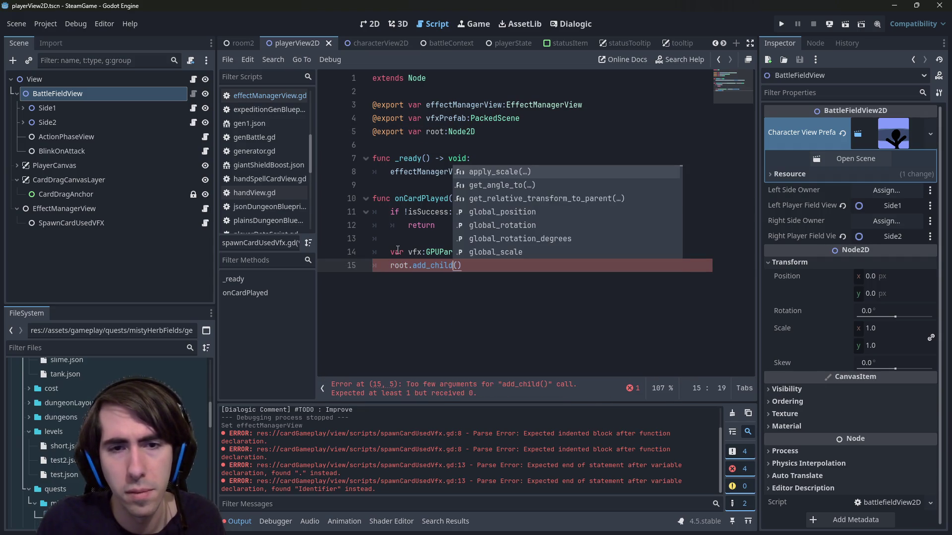
key("ctrl+s")
type("vfx")
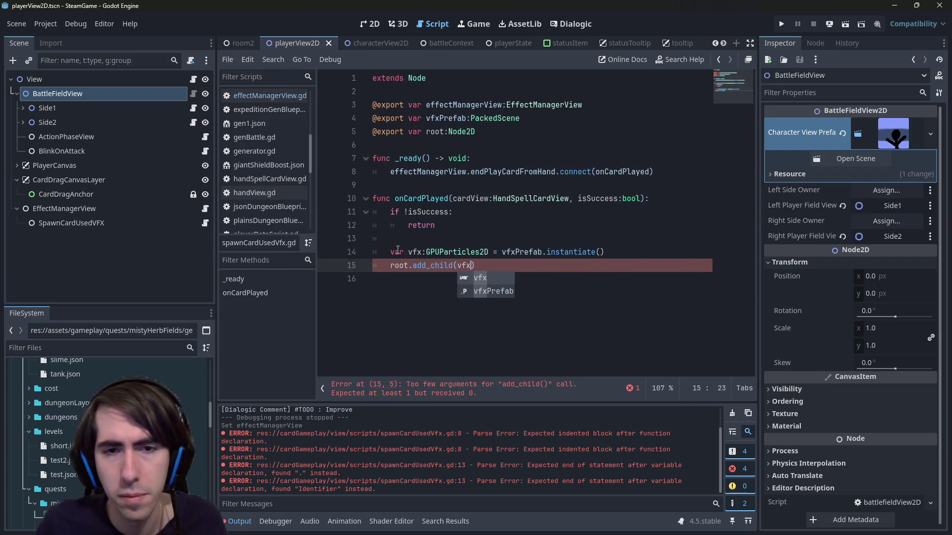
left_click(398, 238)
key("ctrl+s")
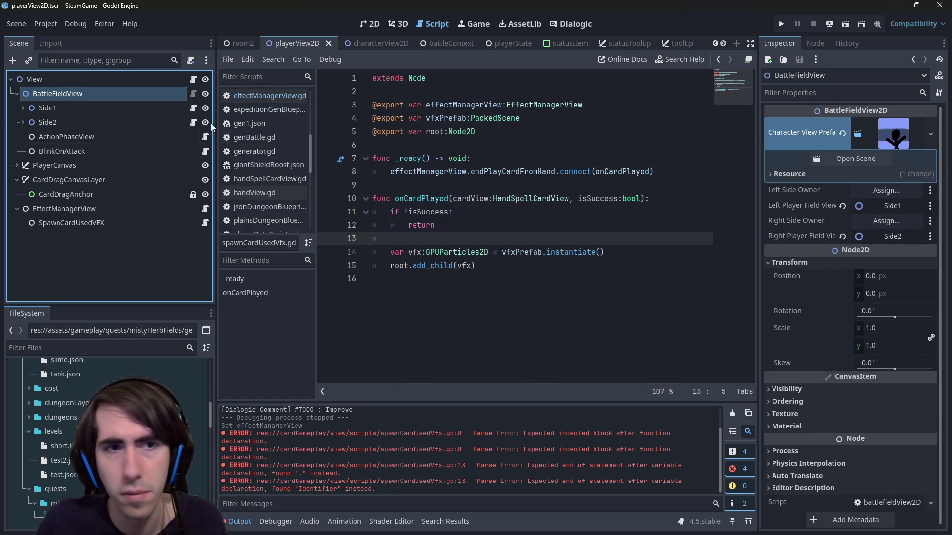
Assign BattleFieldView to SpawnCardUsedVFX's Root property, leaving Vfx Prefab empty, and save.
left_click(72, 226)
left_click(873, 156)
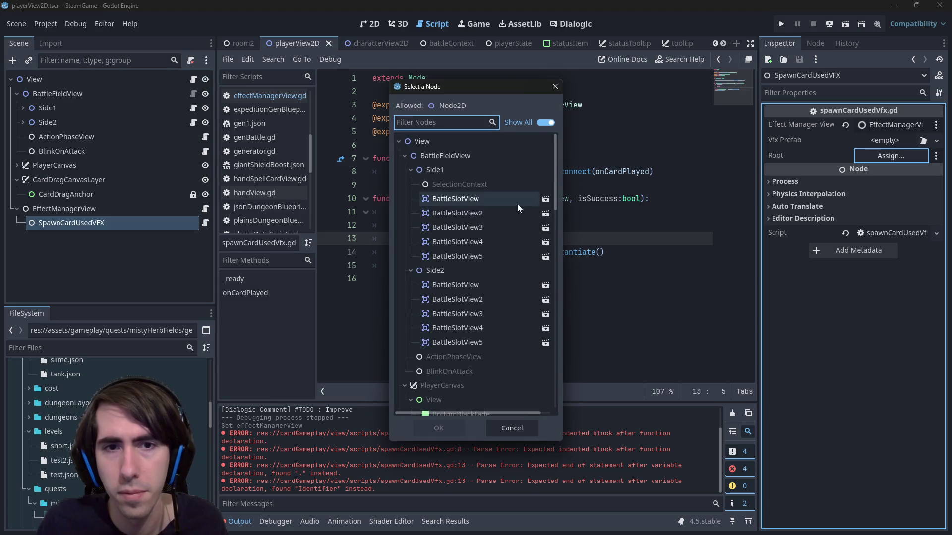
left_click(458, 160)
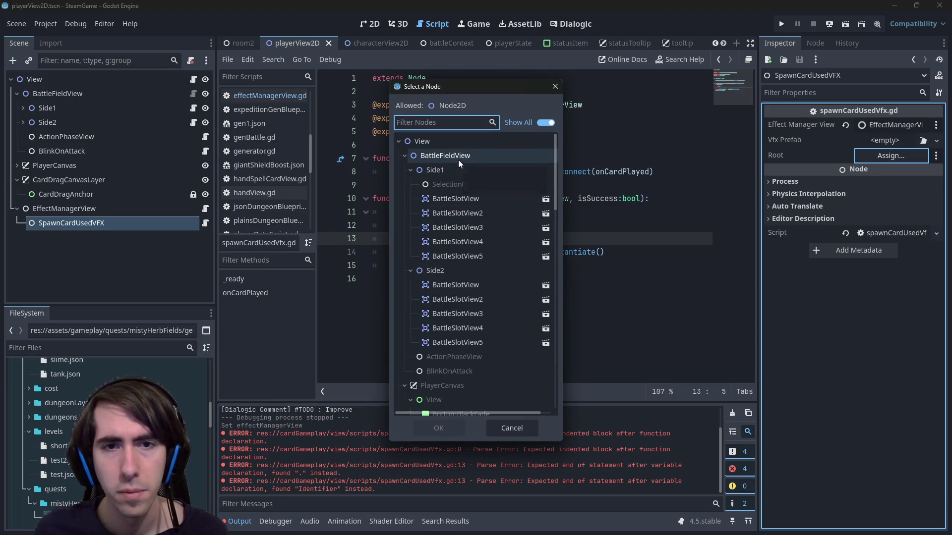
double_click(458, 160)
left_click(415, 266)
key("ctrl+s")
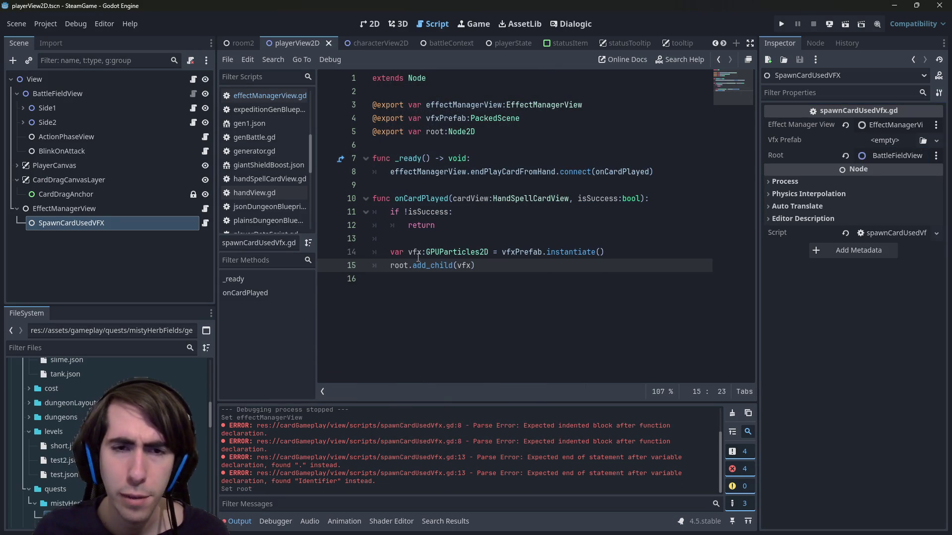
double_click(415, 252)
left_click(430, 274)
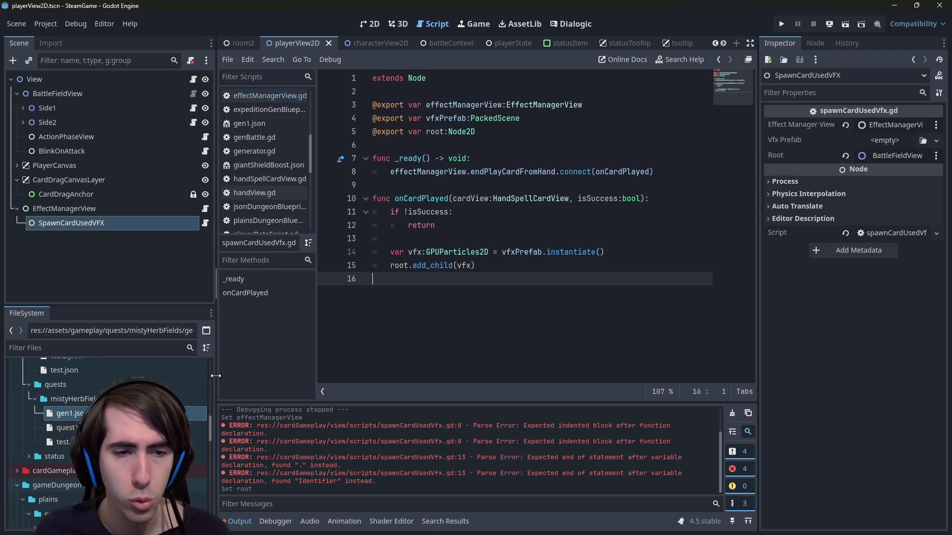
Widen the Scene and FileSystem docks and collapse the gameplay, plains and gameDungeon folders.
left_click_drag(214, 376, 308, 376)
scroll(74, 446, "up", 15)
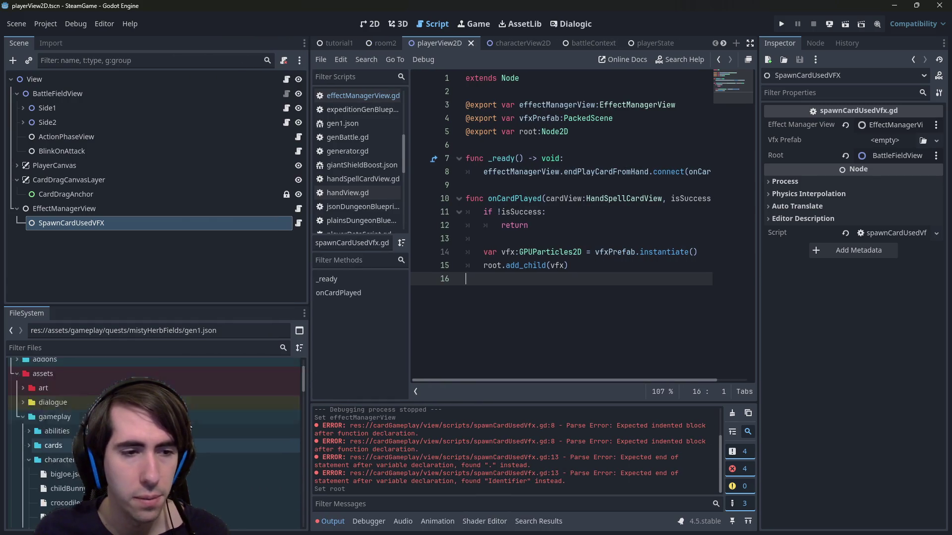
left_click(61, 480)
double_click(55, 438)
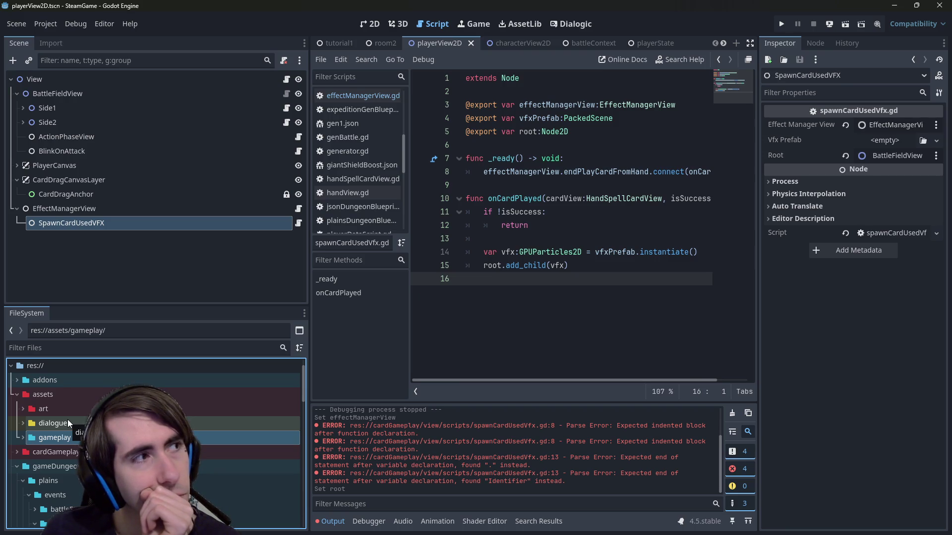
scroll(86, 436, "down", 3)
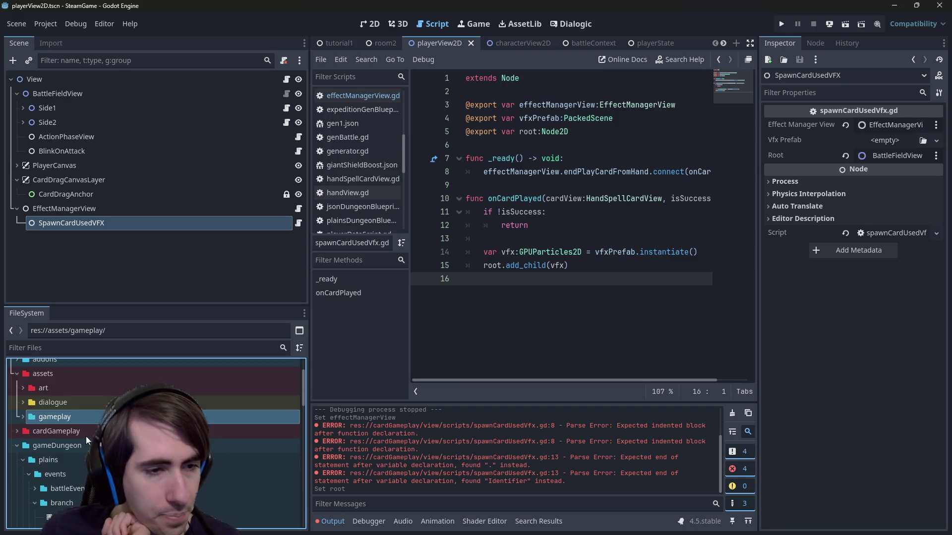
left_click(56, 417)
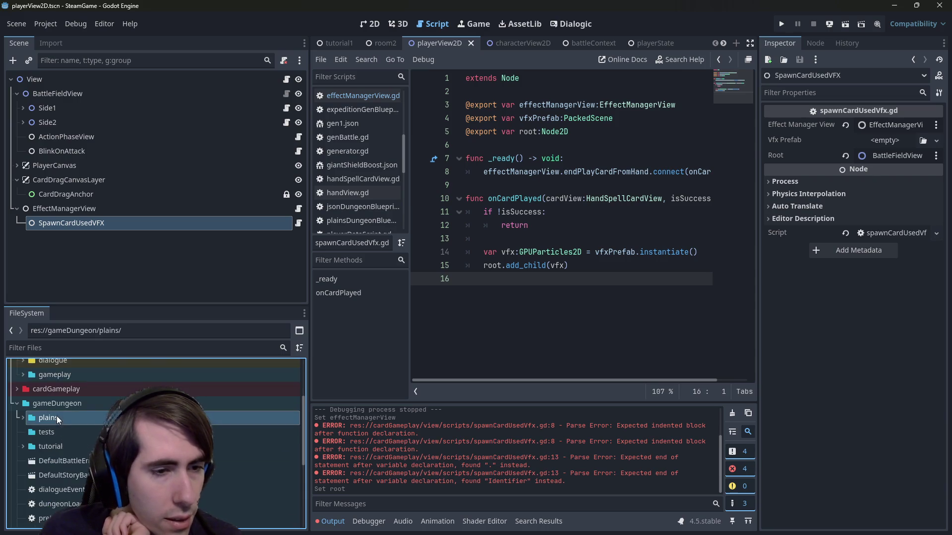
double_click(94, 421)
double_click(85, 403)
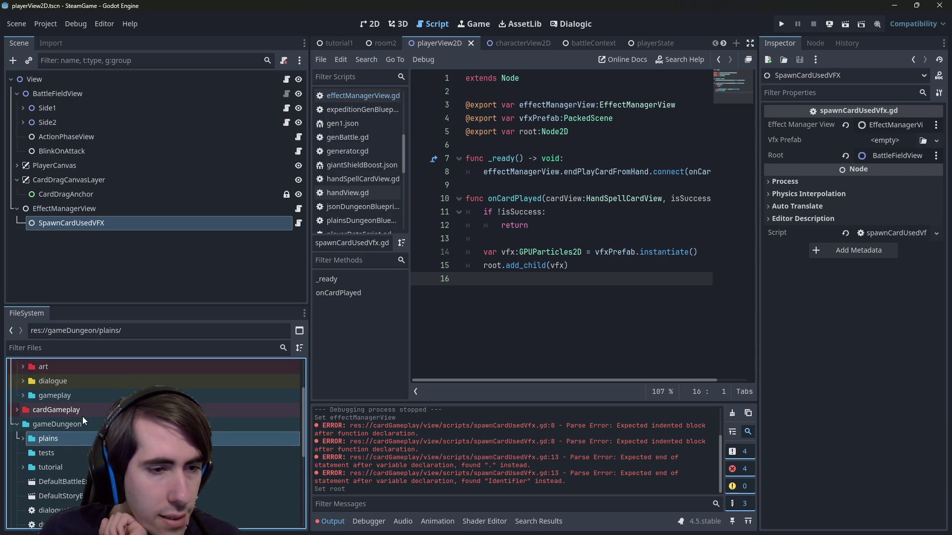
Expand cardGameplay > view > prefabs and open the card folder.
left_click(85, 411)
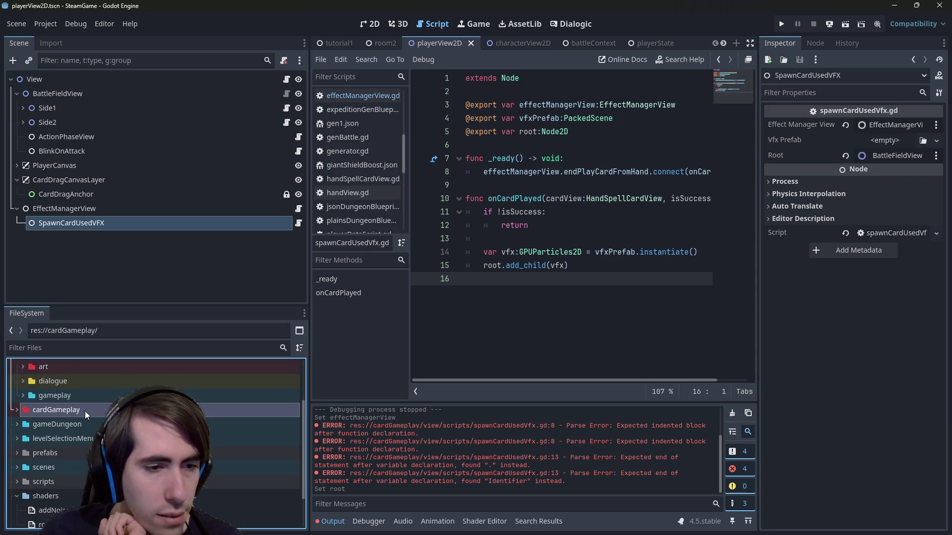
double_click(85, 411)
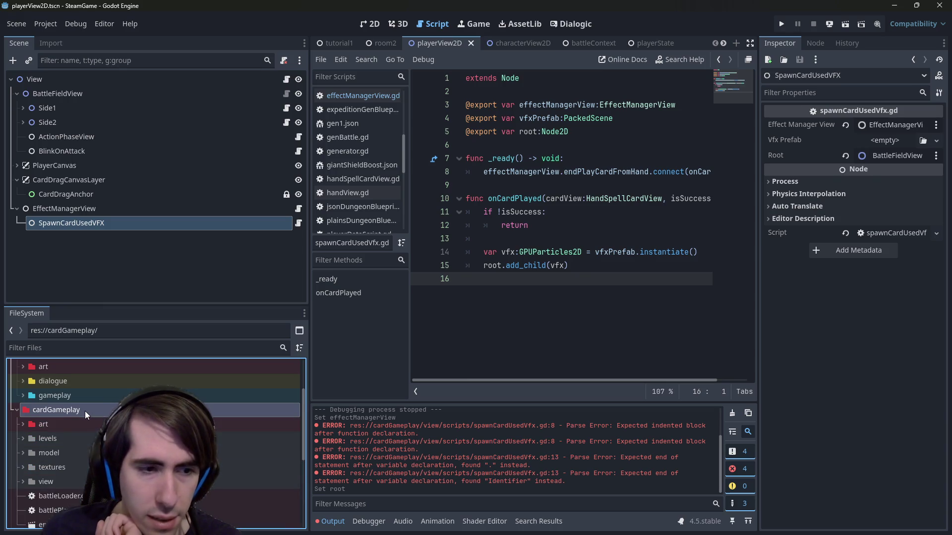
scroll(85, 412, "down", 3)
scroll(71, 381, "up", 1)
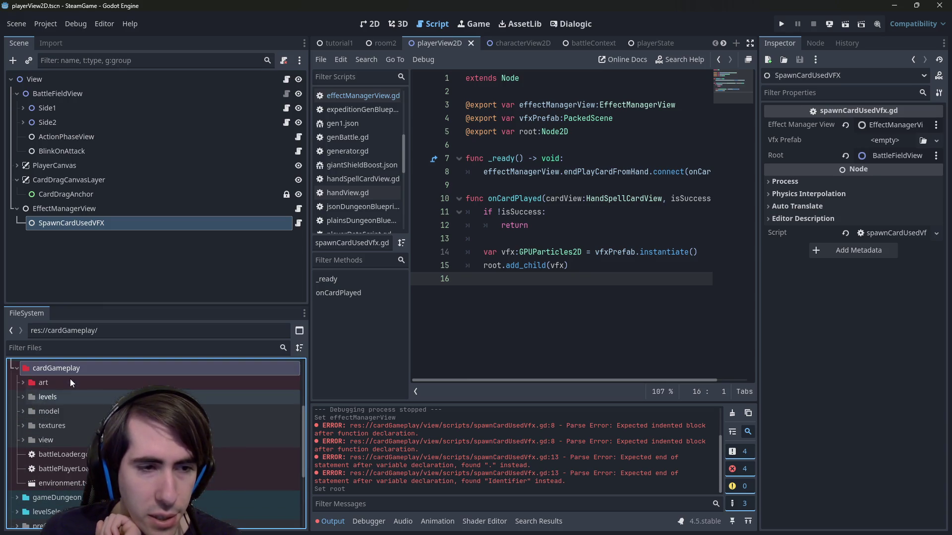
double_click(73, 436)
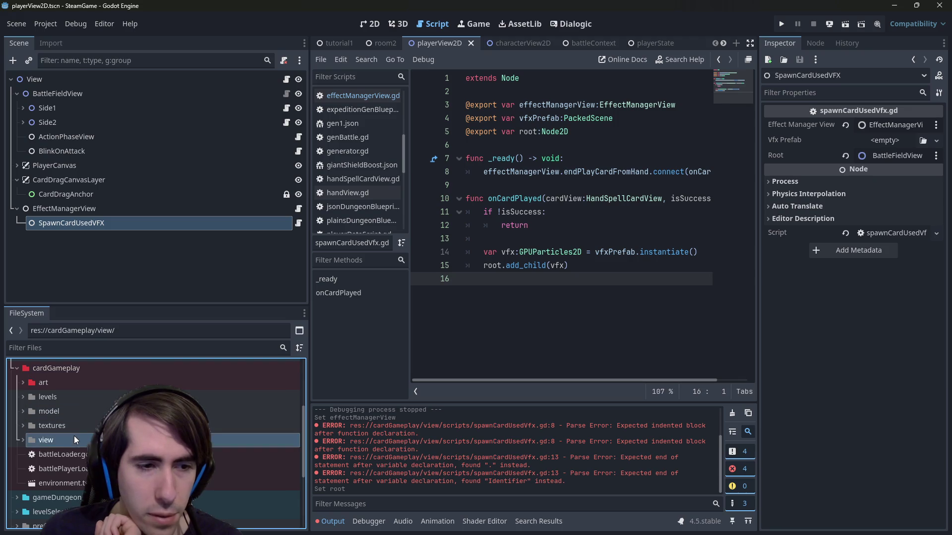
scroll(73, 436, "down", 3)
left_click(80, 391)
double_click(79, 391)
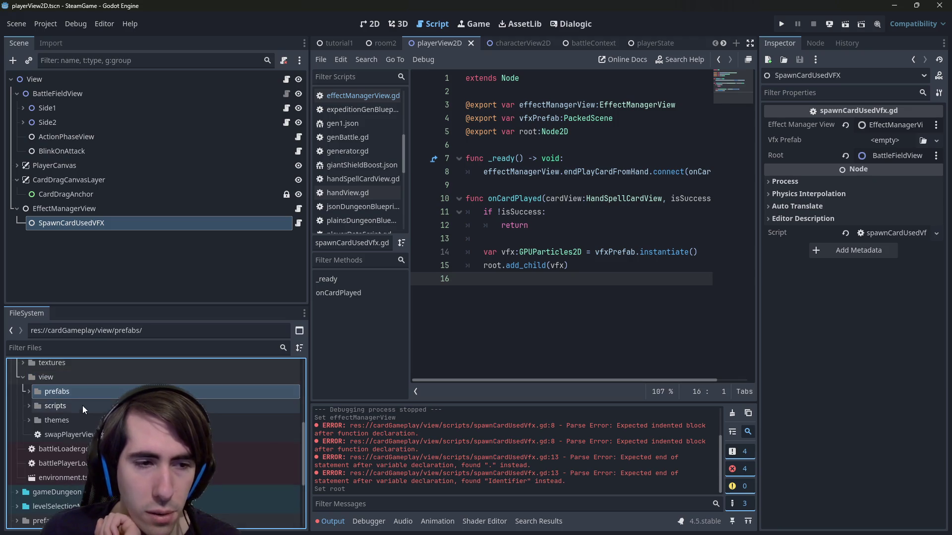
double_click(76, 396)
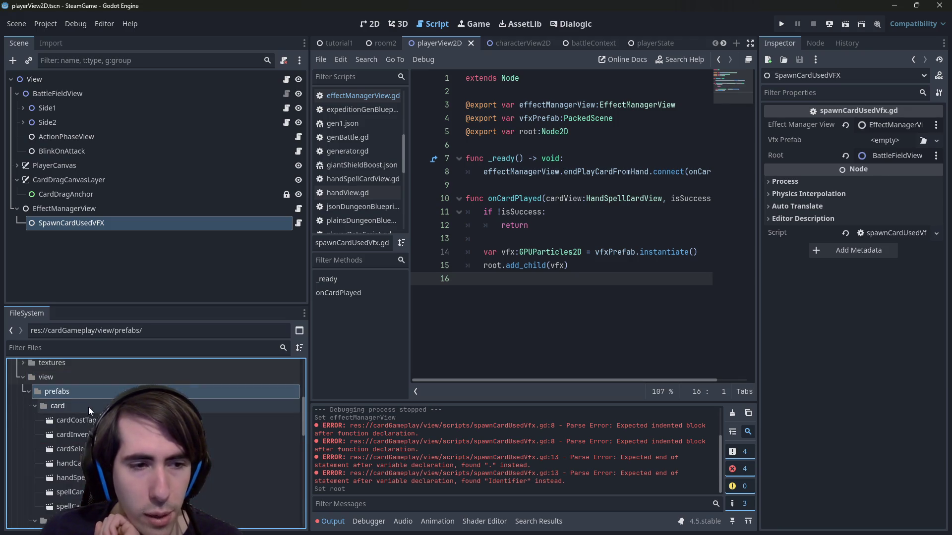
left_click(87, 418)
double_click(81, 407)
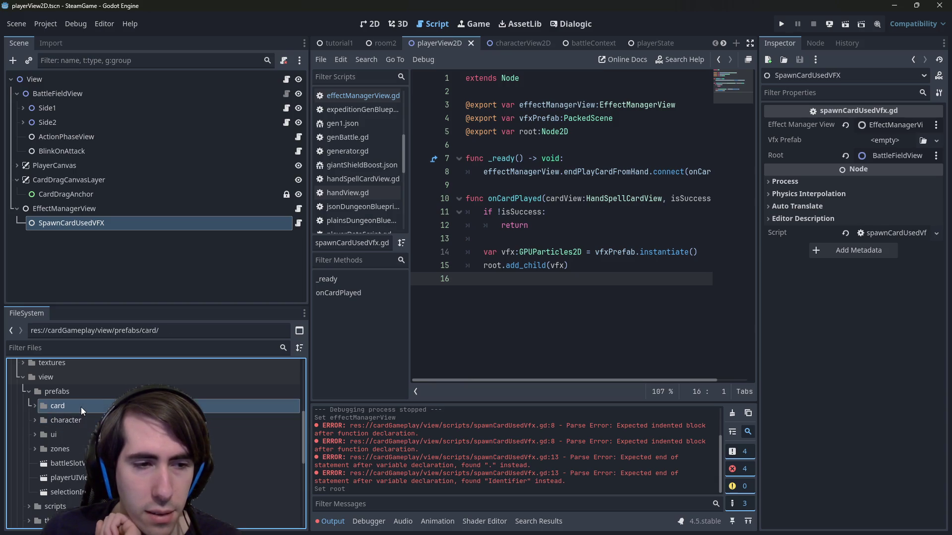
right_click(81, 407)
Create cardUseVfx.tscn with a 2D Scene root in res://cardGameplay/view/prefabs/card/.
mouse_move(118, 325)
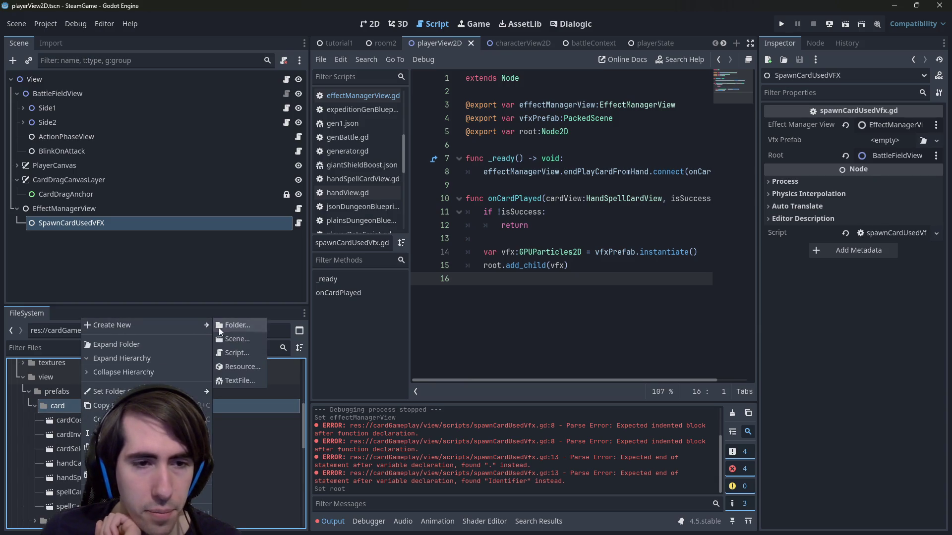
left_click(248, 341)
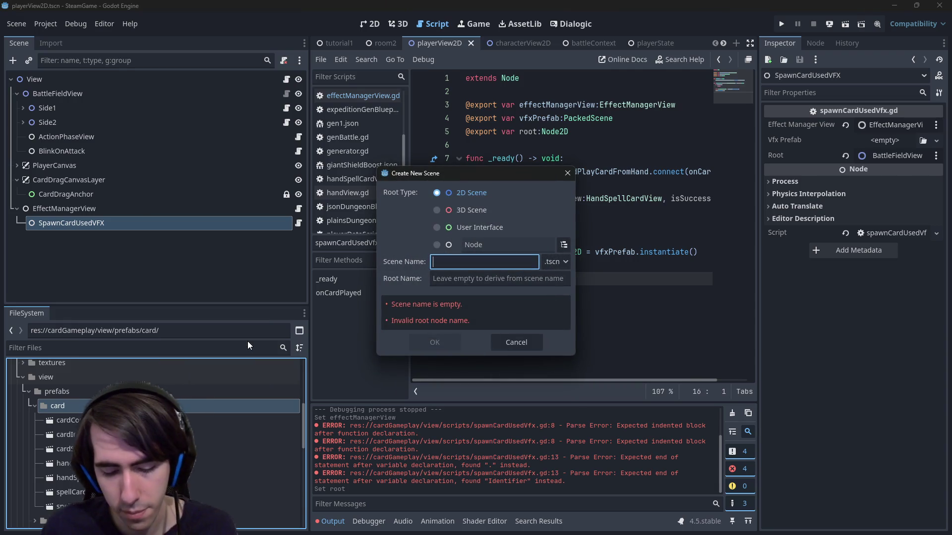
type("cardUseVfx")
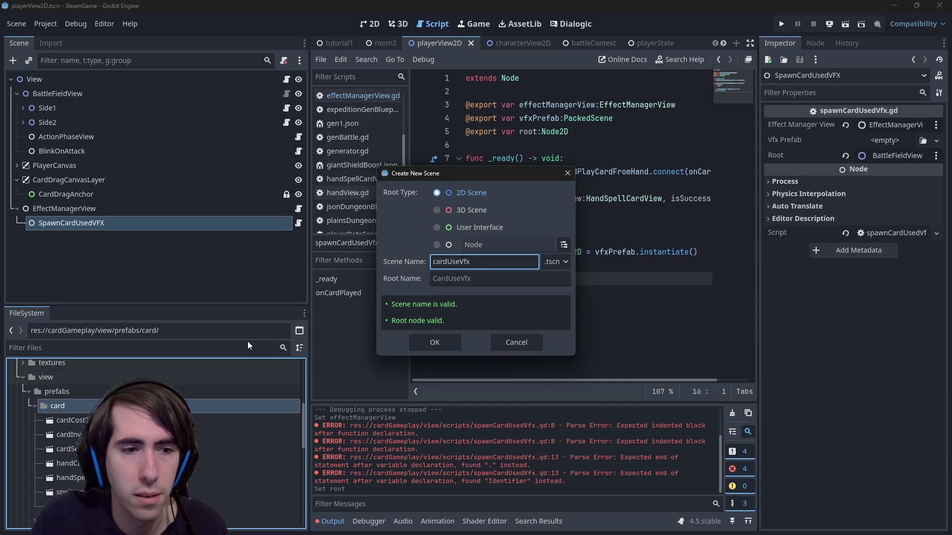
key("Return")
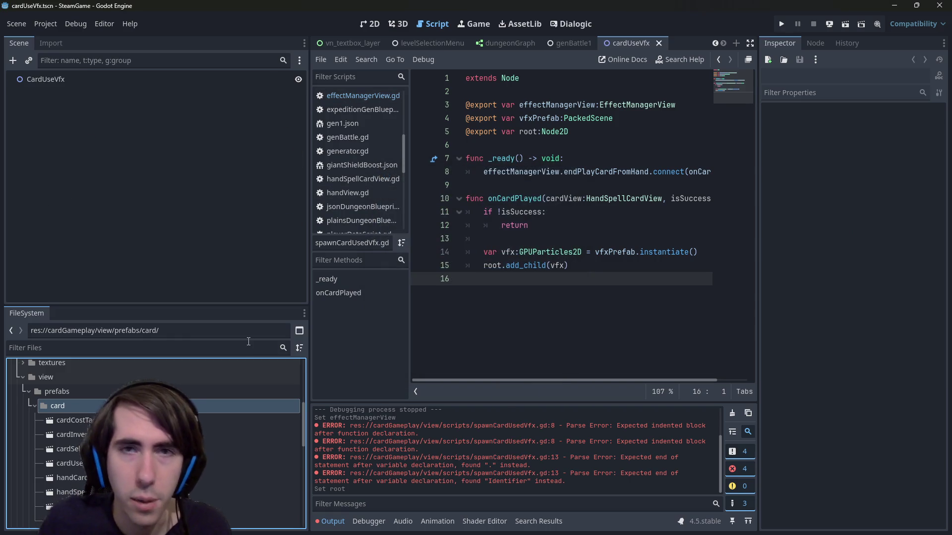
Add a GPUParticles2D child under CardUseVfx, then delete it again.
right_click(94, 79)
left_click(108, 88)
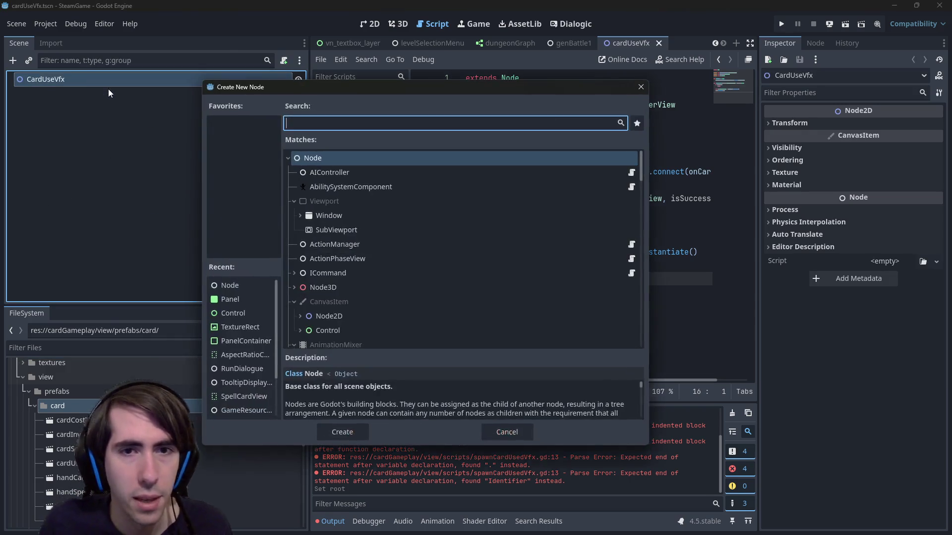
type("gpu2d")
key("Return")
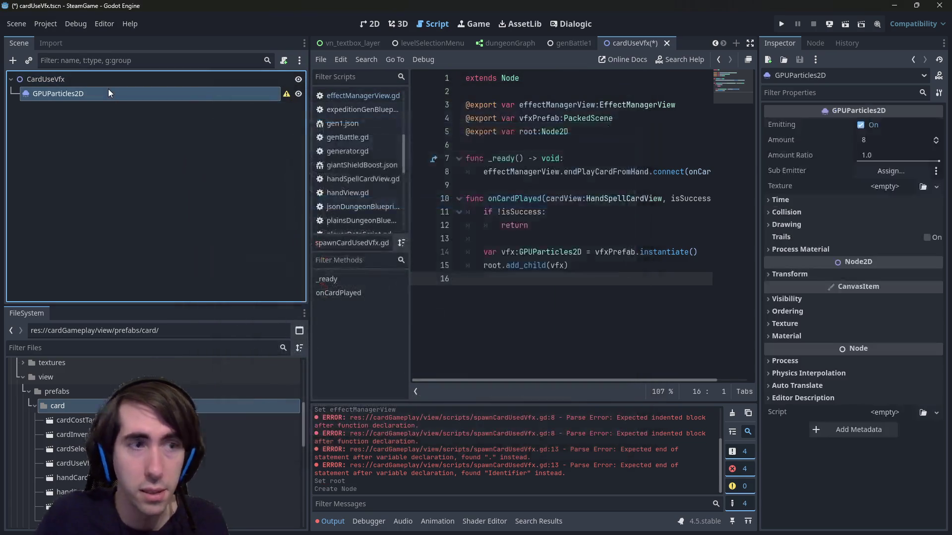
left_click(216, 105)
left_click(183, 94)
key("Delete")
Change the CardUseVfx root's type to GPUParticles2D and save the scene.
right_click(156, 79)
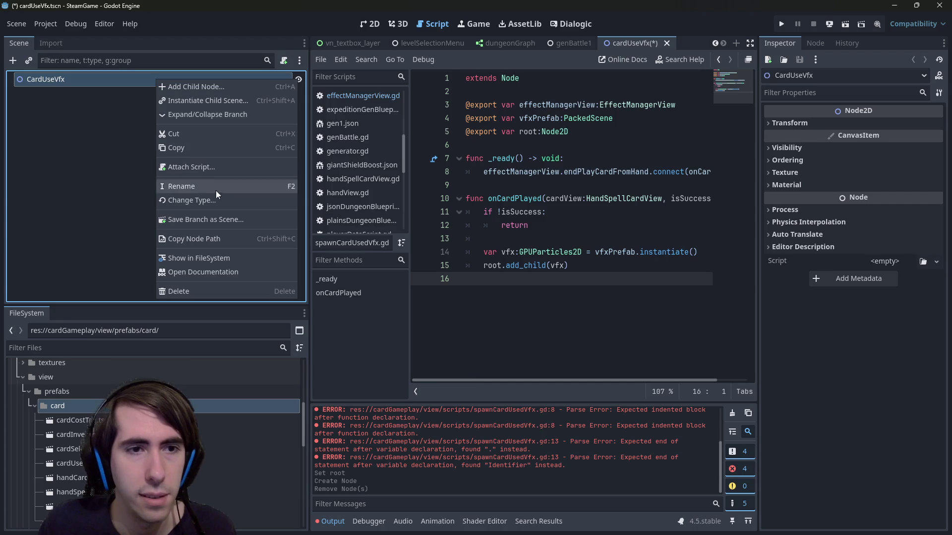
left_click(219, 196)
type("gpu2d")
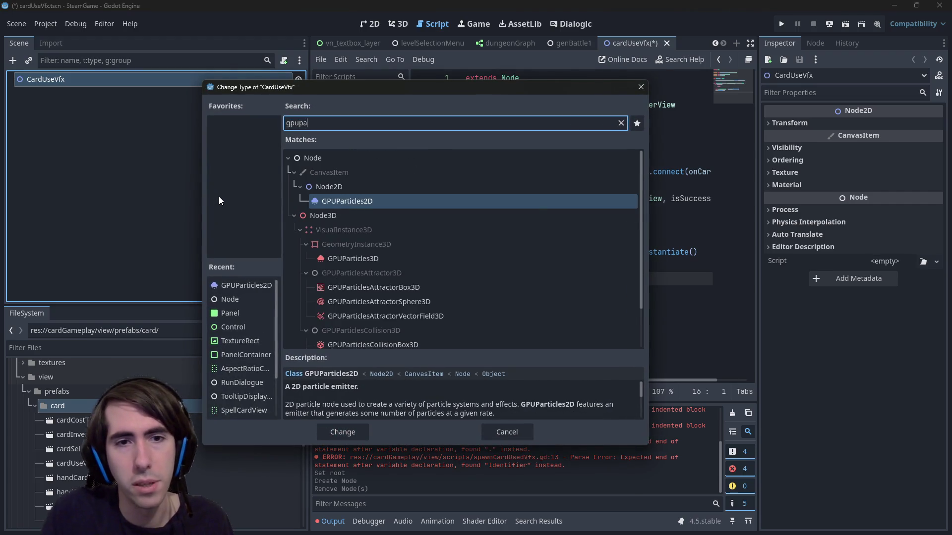
key("Return")
key("ctrl+s")
Zoom into the emitter in the 2D view and restart its particle emission.
left_click(373, 25)
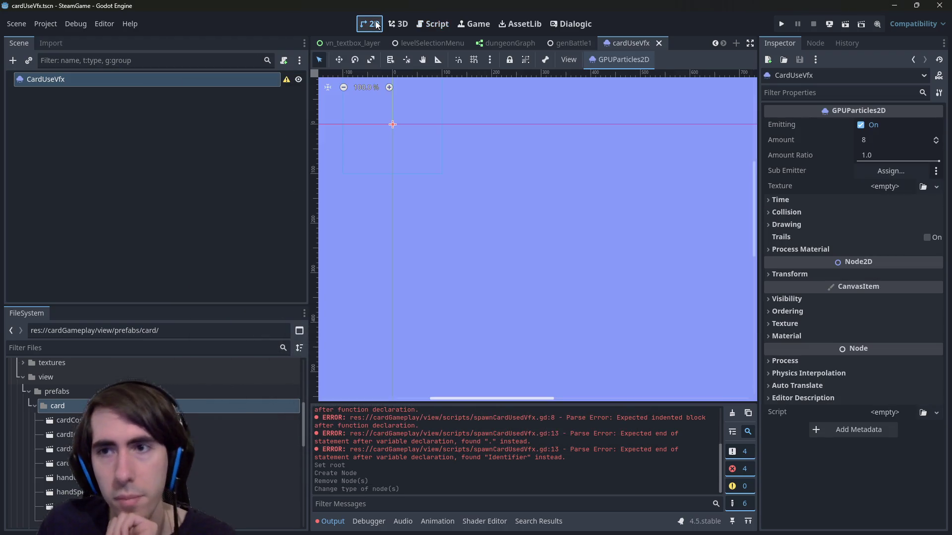
scroll(466, 169, "up", 3)
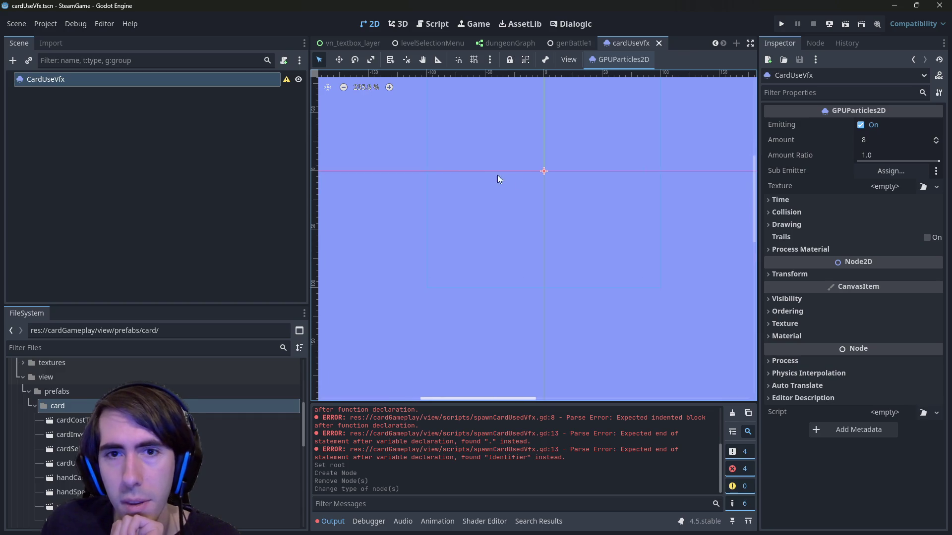
scroll(575, 174, "up", 12)
left_click(619, 60)
left_click(624, 77)
scroll(453, 184, "up", 20)
scroll(451, 194, "up", 9)
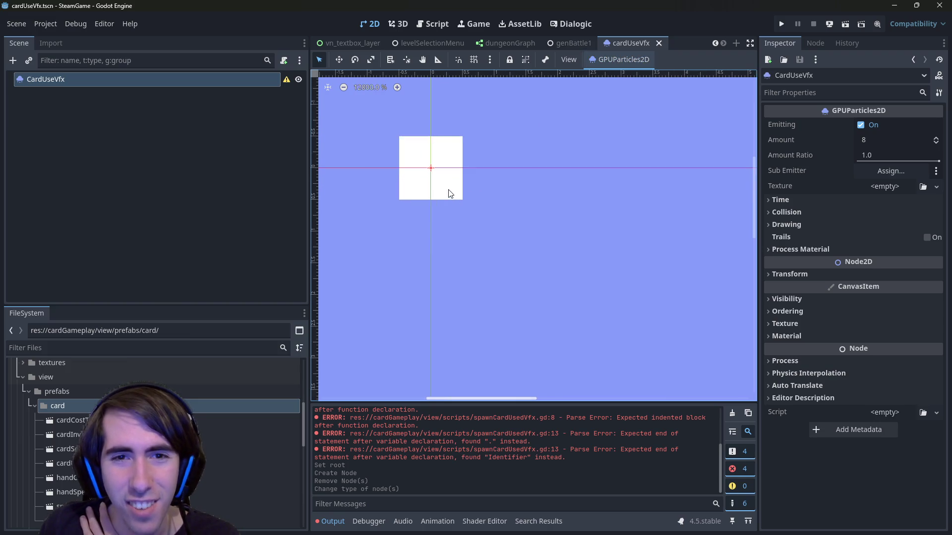
Try the Amount, Sub Emitter and Texture properties in the Inspector.
left_click_drag(875, 144, 873, 141)
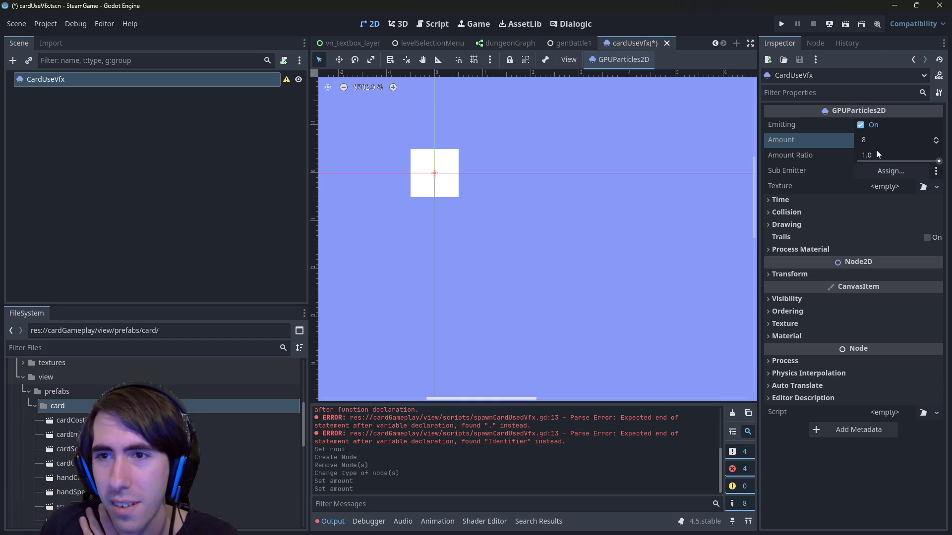
left_click(876, 172)
left_click(554, 87)
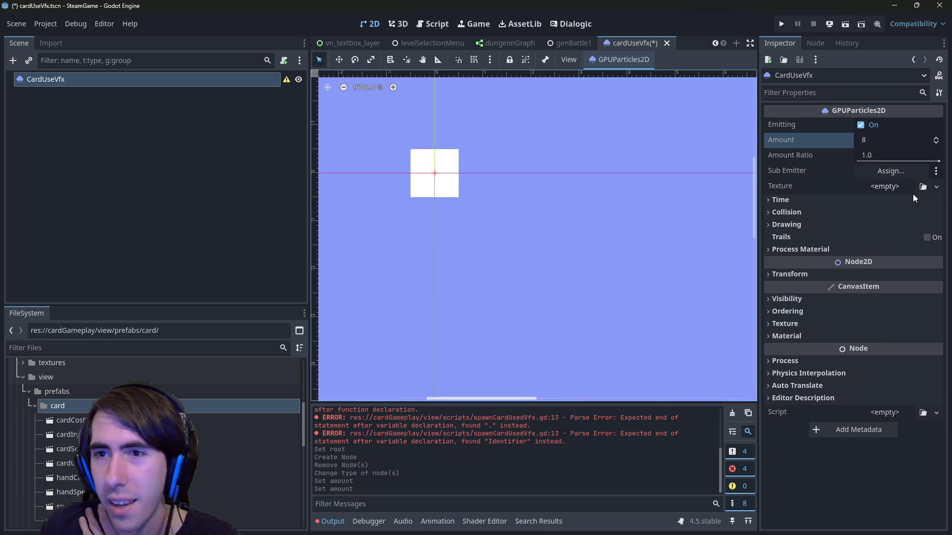
left_click(891, 187)
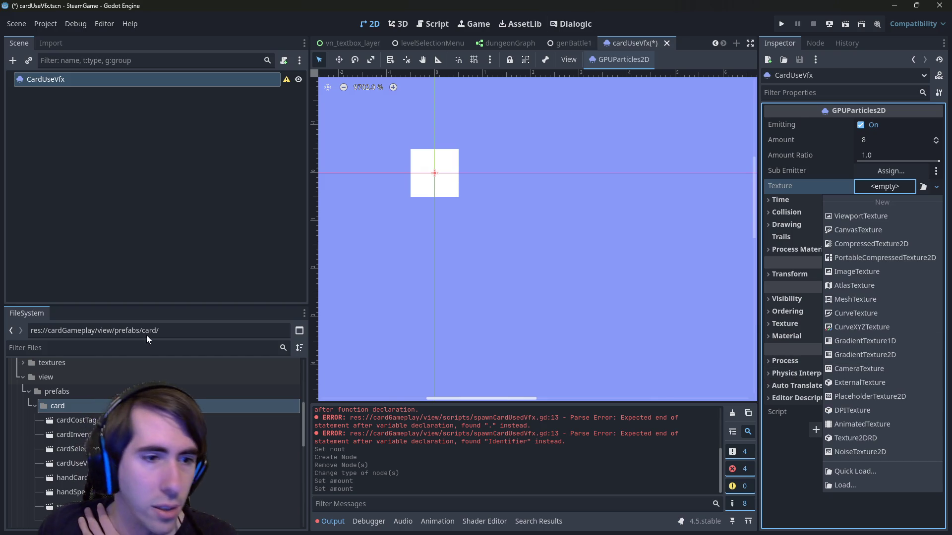
Search the cardGameplay art subfolders (icons, cardSleeves, ui) in FileSystem, then collapse them again.
scroll(81, 438, "up", 5)
left_click(76, 419)
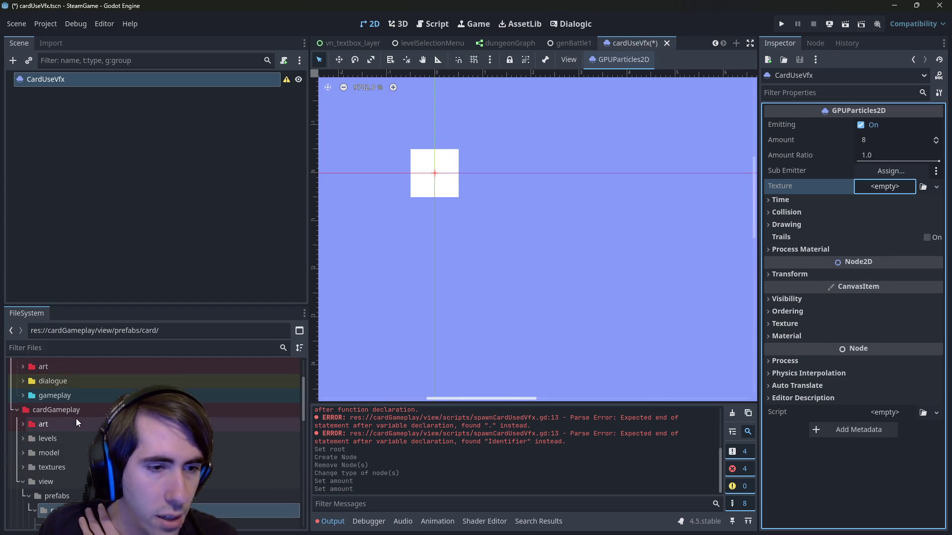
double_click(76, 418)
double_click(72, 455)
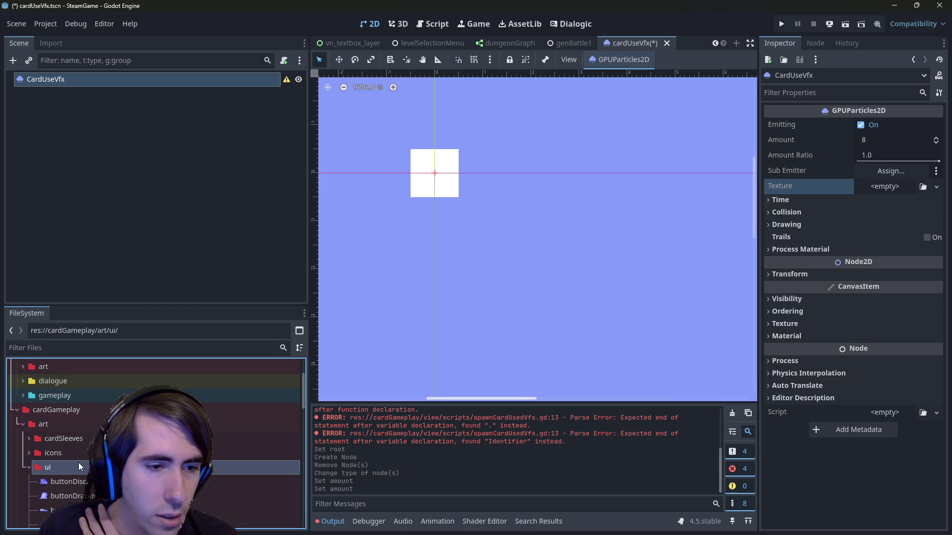
double_click(82, 440)
scroll(82, 443, "down", 3)
double_click(82, 444)
double_click(60, 409)
double_click(61, 405)
double_click(64, 392)
scroll(64, 396, "up", 5)
Open the assets art folder and expand its masks folder to reveal circle.tres.
double_click(67, 478)
left_click(67, 429)
scroll(66, 431, "down", 2)
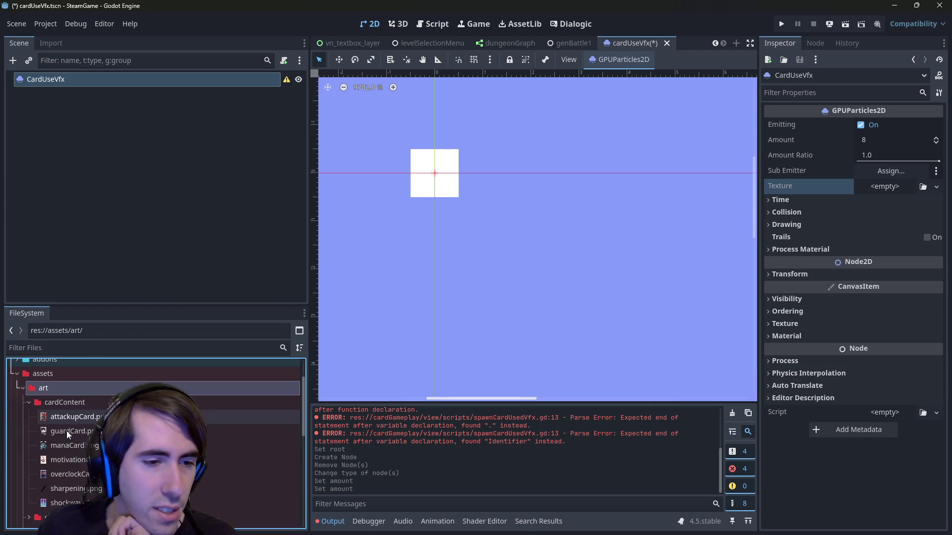
double_click(76, 396)
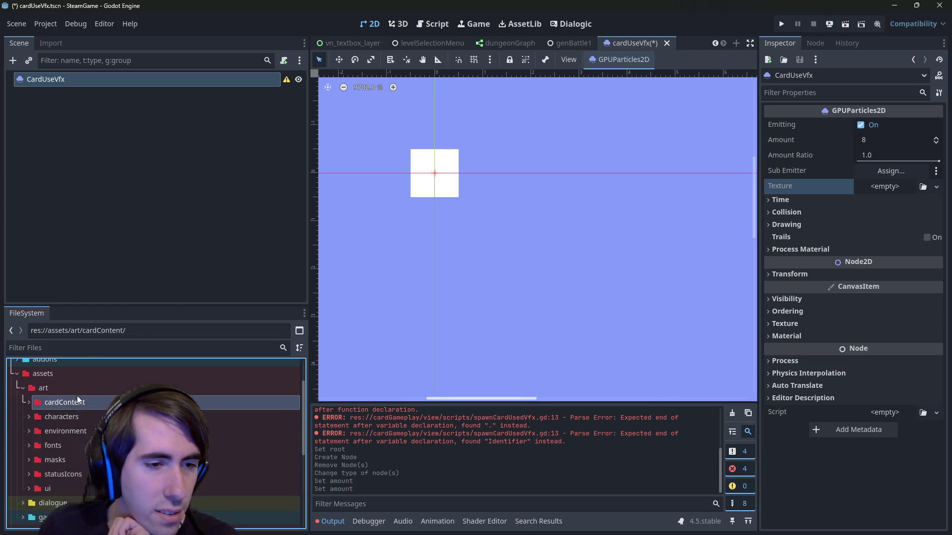
double_click(68, 486)
scroll(67, 483, "down", 2)
double_click(78, 446)
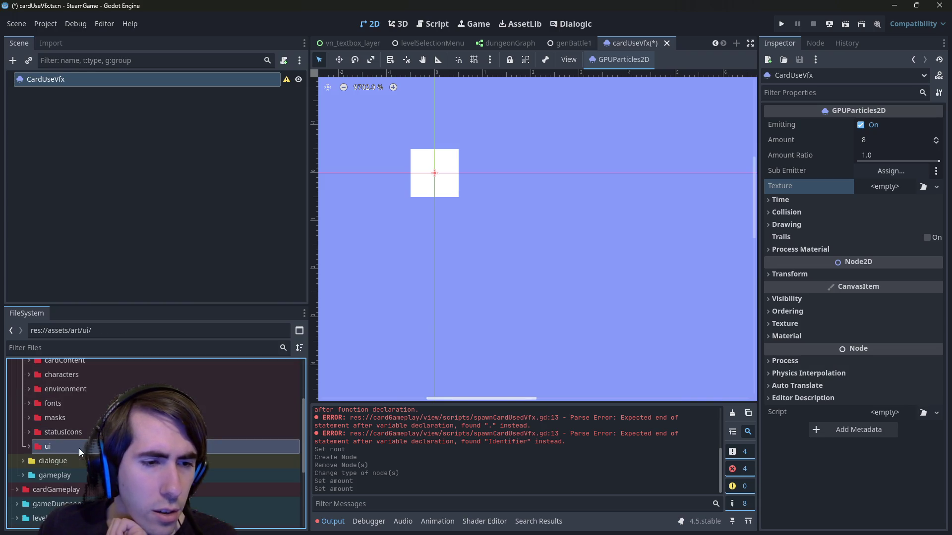
double_click(73, 417)
double_click(73, 459)
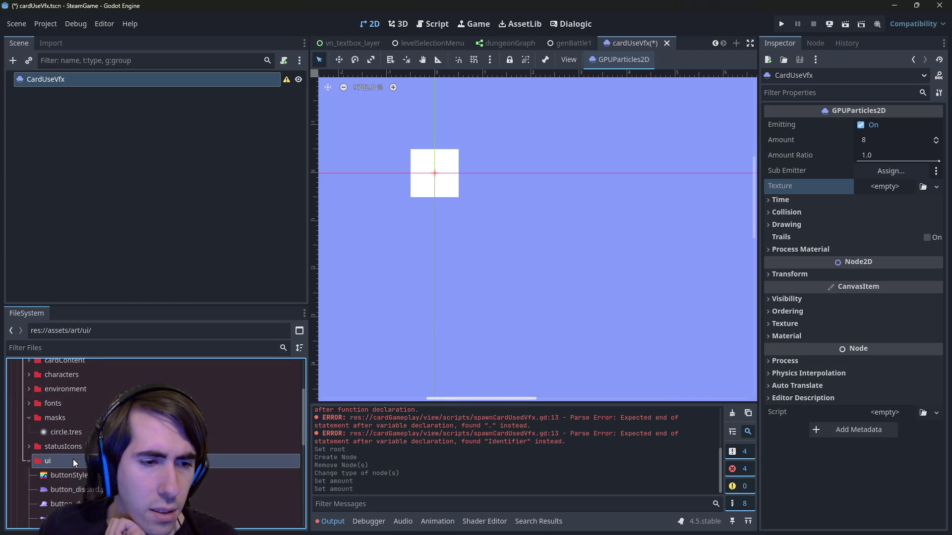
scroll(82, 399, "up", 2)
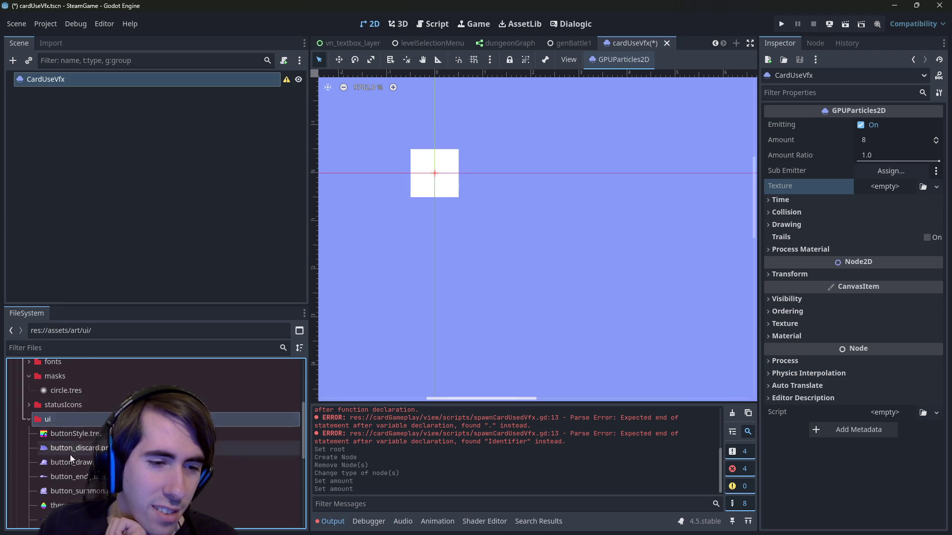
scroll(70, 454, "up", 2)
double_click(72, 475)
Assign circle.tres to the particles' Texture slot and inspect its radial gradient settings.
left_click(77, 433)
mouse_move(77, 433)
left_mouse_down()
mouse_move(820, 179)
mouse_move(914, 187)
mouse_move(887, 188)
left_mouse_up()
scroll(560, 280, "down", 5)
scroll(560, 279, "down", 8)
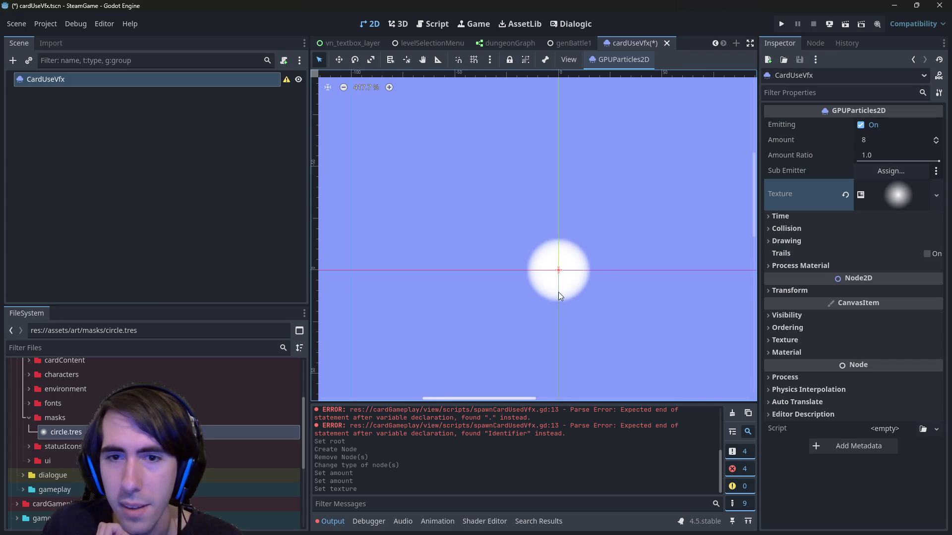
left_click(905, 187)
Check the CardUseVfx missing-material warning and reveal its empty Process Material field in a widened Inspector.
left_click_drag(696, 364, 616, 319)
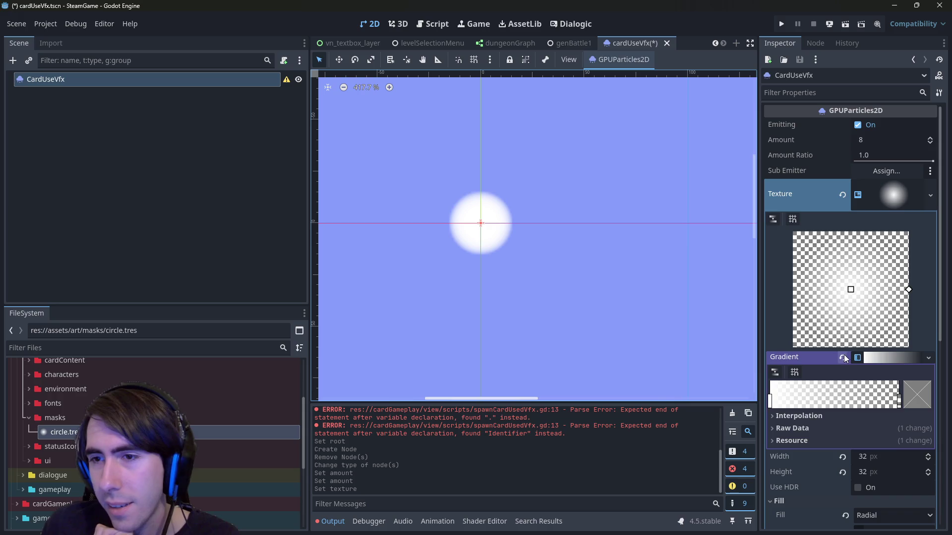
left_click_drag(764, 325, 717, 325)
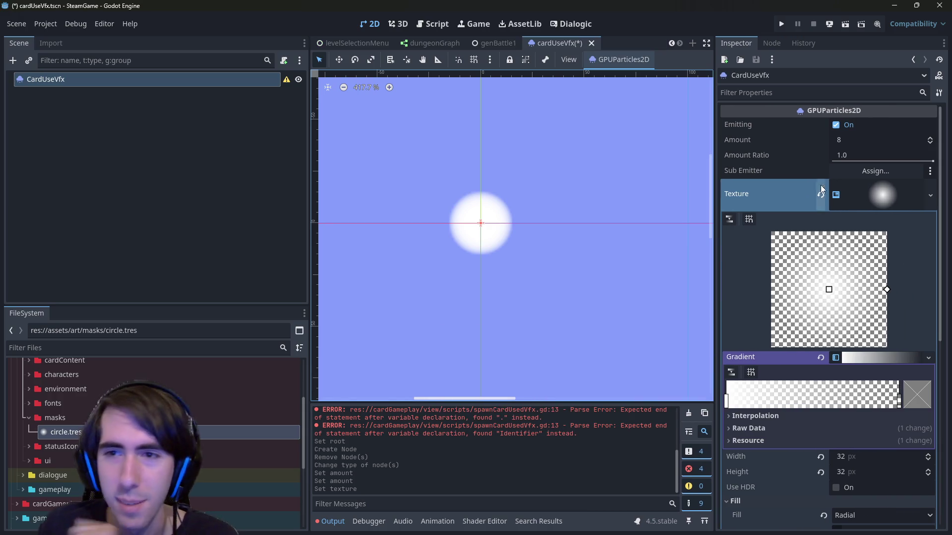
left_click(879, 194)
scroll(447, 256, "down", 4)
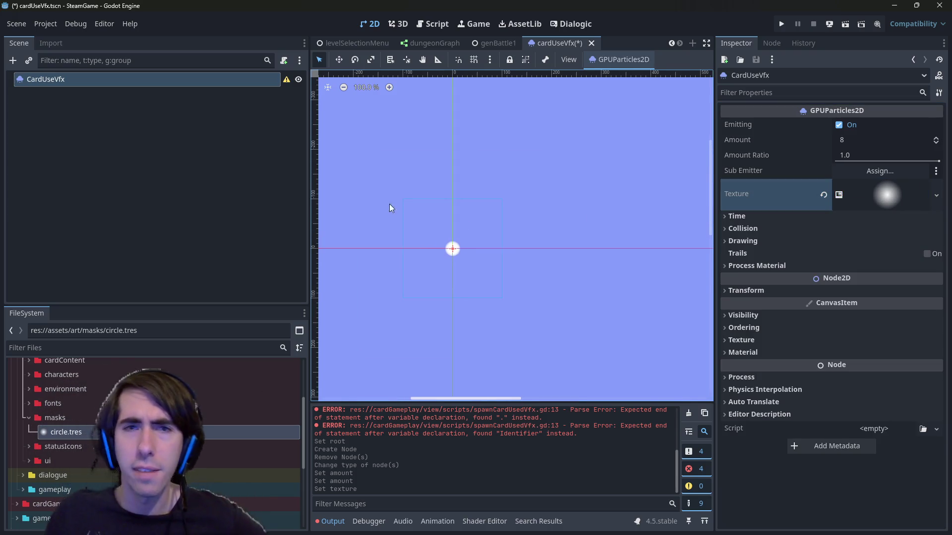
mouse_move(288, 78)
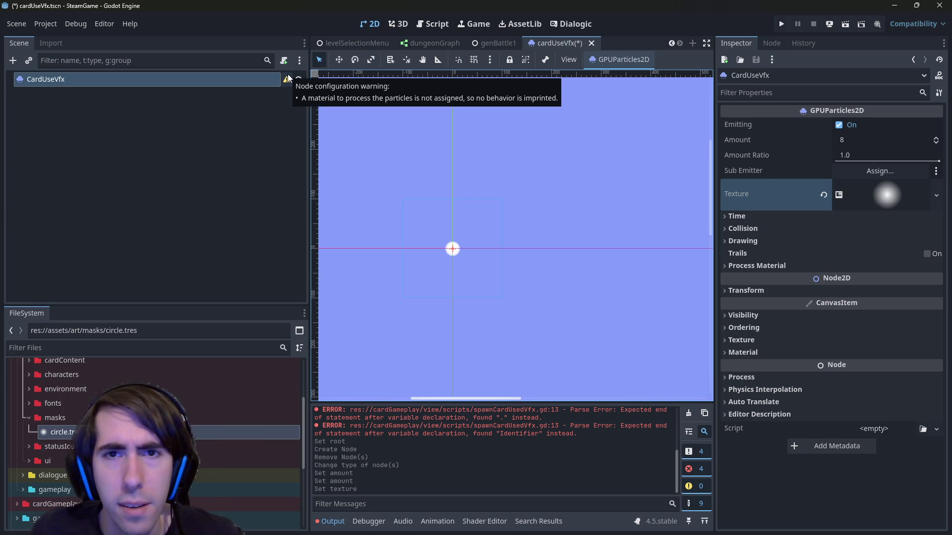
left_click(783, 264)
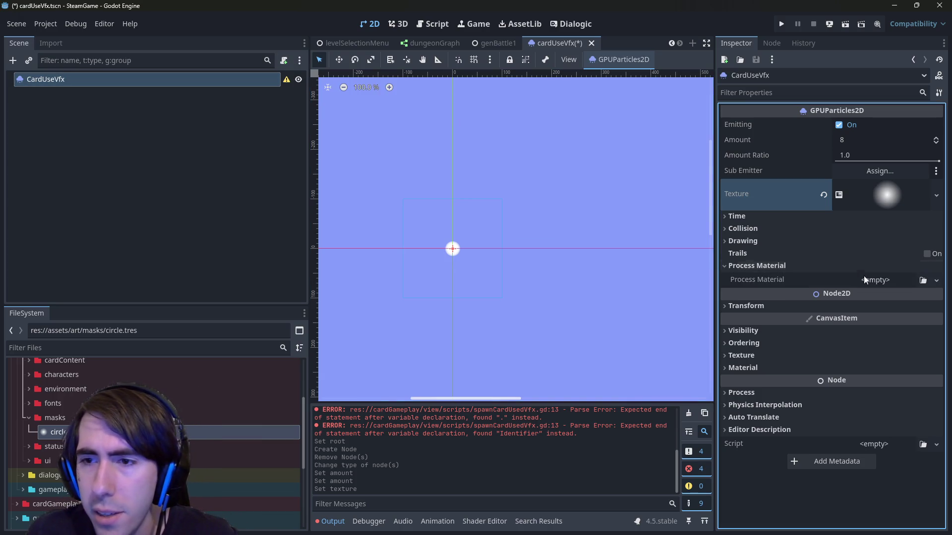
Create a new ParticleProcessMaterial for CardUseVfx and show its properties.
left_click(887, 280)
left_click(895, 310)
left_click_drag(415, 314, 489, 281)
scroll(496, 277, "up", 2)
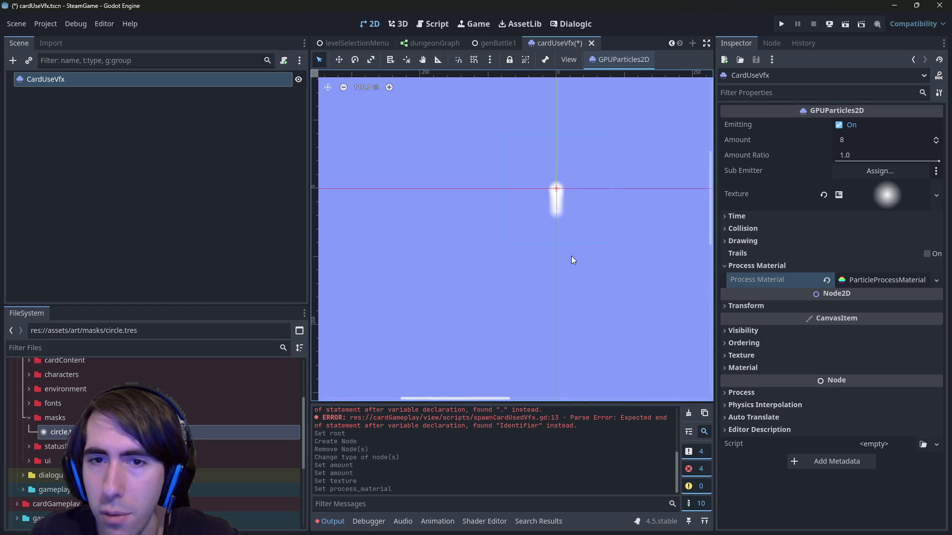
left_click(873, 280)
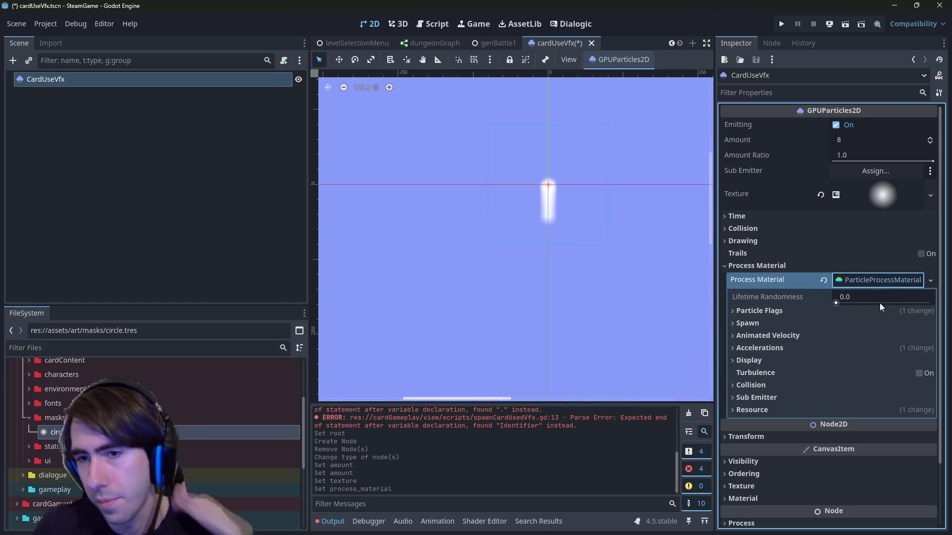
Look through the material's Display, Animated Velocity, Spawn and Particle Flags sections.
left_click(774, 361)
left_click(774, 363)
left_click(772, 337)
left_click(772, 340)
left_click(770, 323)
left_click(769, 323)
left_click(770, 307)
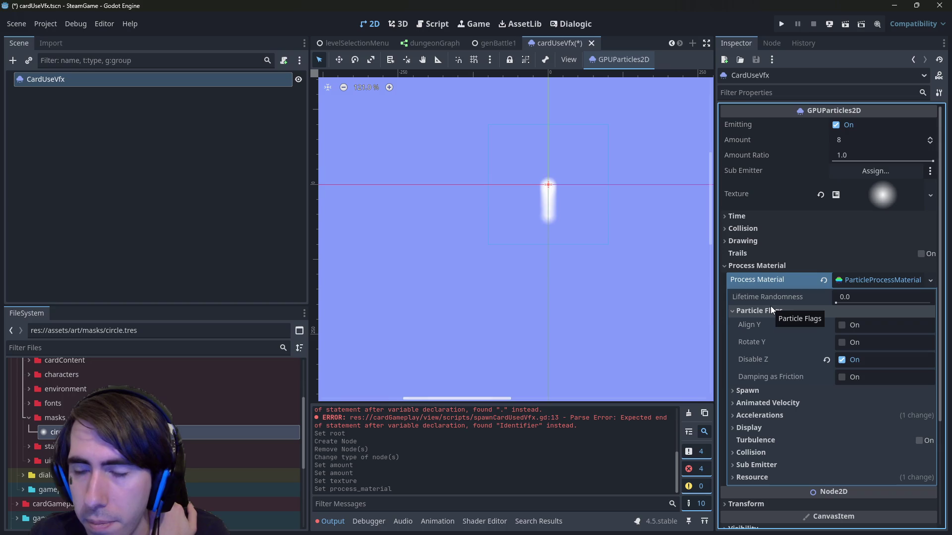
left_click(771, 308)
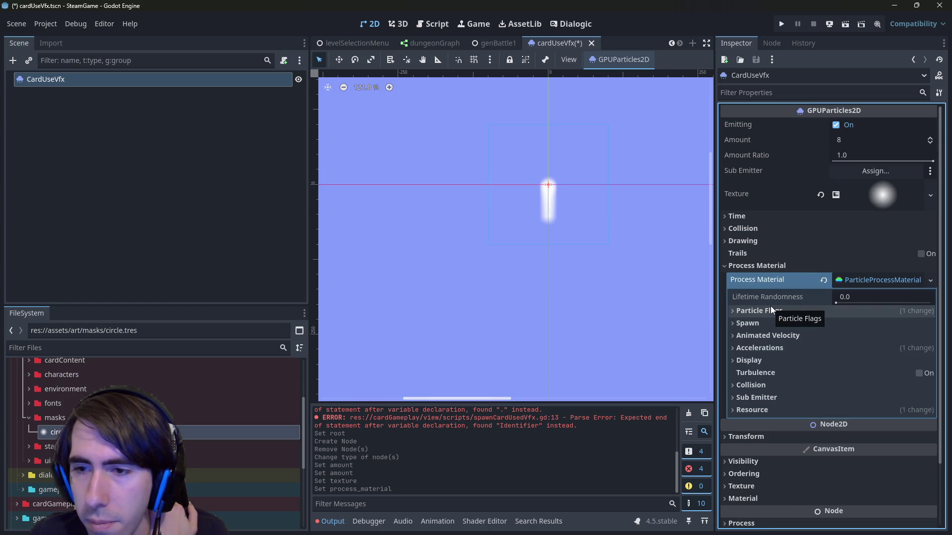
Set the Accelerations gravity y component to 0 and save the scene.
left_click(766, 349)
left_click(782, 361)
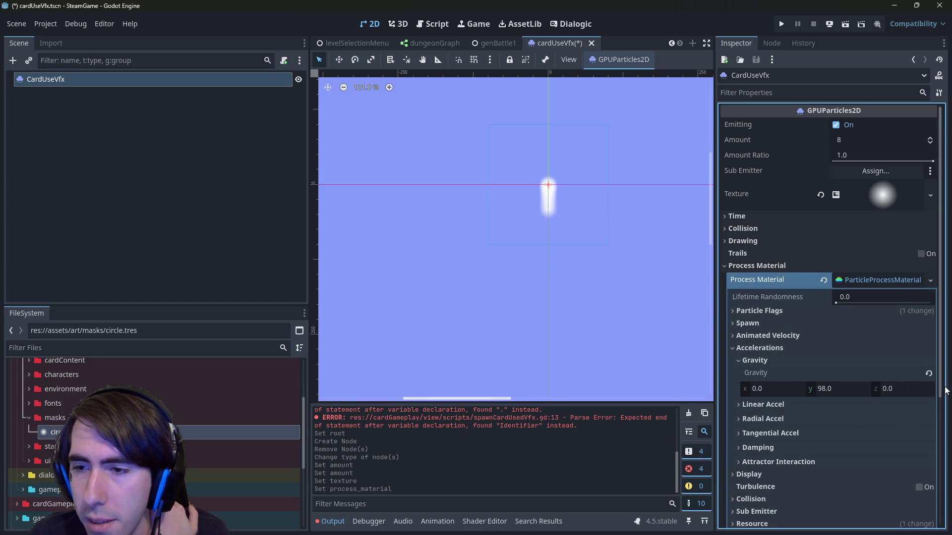
left_click(855, 387)
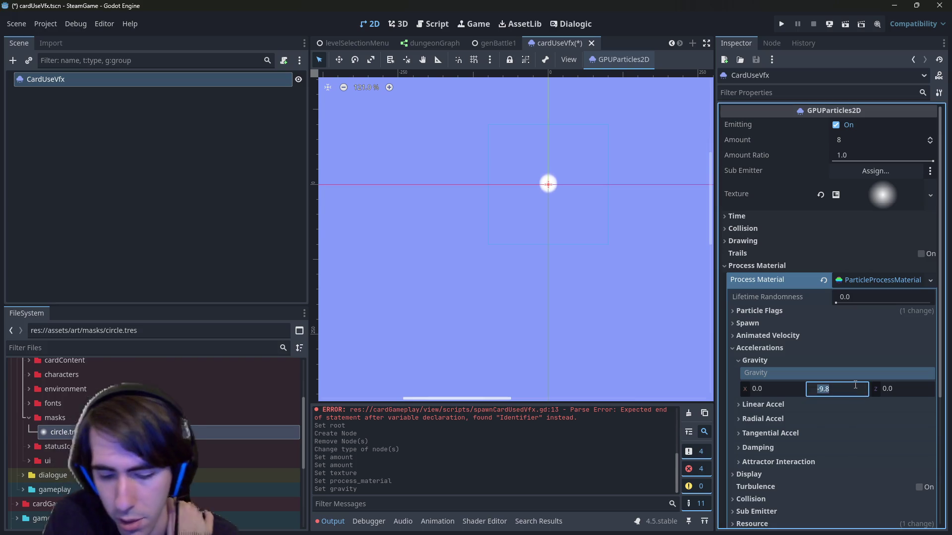
type("0")
key("Return")
key("ctrl+s")
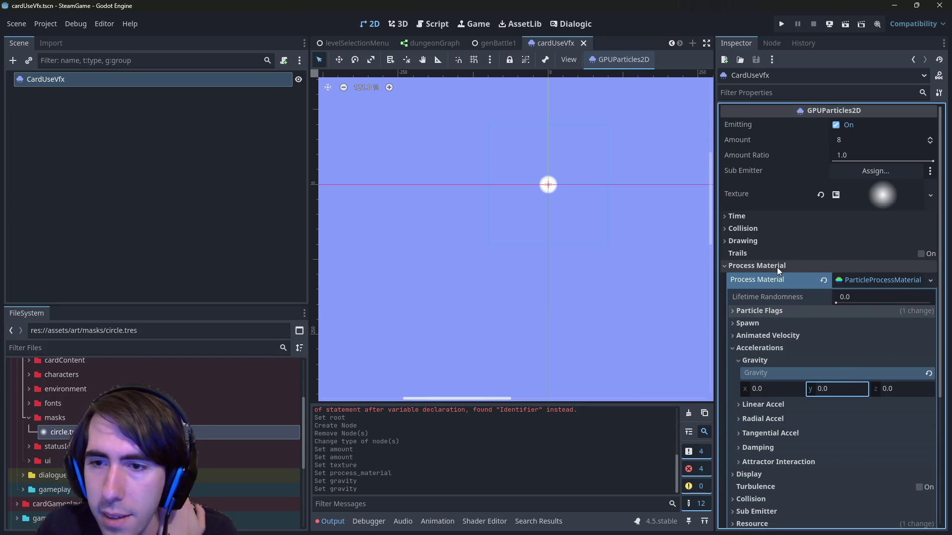
Collapse Accelerations and bring up the Spawn > Velocity settings.
left_click(766, 350)
left_click(762, 323)
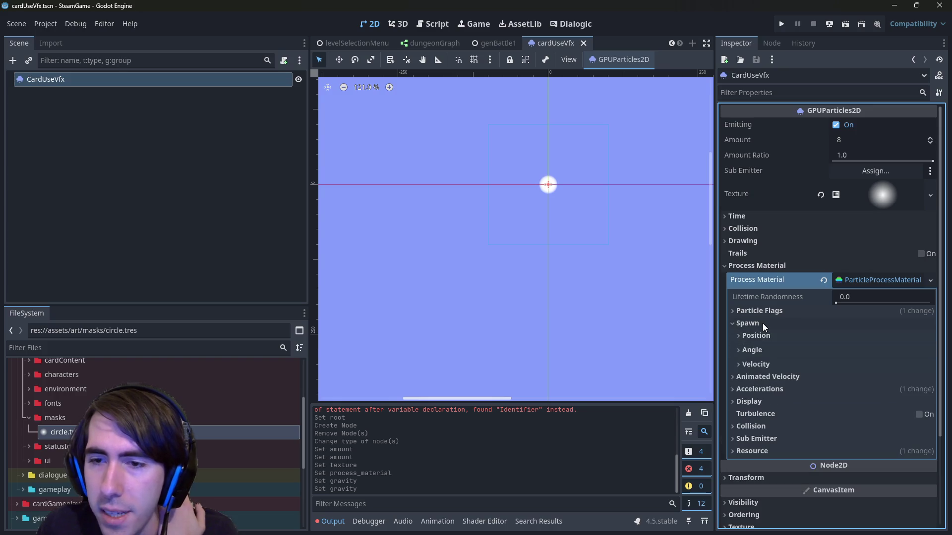
left_click(782, 362)
scroll(849, 397, "down", 3)
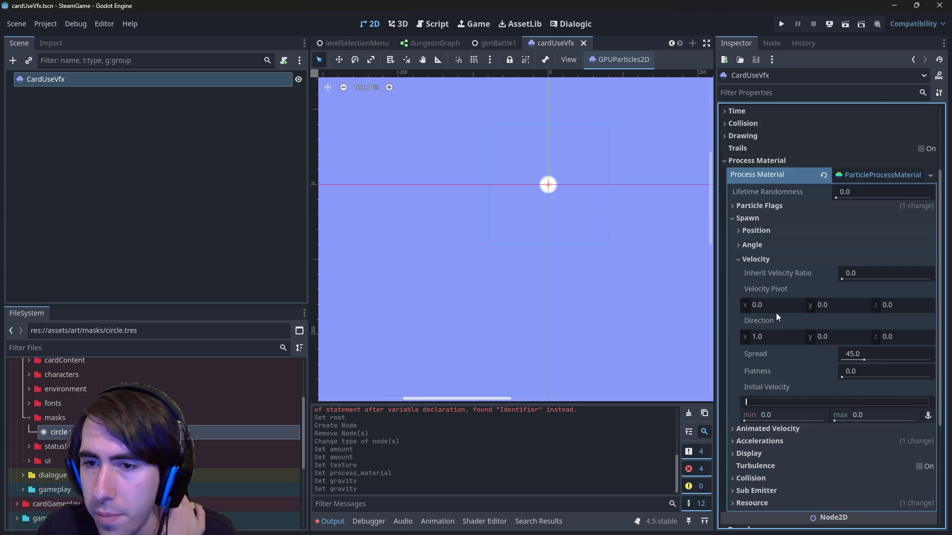
Set the velocity Spread to 180, keeping Velocity Pivot x at 0.
left_click_drag(770, 301, 793, 300)
left_click(929, 290)
left_click_drag(869, 355, 876, 356)
left_click(882, 355)
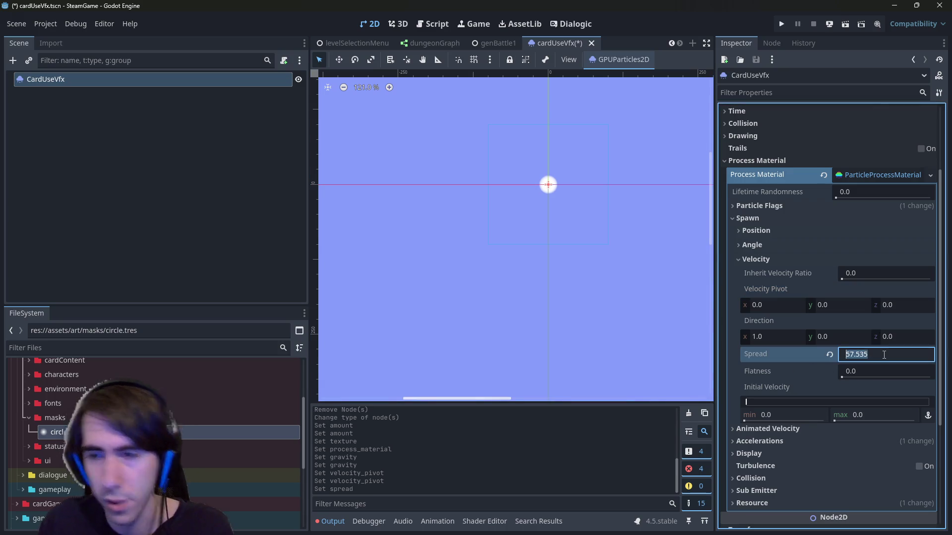
type("180")
key("Return")
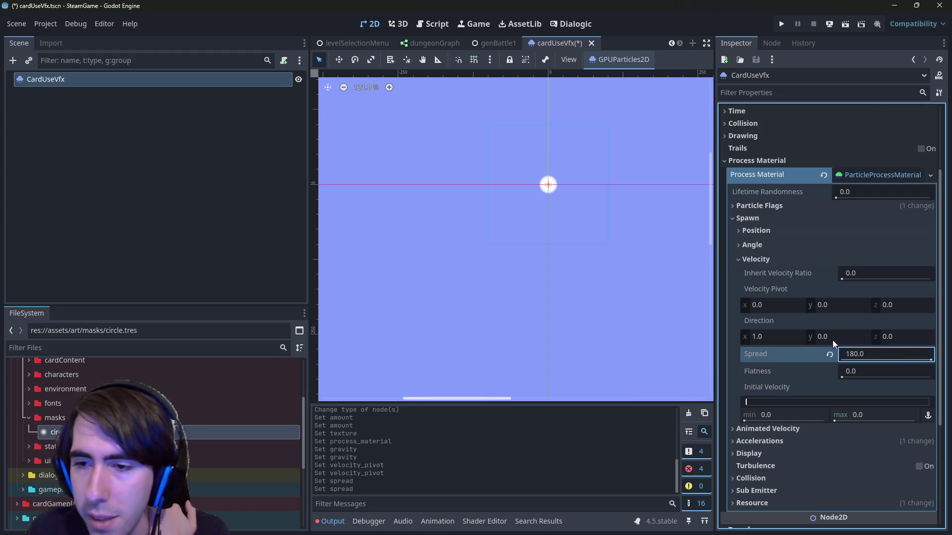
Drag the Initial Velocity to 333.33 so particles fly outward.
left_click_drag(744, 421, 773, 420)
scroll(588, 327, "down", 3)
scroll(491, 204, "up", 1)
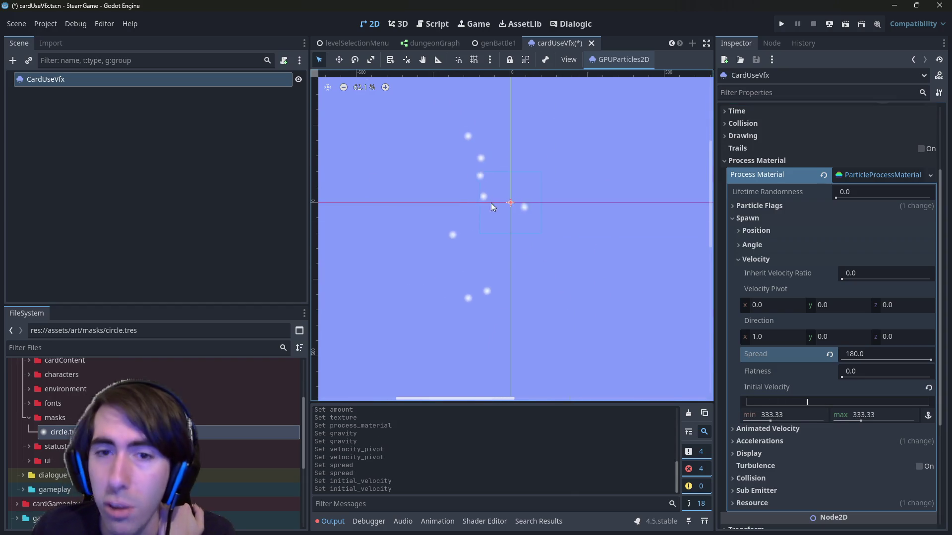
scroll(501, 203, "up", 1)
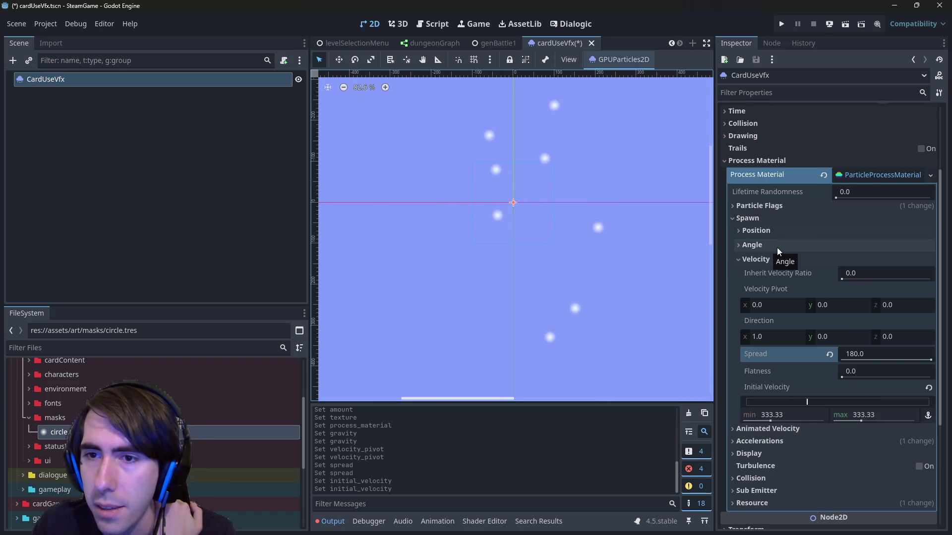
scroll(777, 248, "up", 3)
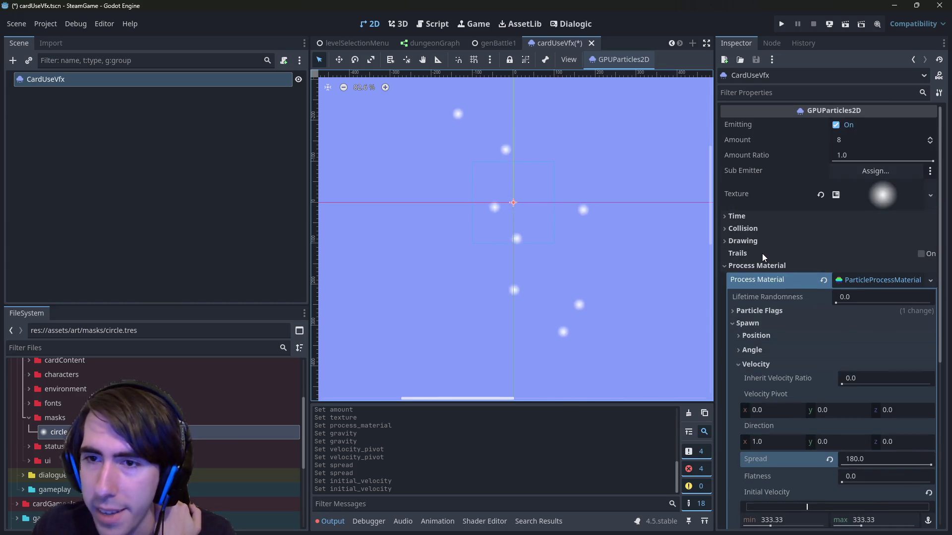
Turn on One Shot under Time and restart emission to preview the burst.
left_click(740, 220)
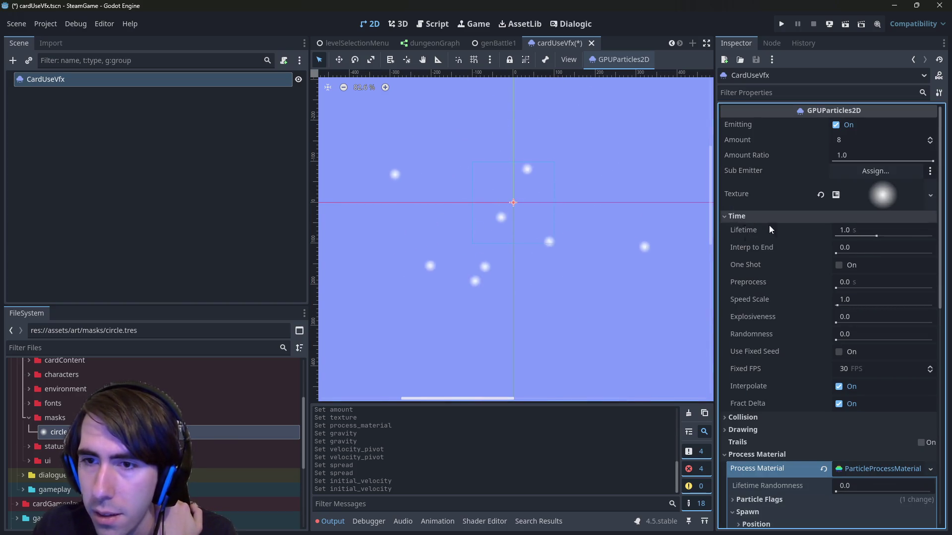
left_click(847, 267)
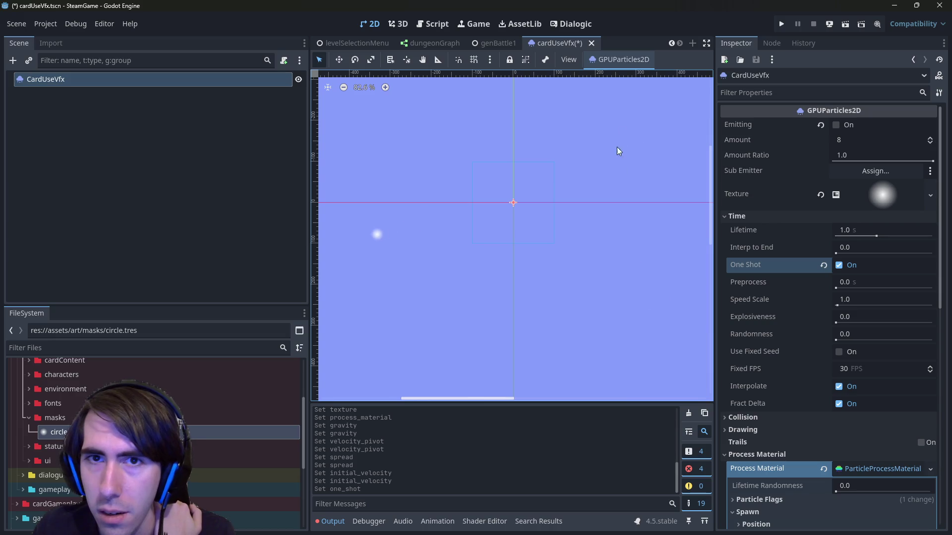
left_click(614, 58)
left_click(623, 78)
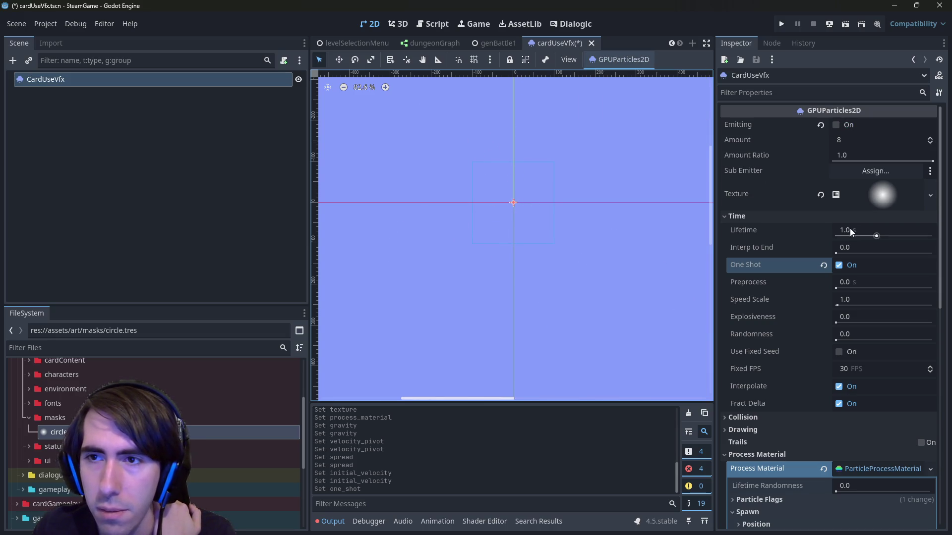
Set Amount to 168, save the scene, and replay the larger burst.
left_click(869, 139)
type("168")
key("Return")
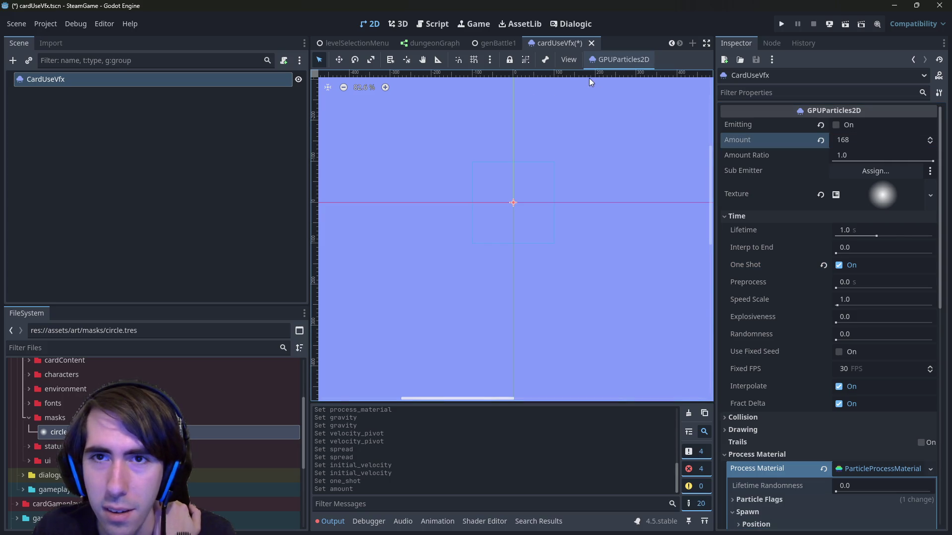
key("ctrl+s")
left_click(614, 58)
left_click(621, 76)
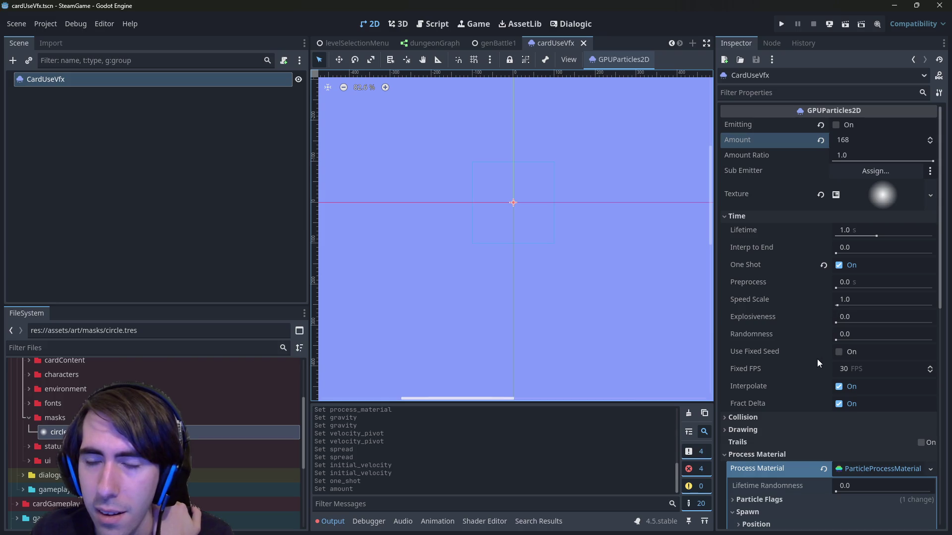
scroll(486, 238, "up", 5)
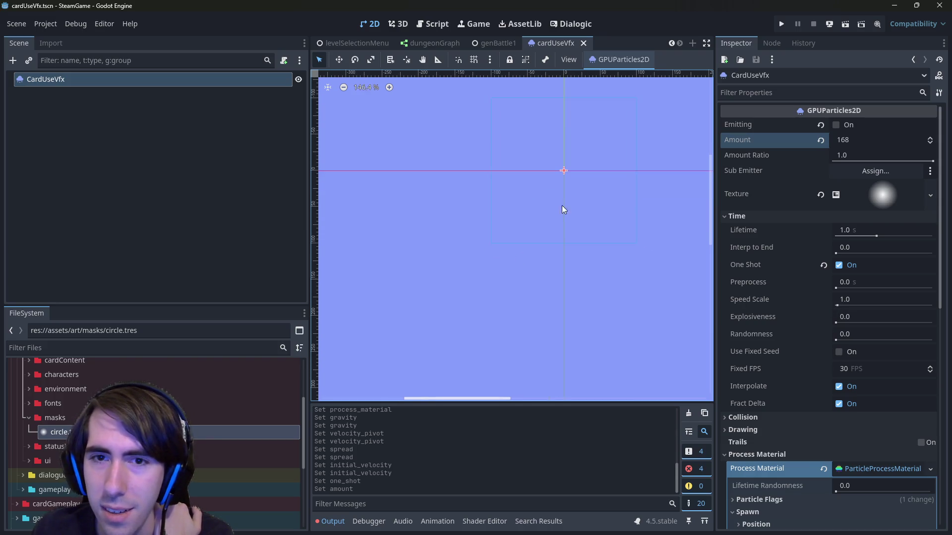
left_click(600, 66)
left_click(607, 76)
scroll(617, 276, "down", 5)
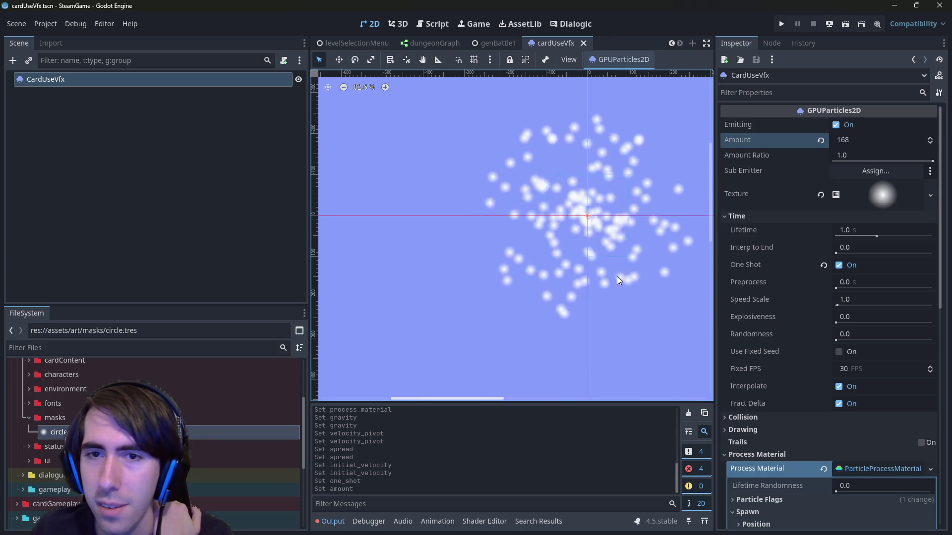
scroll(530, 260, "right", 3)
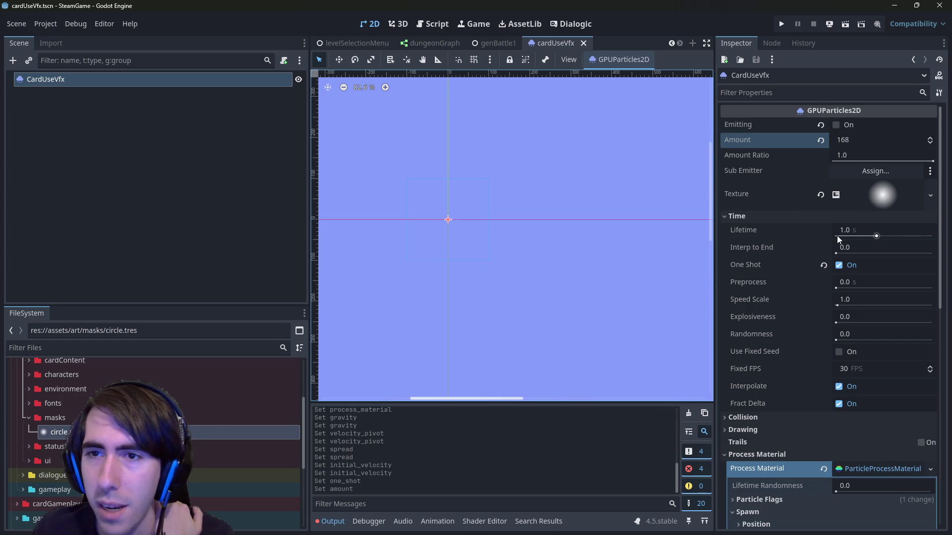
scroll(842, 275, "down", 6)
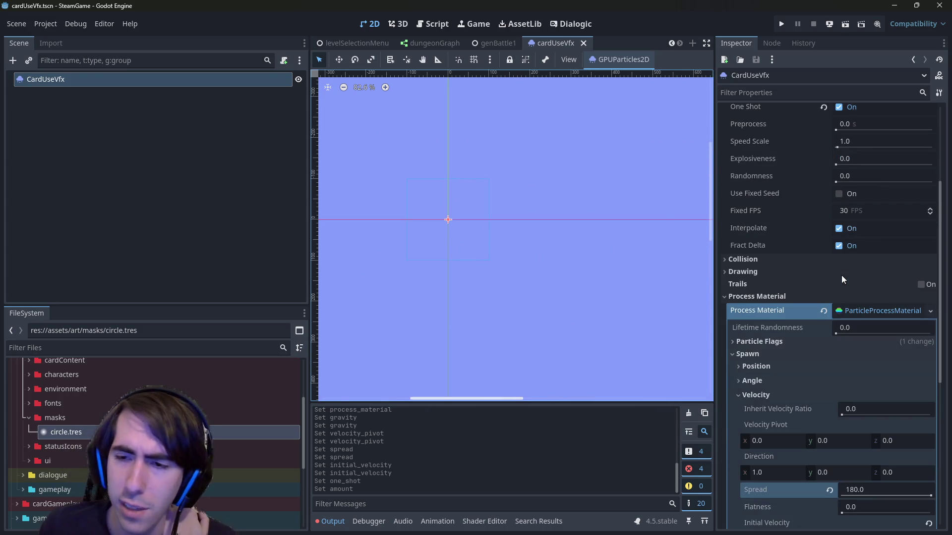
scroll(842, 279, "down", 7)
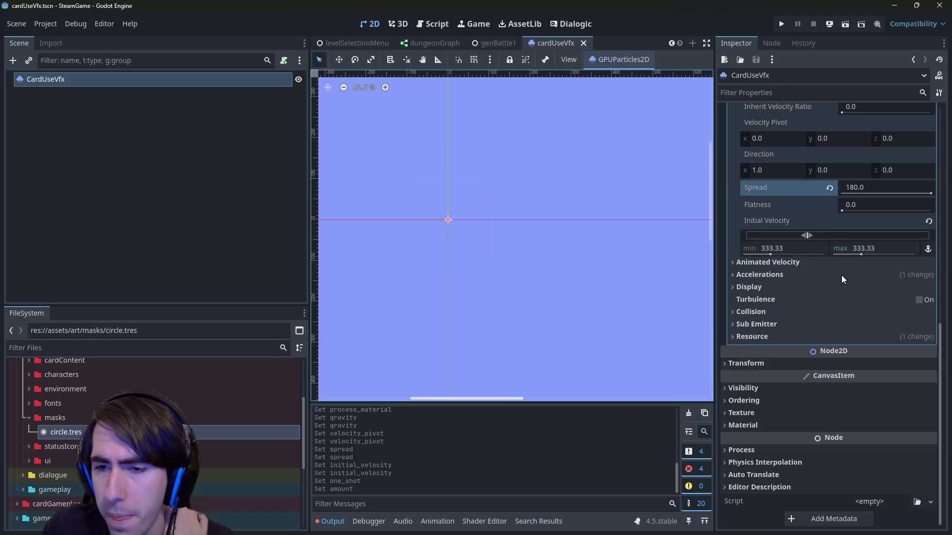
scroll(841, 279, "up", 9)
scroll(792, 340, "down", 2)
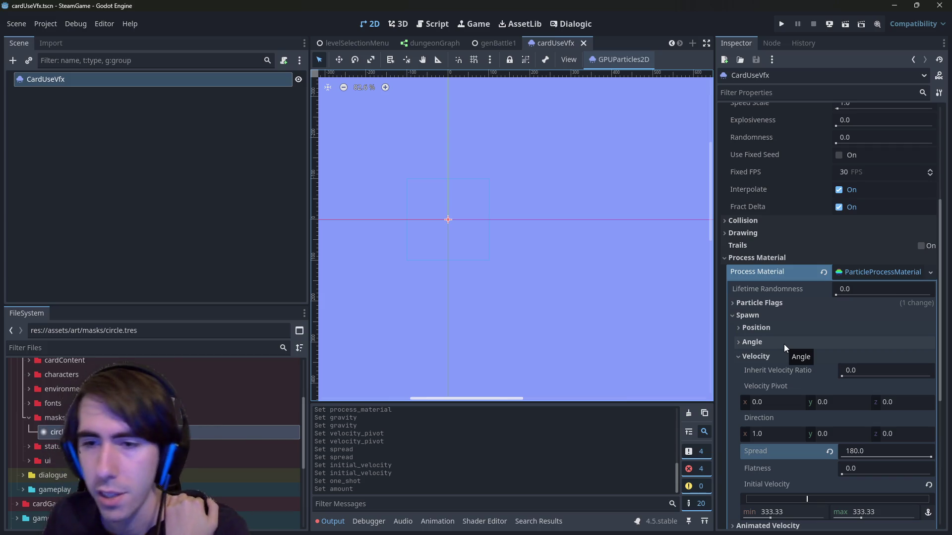
scroll(788, 243, "up", 7)
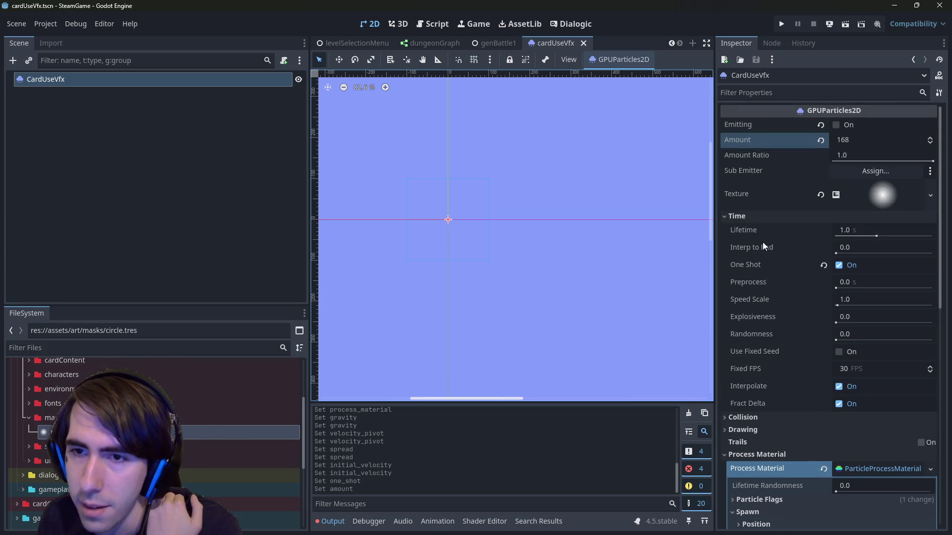
mouse_move(761, 243)
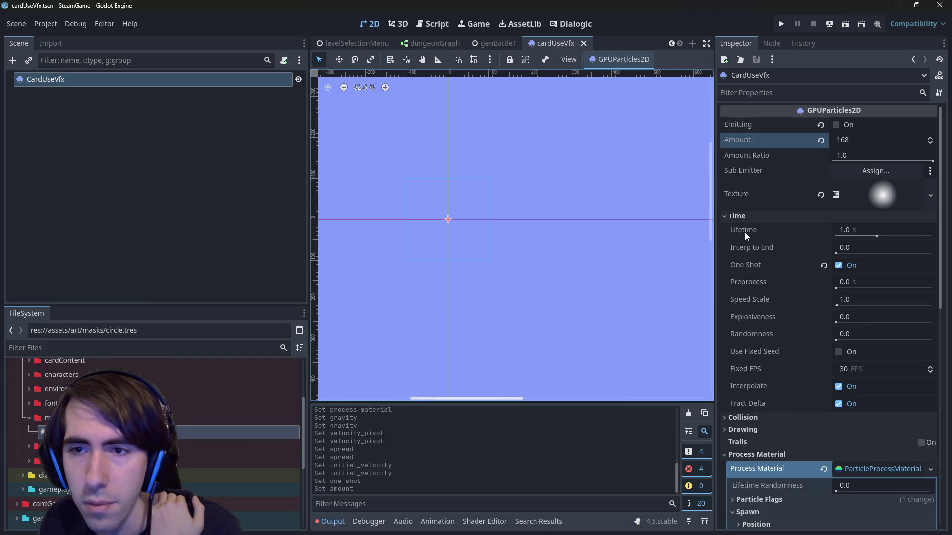
left_click_drag(871, 234, 836, 236)
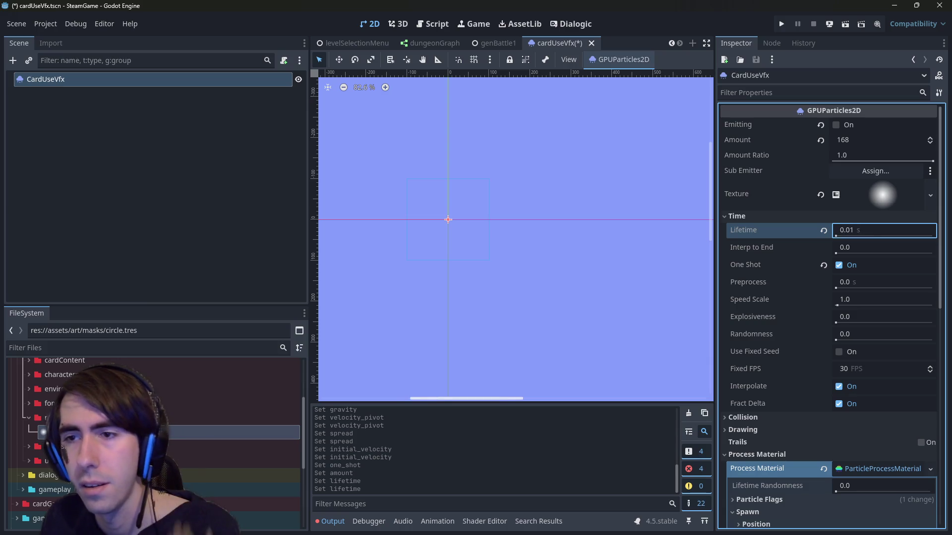
Save, revert particle Lifetime to 1.0 s, and restart emission to preview.
key("ctrl+s")
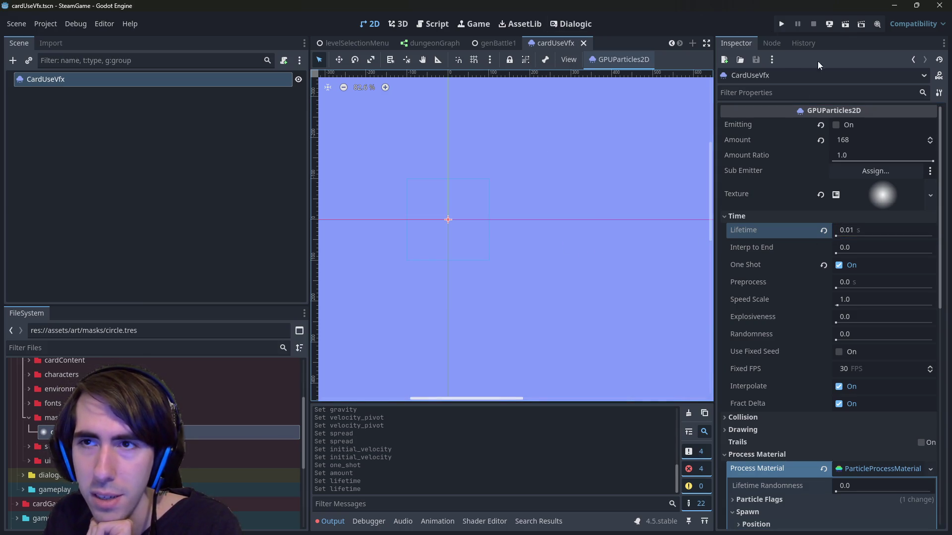
left_click(620, 59)
left_click(611, 75)
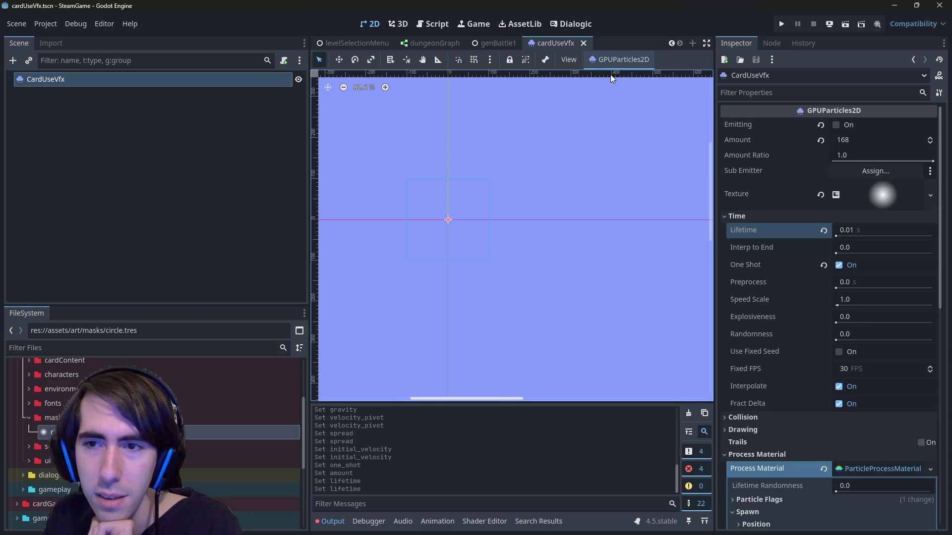
left_click(822, 230)
left_click(602, 63)
left_click(620, 78)
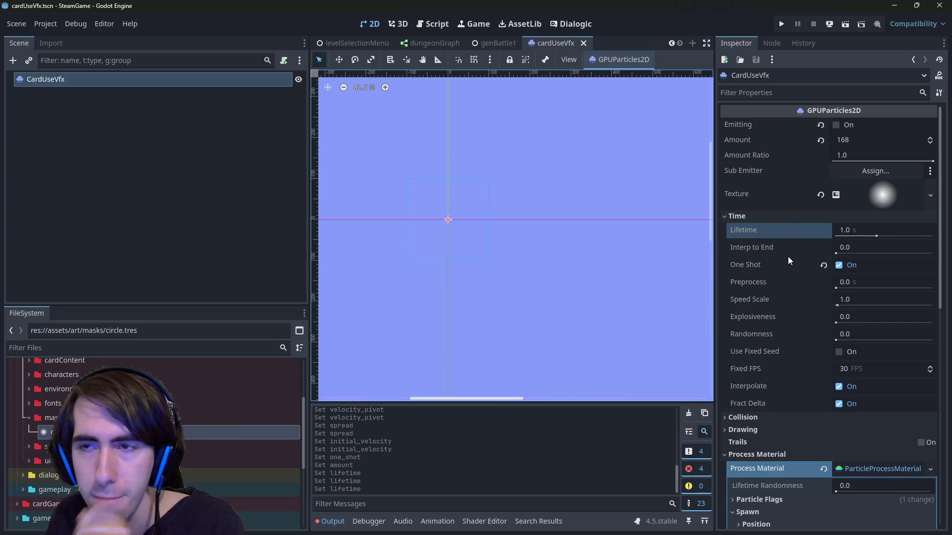
Try a 0.12 s Lifetime, then revert it to 1.0 s and save.
left_click_drag(875, 236, 850, 235)
key("ctrl+s")
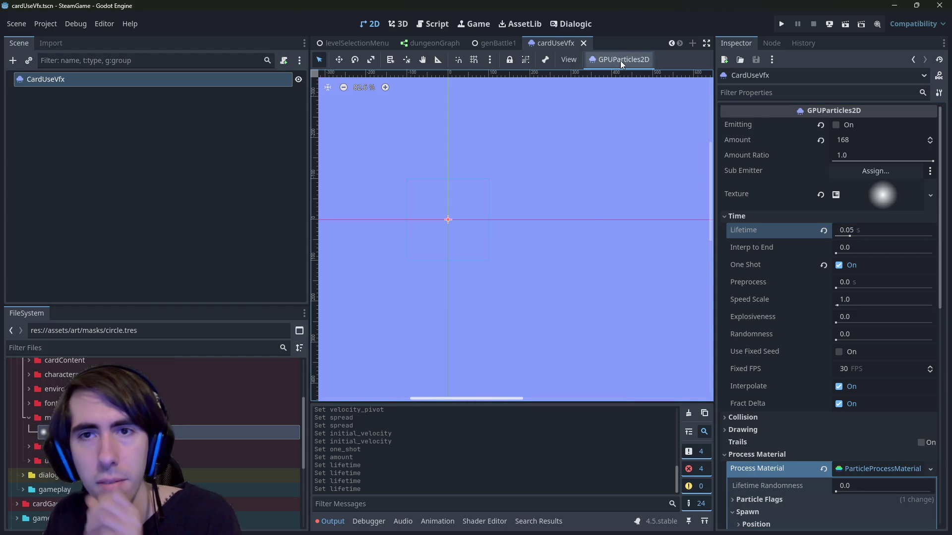
left_click(824, 230)
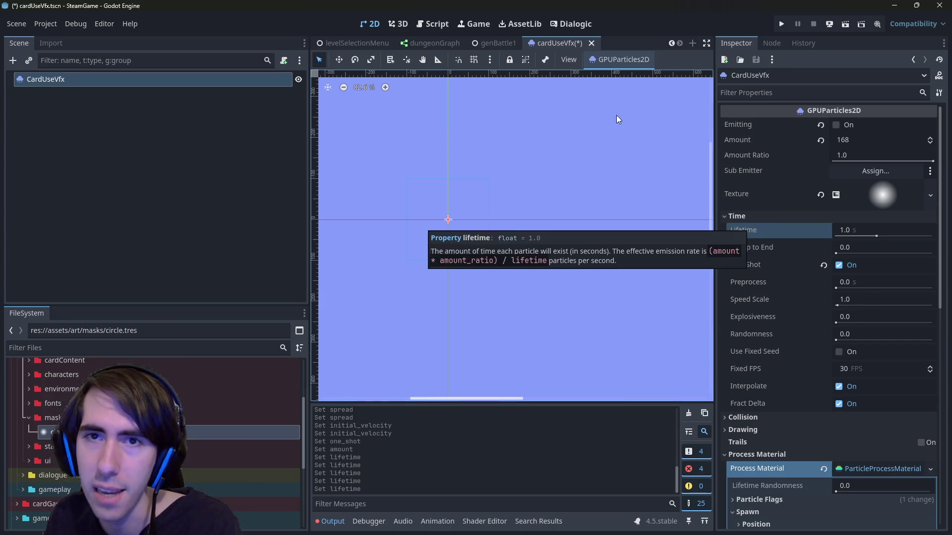
key("ctrl+s")
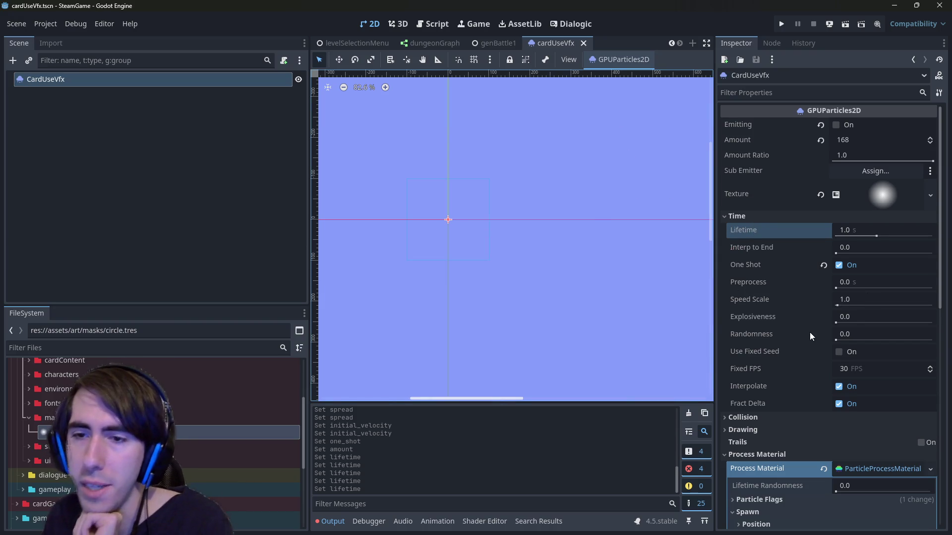
Set Explosiveness to 1.0.
left_click(843, 318)
type("1")
key("Return")
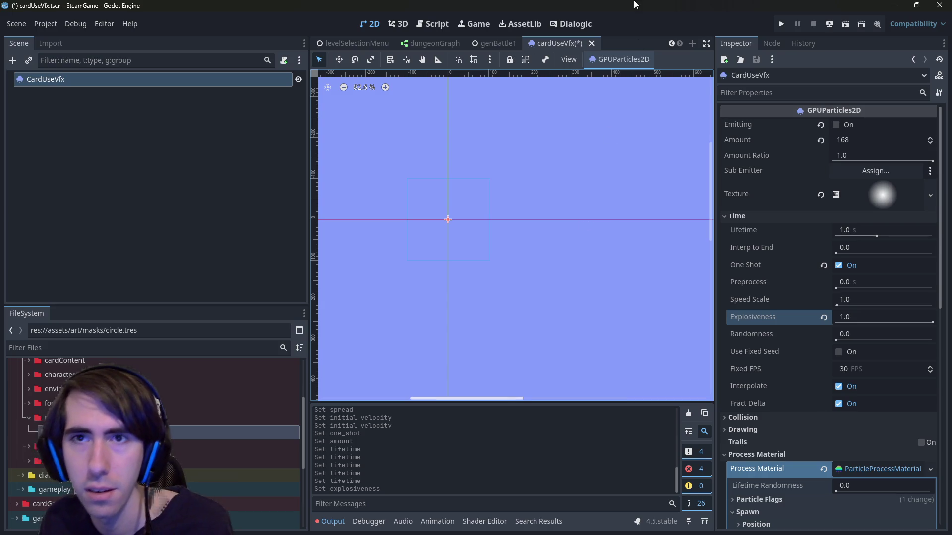
Save the scene and replay the burst while reframing the canvas around the effect.
key("ctrl+s")
left_click(619, 59)
left_click(609, 75)
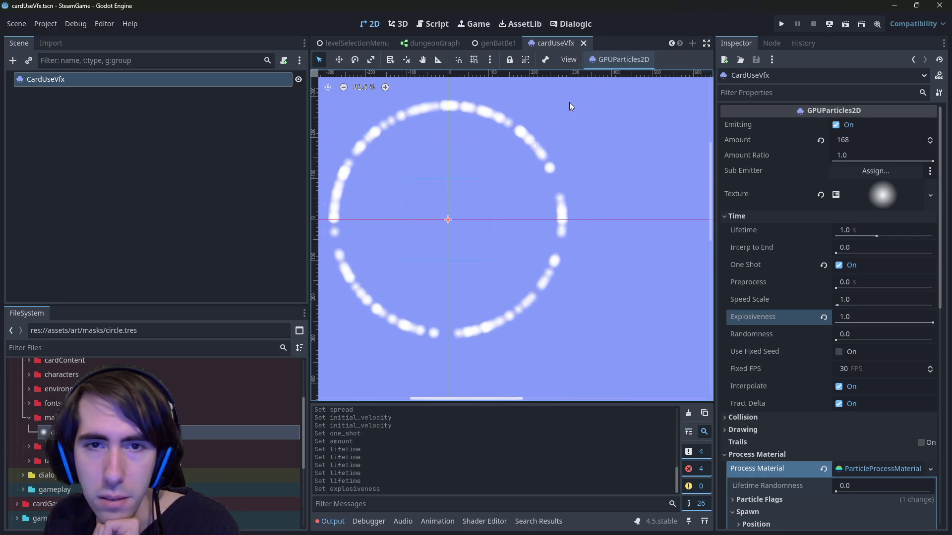
scroll(438, 252, "down", 1)
left_click_drag(438, 252, 519, 222)
scroll(463, 215, "up", 2)
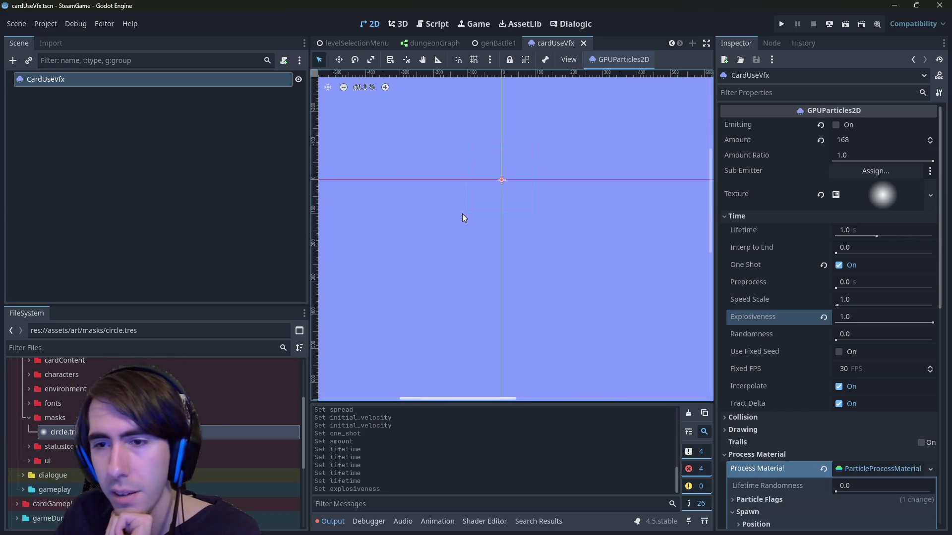
left_click(620, 59)
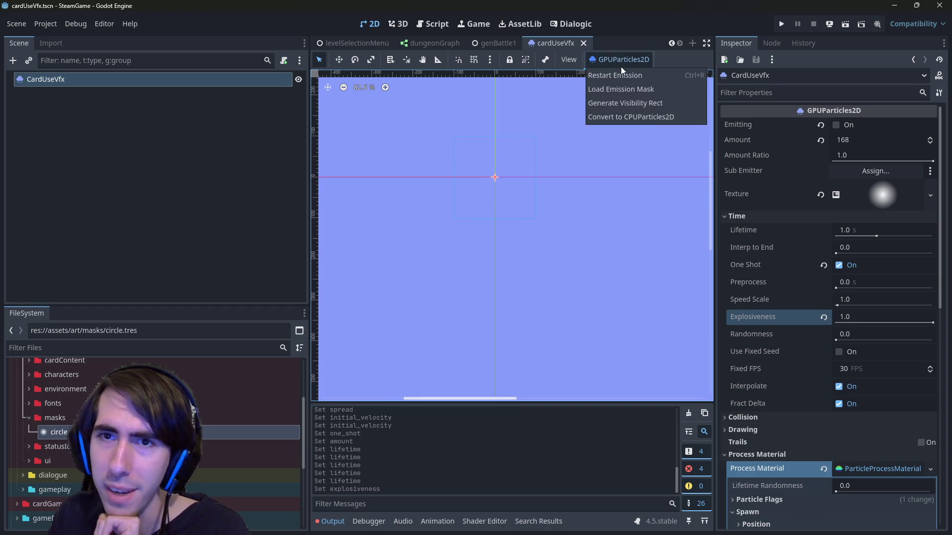
left_click(627, 72)
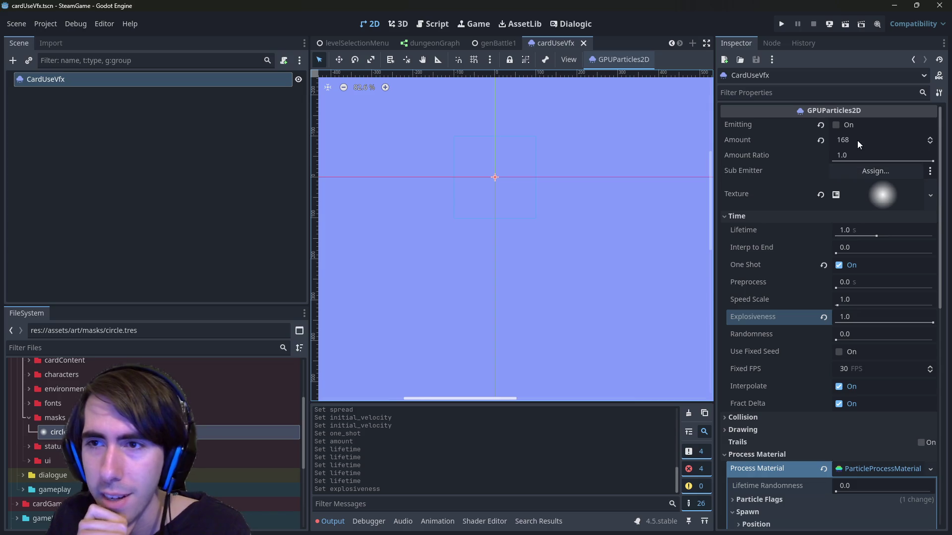
Set Amount to 20 and restart emission to preview the smaller burst.
left_click(858, 141)
type("0")
key("Return")
left_click(613, 63)
left_click(616, 71)
Replay the 20-particle ring burst several times with Restart Emission.
left_click(613, 64)
left_click(612, 72)
left_click(609, 58)
left_click(615, 72)
left_click(612, 59)
left_click(616, 77)
left_click(610, 60)
left_click(613, 73)
left_click(610, 60)
left_click(610, 70)
left_click(606, 61)
left_click(610, 79)
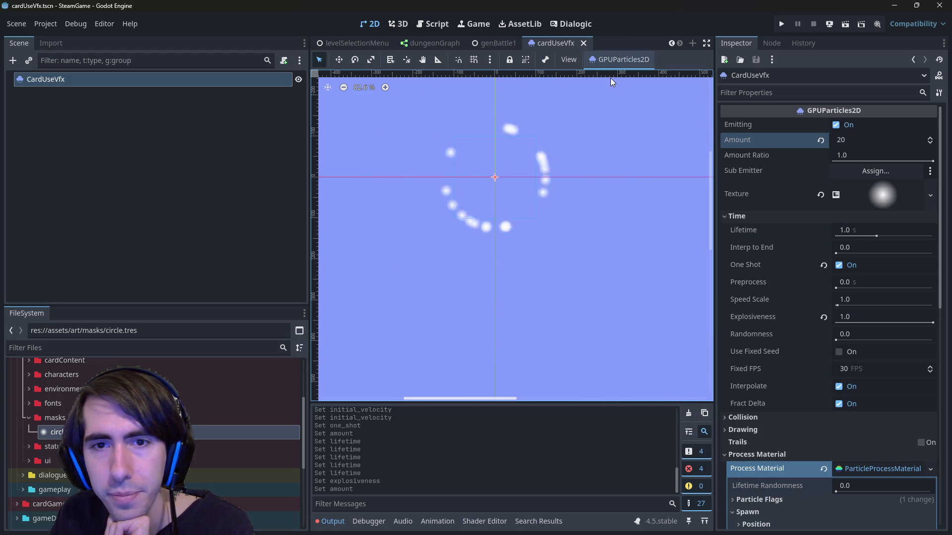
Try an Amount Ratio of 0.5, preview it, then revert it to 1.0.
left_click(857, 153)
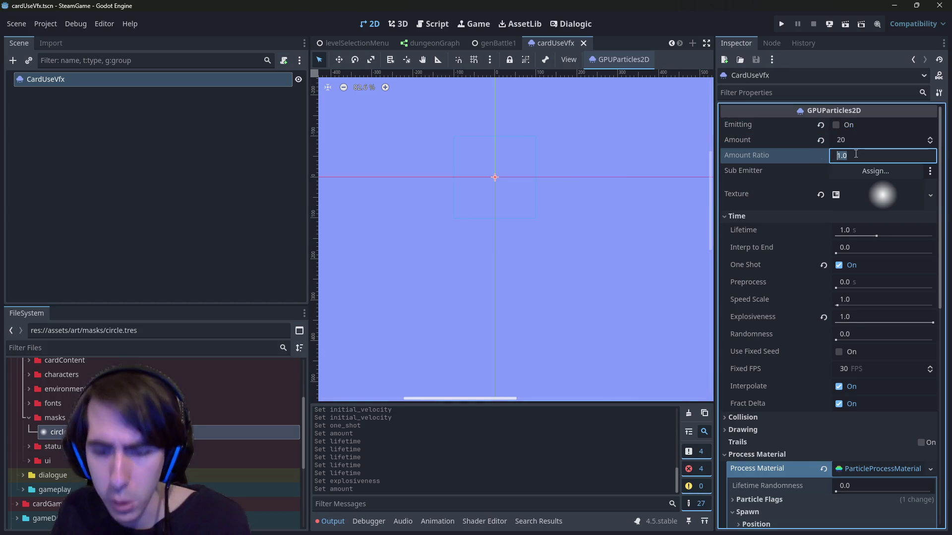
type(".5")
key("Return")
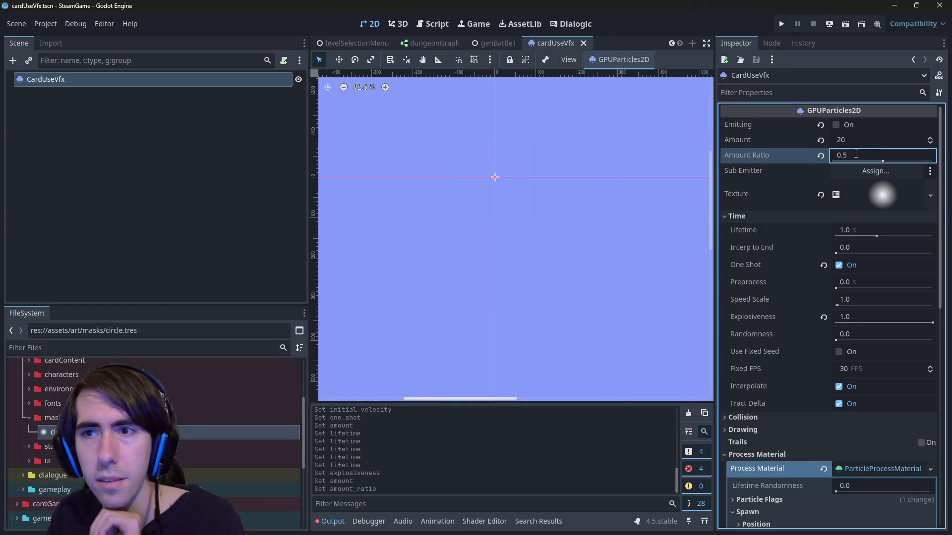
left_click(619, 59)
left_click(613, 75)
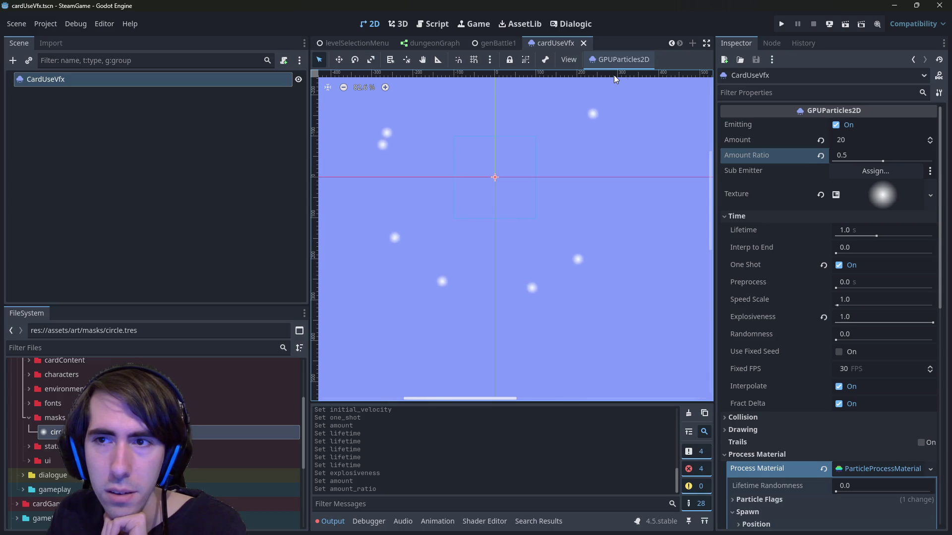
left_click(820, 155)
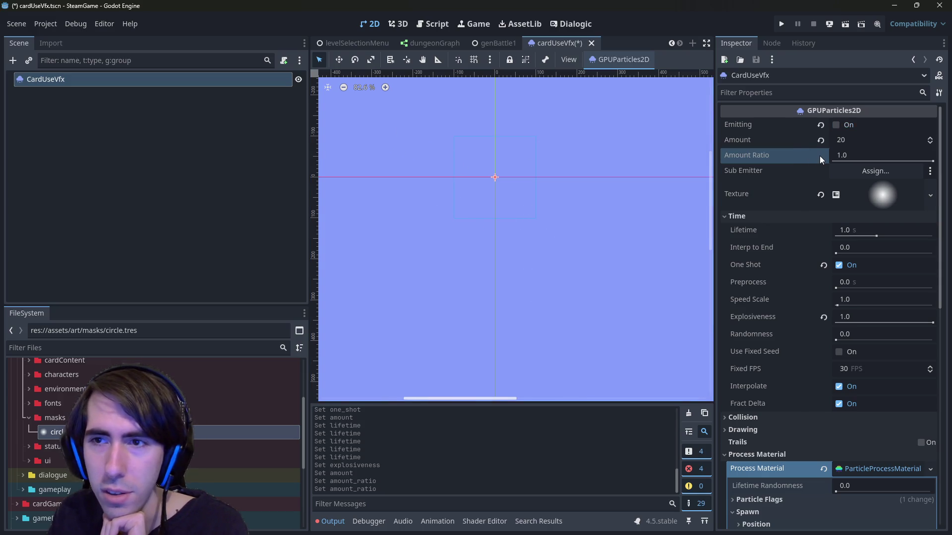
Set Lifetime to 0.5 s, save, and replay the shorter burst.
left_click(865, 232)
key("Return")
key("ctrl+s")
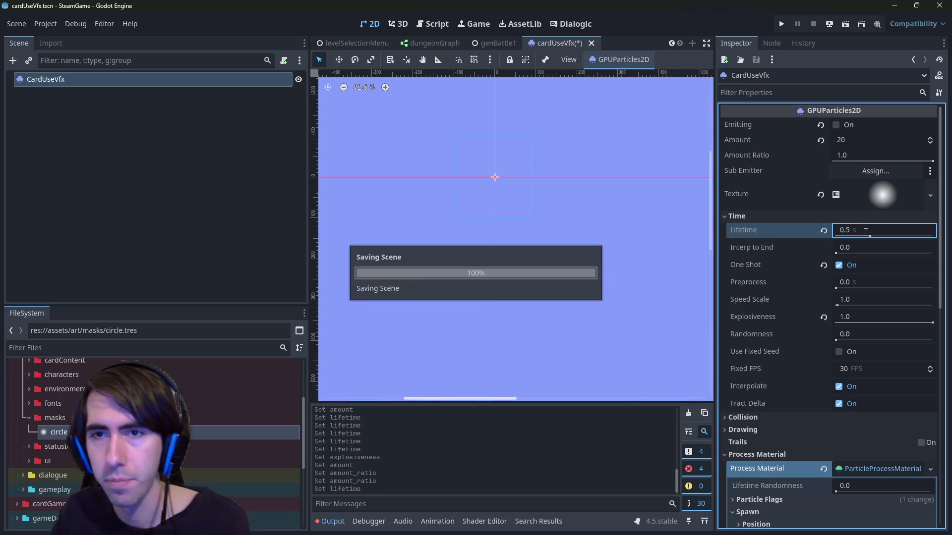
left_click(619, 59)
left_click(620, 70)
scroll(554, 231, "down", 8)
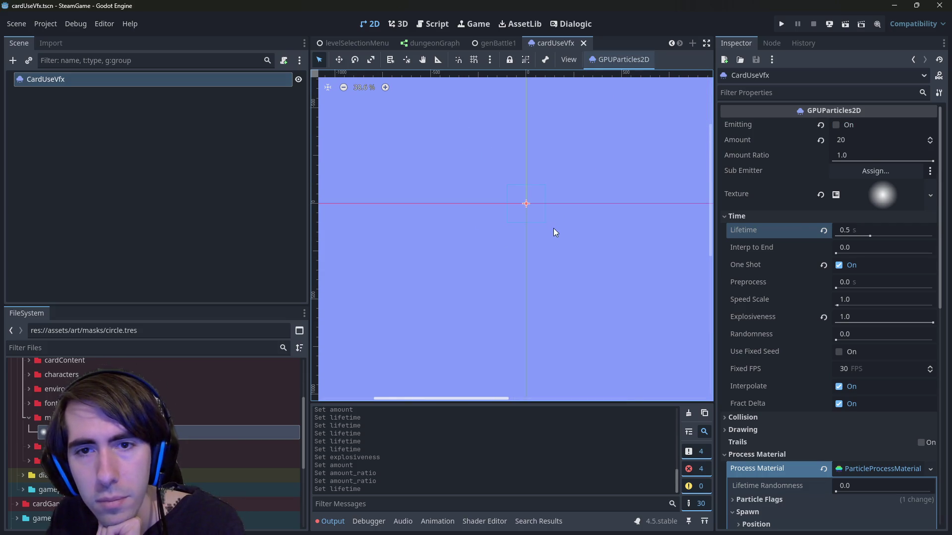
left_click(622, 59)
left_click(627, 73)
scroll(823, 362, "down", 8)
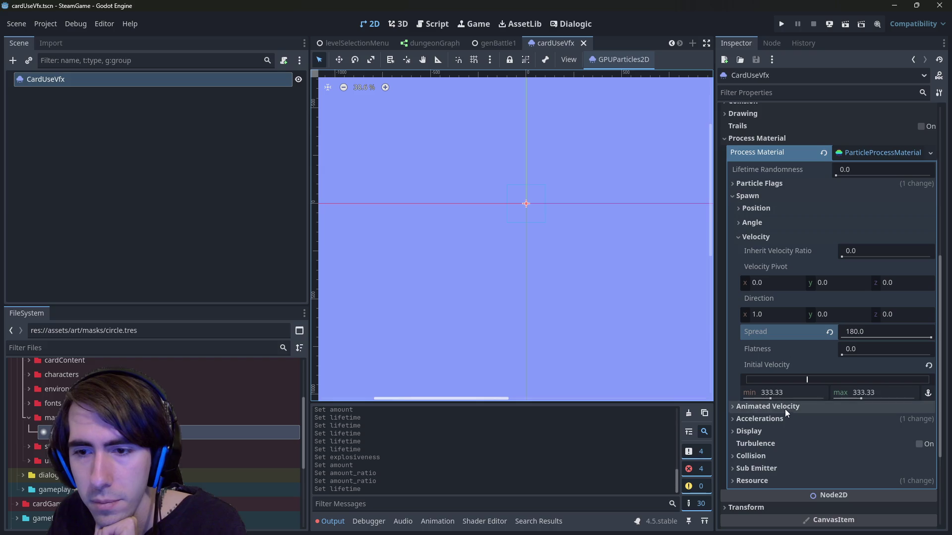
Collapse and re-expand the Process Material properties in the Inspector.
scroll(785, 409, "up", 2)
left_click(772, 192)
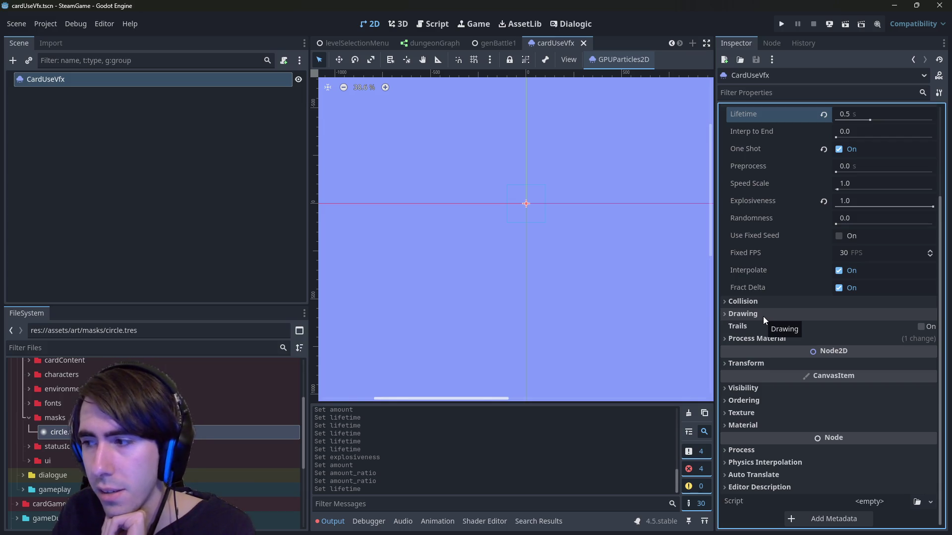
left_click(773, 337)
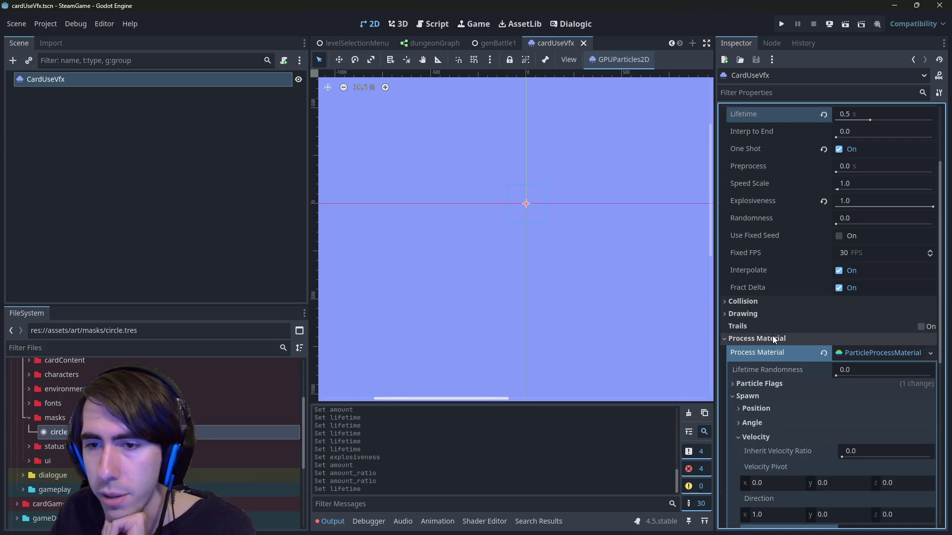
scroll(772, 337, "down", 5)
scroll(772, 337, "up", 1)
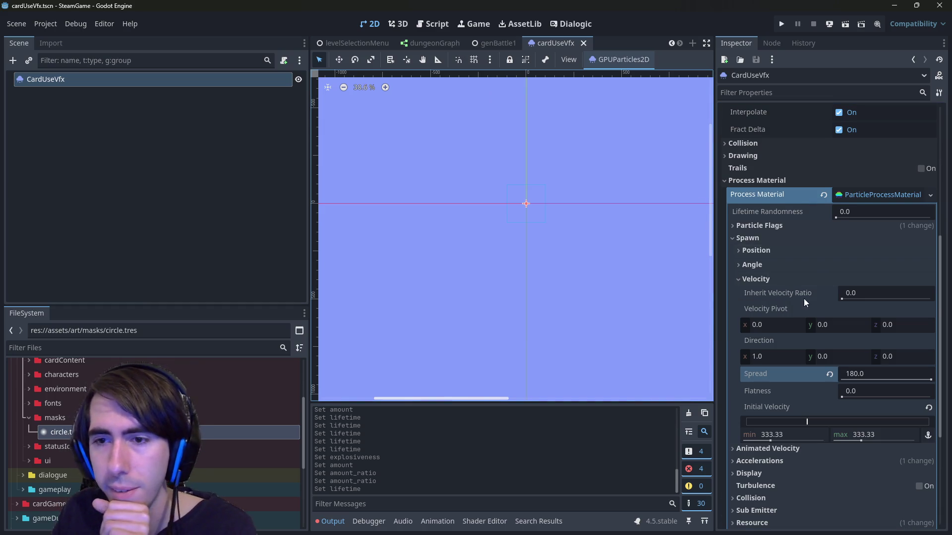
scroll(806, 299, "down", 4)
scroll(608, 239, "up", 4)
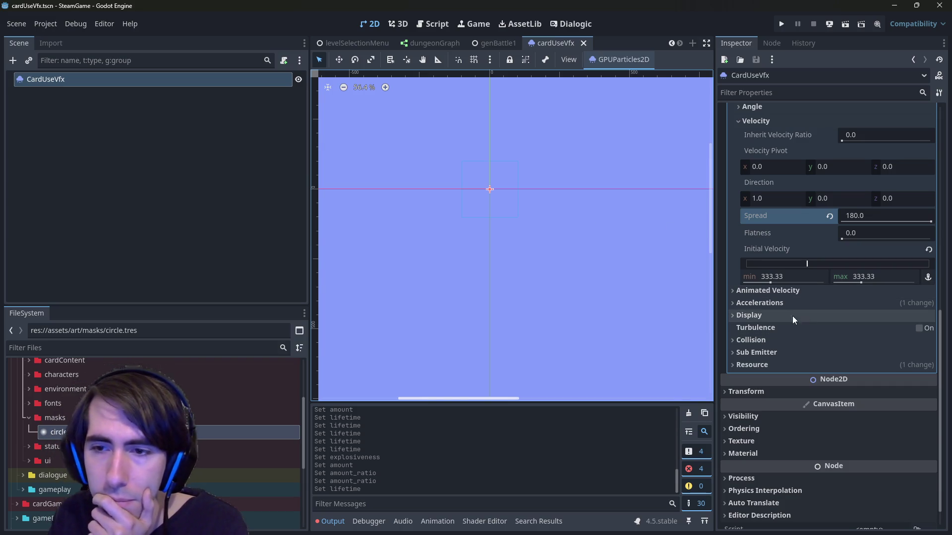
Collapse Spawn and expand Display > Color Curves to reveal the empty Alpha Curve.
mouse_move(759, 329)
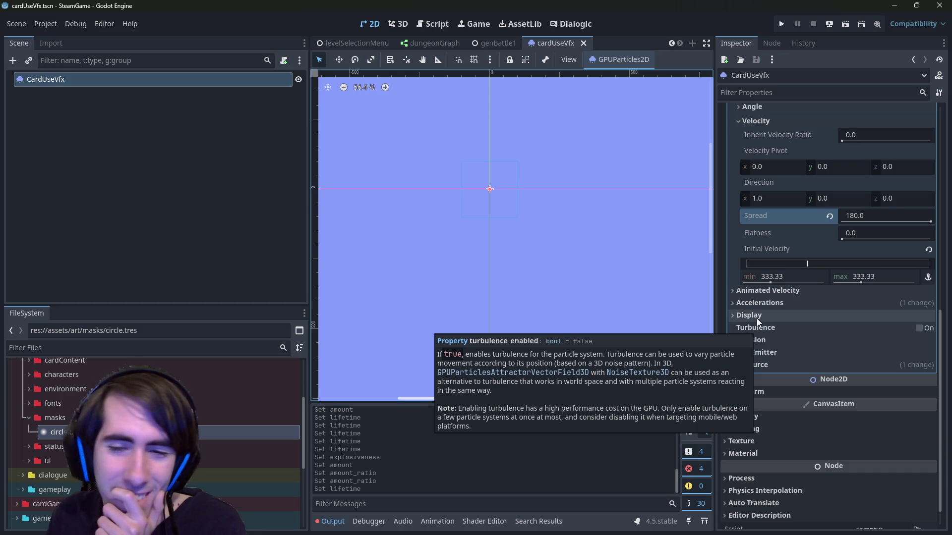
left_click(757, 318)
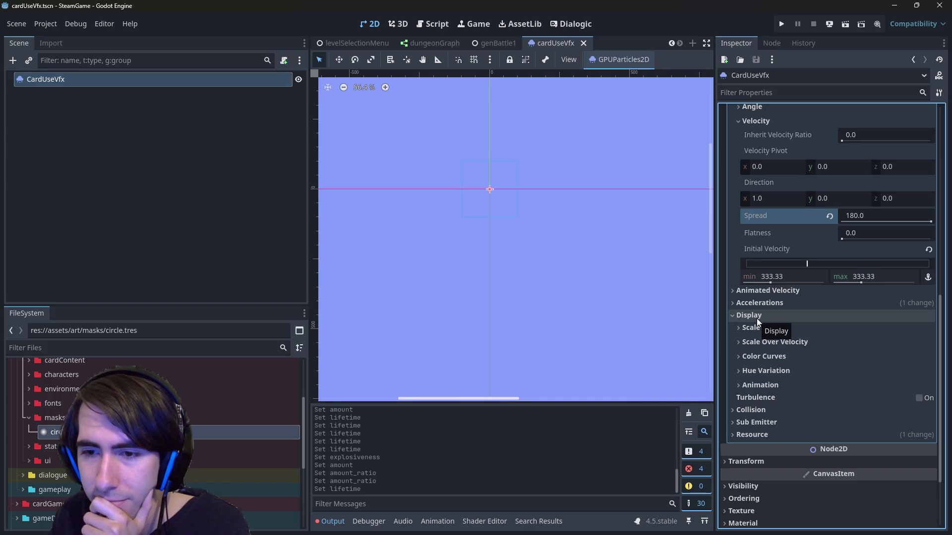
left_click(758, 314)
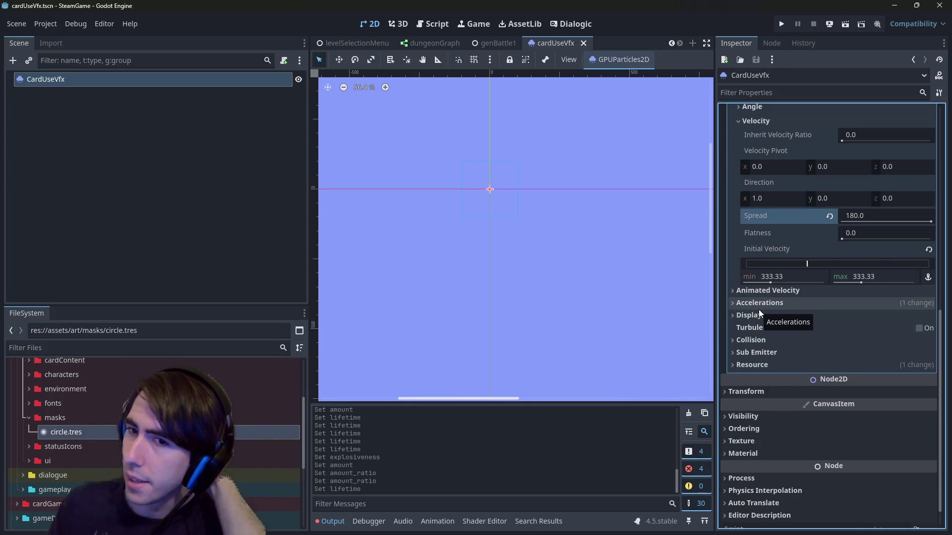
scroll(784, 226, "up", 3)
left_click(795, 184)
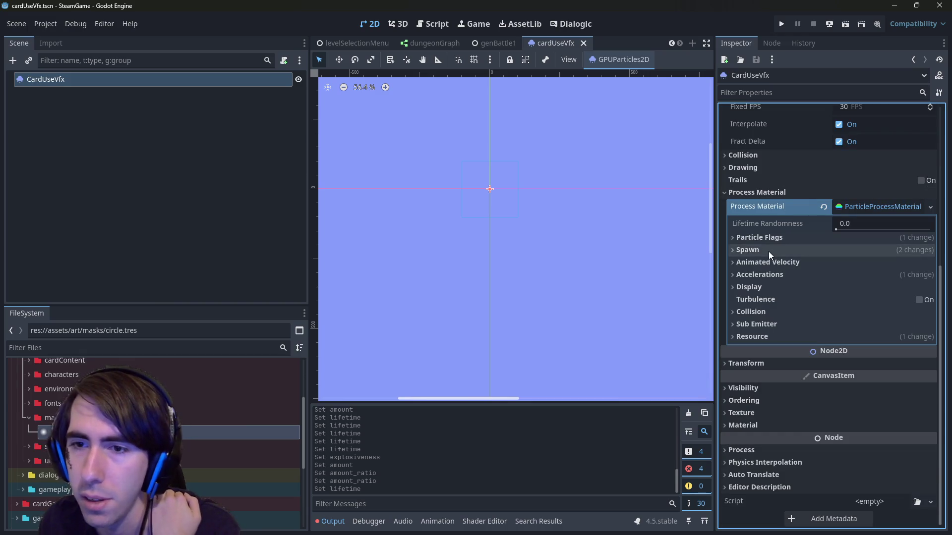
left_click(780, 287)
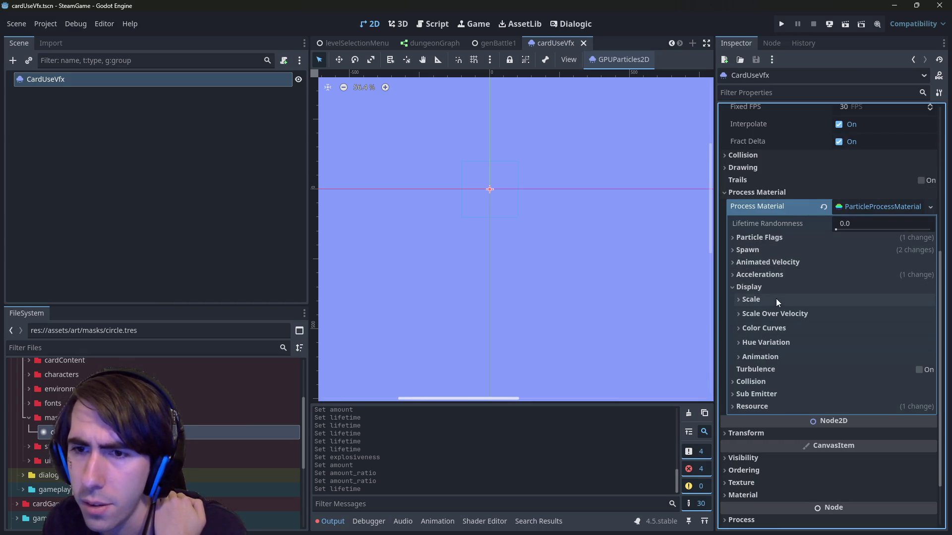
left_click(790, 328)
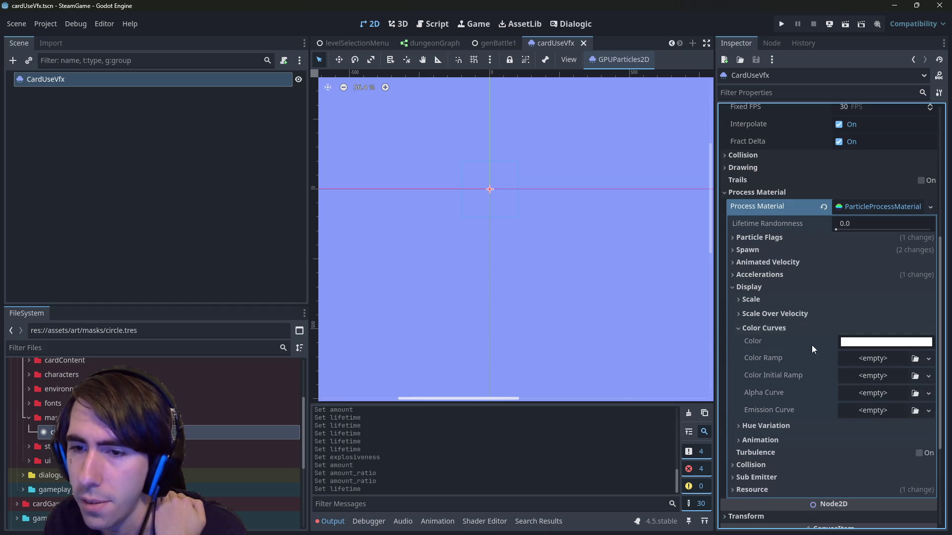
Give the Alpha Curve a new CurveTexture holding a new Curve.
left_click(874, 394)
left_click(893, 423)
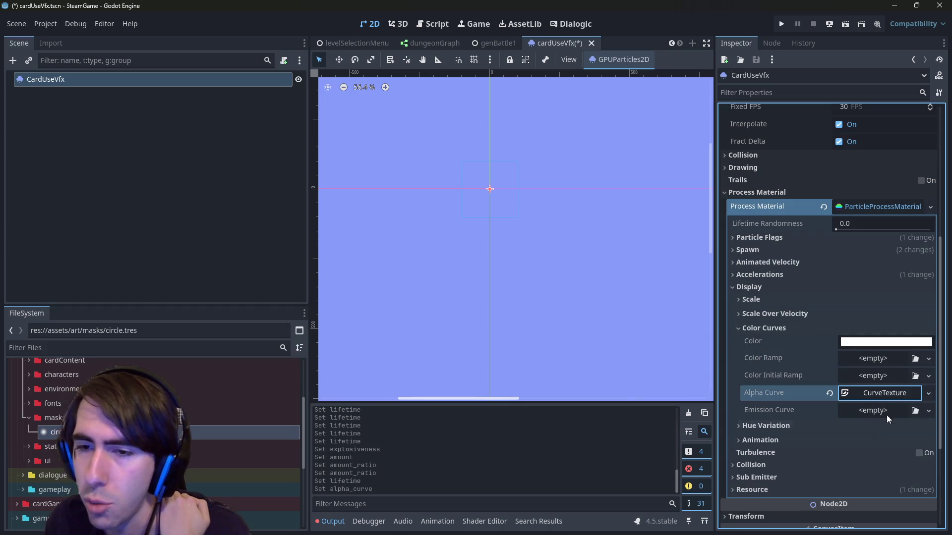
scroll(880, 393, "down", 4)
left_click(881, 281)
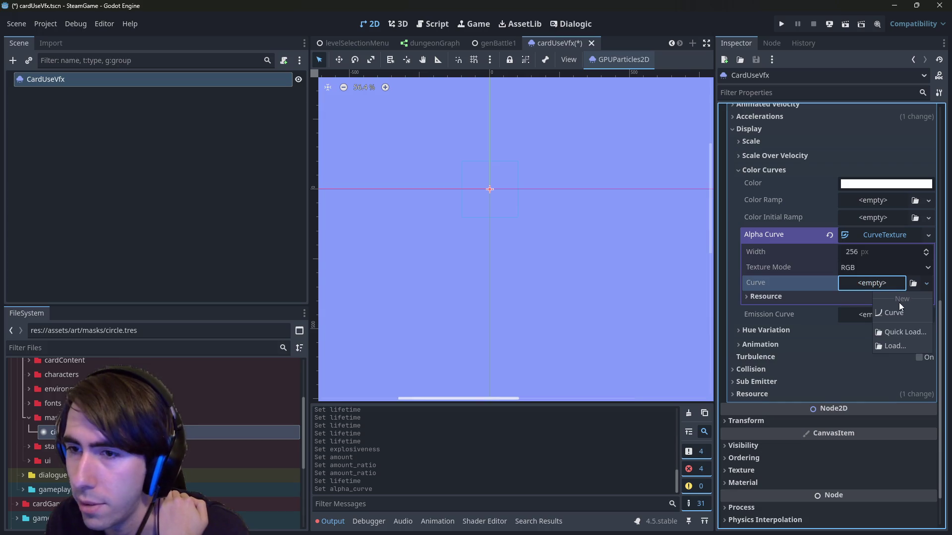
left_click(900, 310)
Draw the alpha curve from full opacity down to 0 and save the CardUseVfx scene.
left_click(879, 298)
left_click(757, 337)
left_click_drag(919, 400, 938, 422)
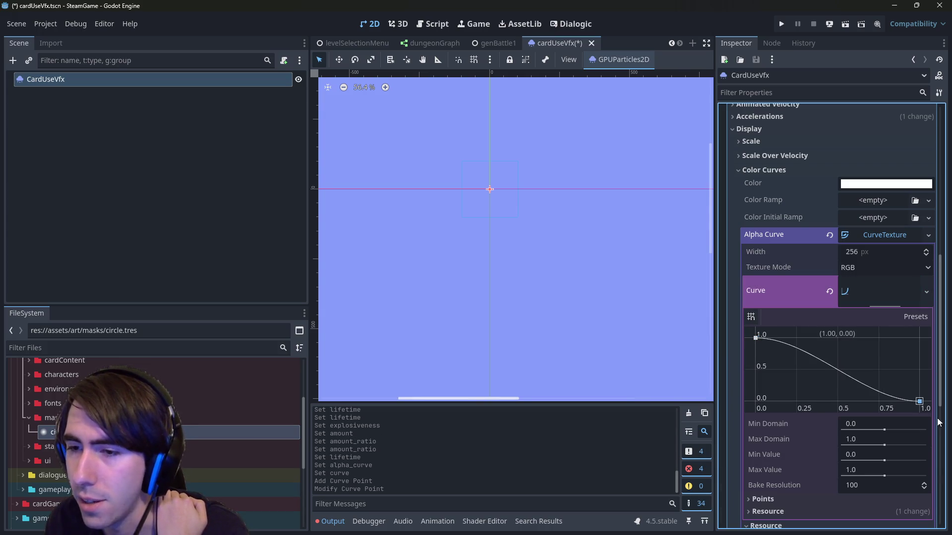
key("ctrl+s")
Restart the particle emission twice to preview the fade.
left_click(624, 59)
left_click(624, 75)
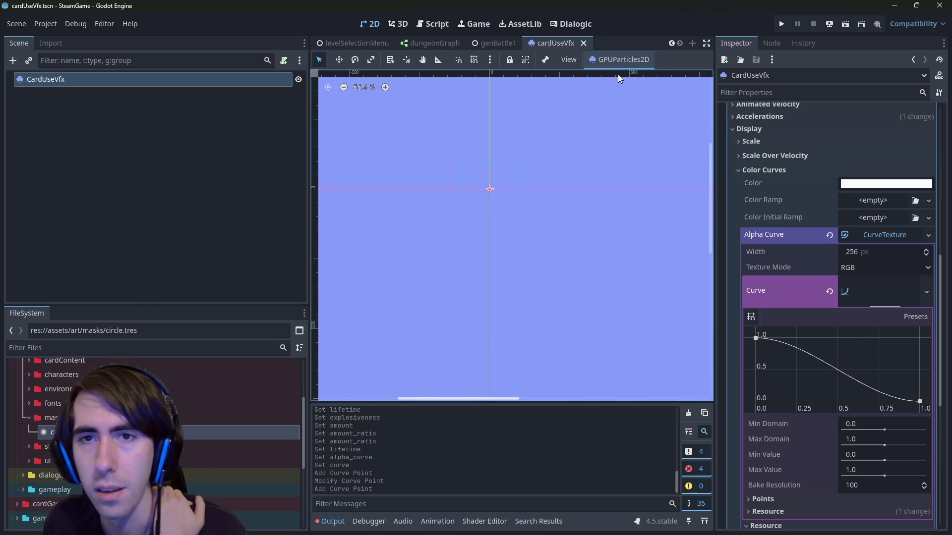
left_click(620, 59)
left_click(623, 75)
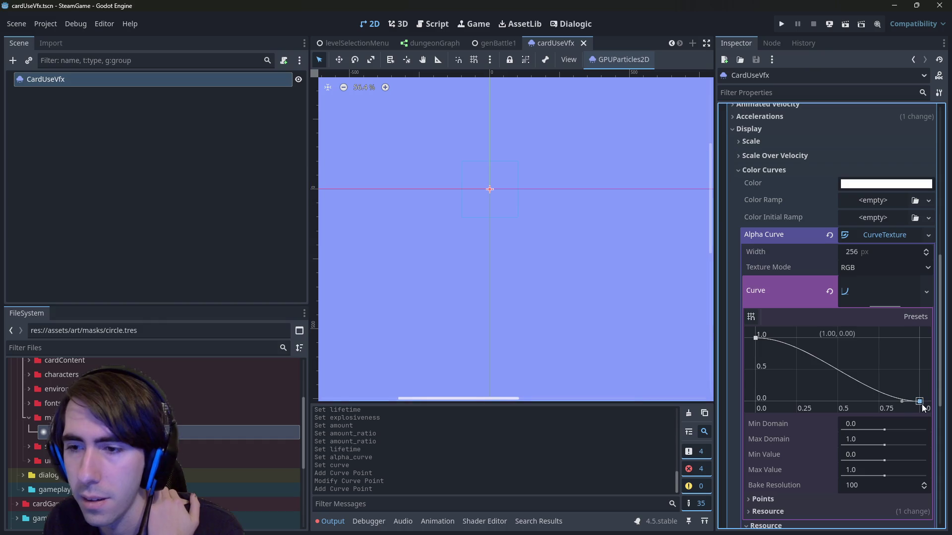
Bend the curve's end tangent so the fade happens late, restarting the burst repeatedly to preview.
mouse_move(901, 402)
left_mouse_down()
mouse_move(916, 382)
mouse_move(902, 380)
left_mouse_up()
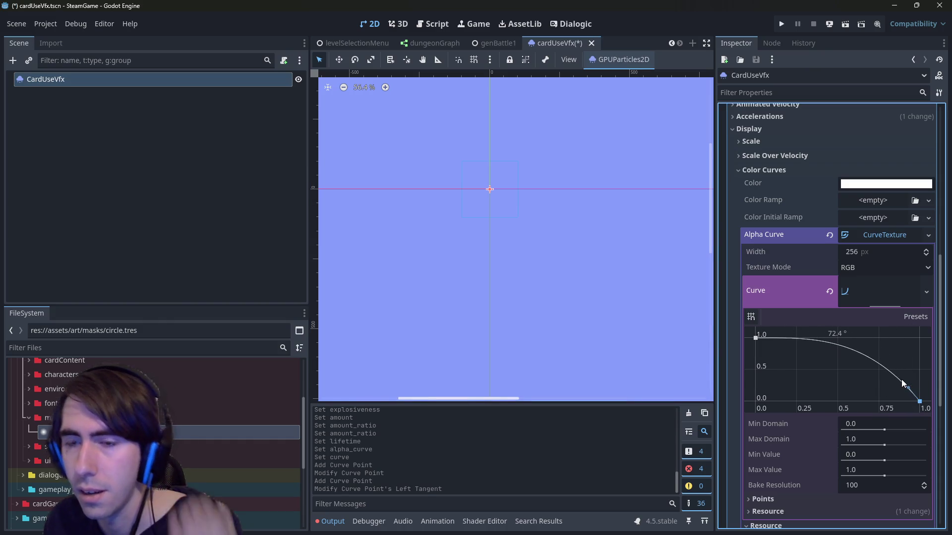
left_click(604, 58)
left_click(619, 75)
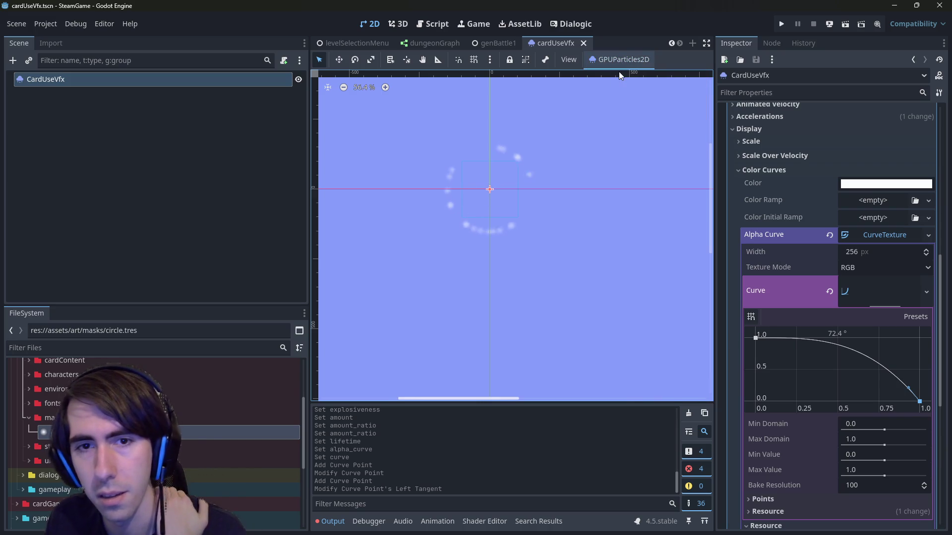
left_click(610, 59)
left_click(621, 76)
left_click(618, 59)
left_click(620, 74)
left_click(616, 60)
left_click(616, 75)
left_click(610, 61)
left_click(611, 76)
left_click(611, 63)
left_click(613, 76)
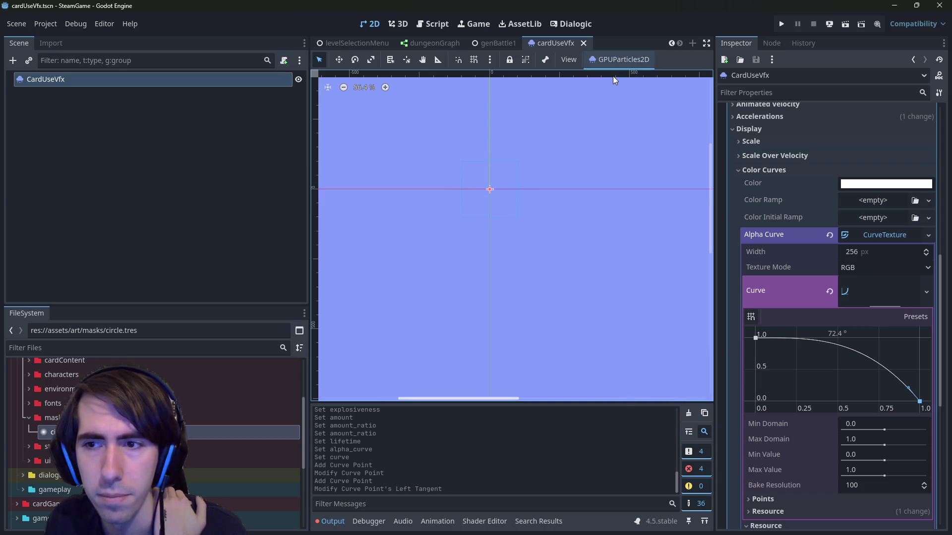
left_click(609, 60)
left_click(611, 74)
left_click(612, 59)
left_click(620, 76)
scroll(492, 196, "down", 2)
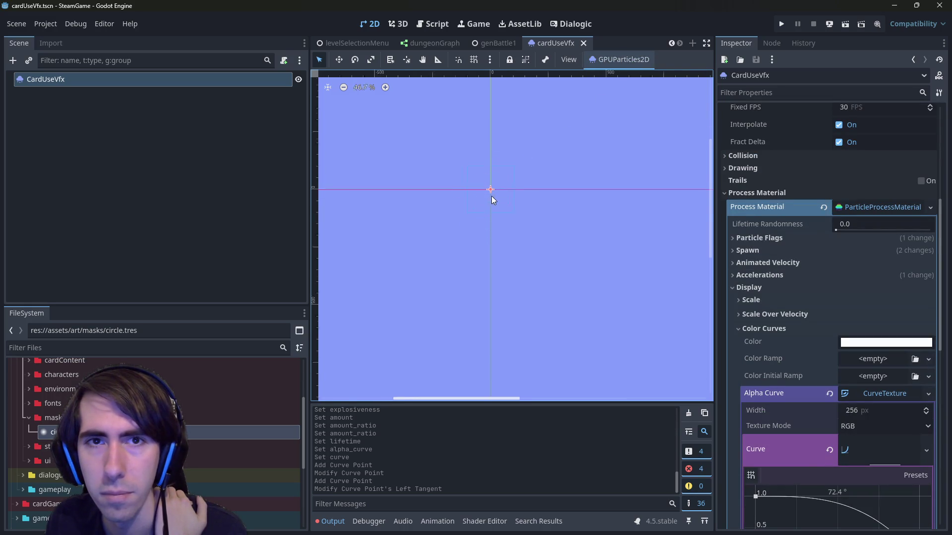
Set the CardUseVfx Amount to 40, save, and open spawnCardUsedVfx.gd.
left_click(481, 45)
left_click(560, 43)
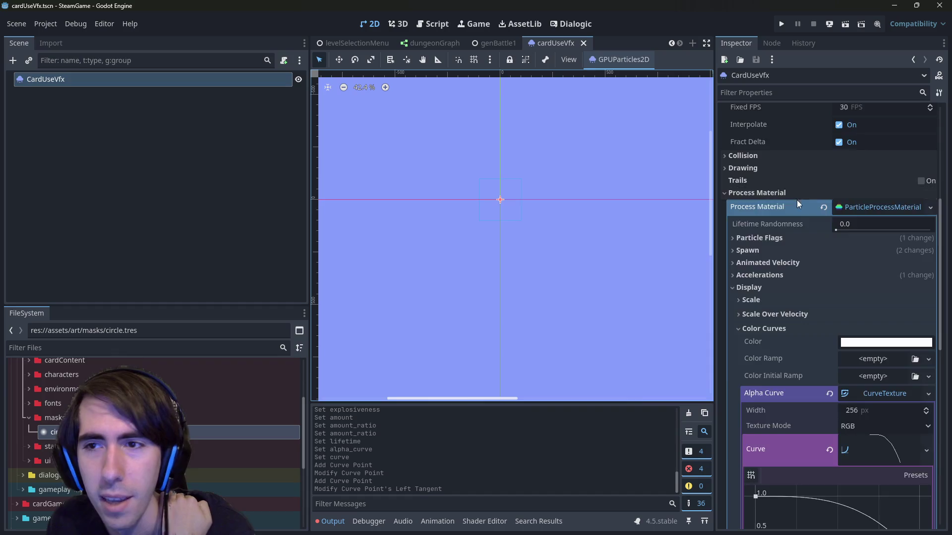
scroll(796, 200, "up", 5)
left_click(847, 141)
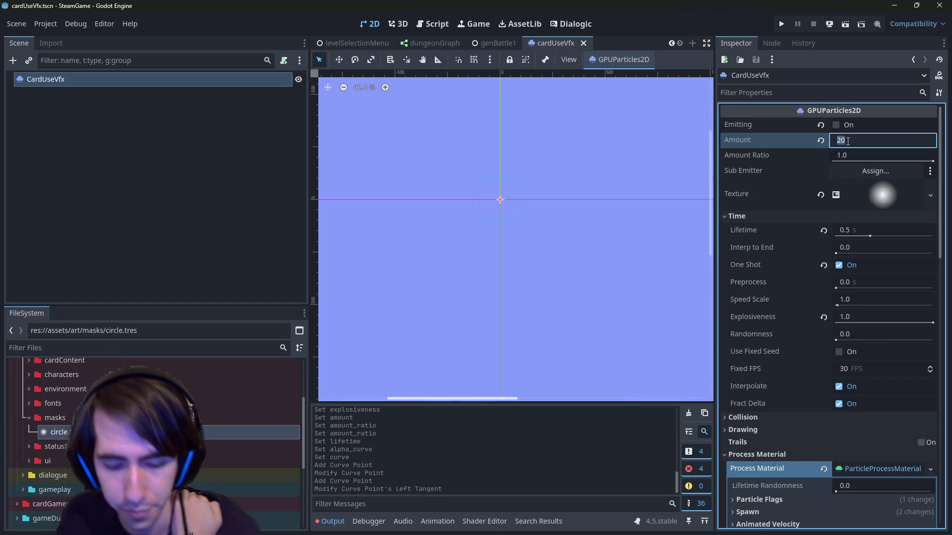
type("40")
key("Return")
key("ctrl+s")
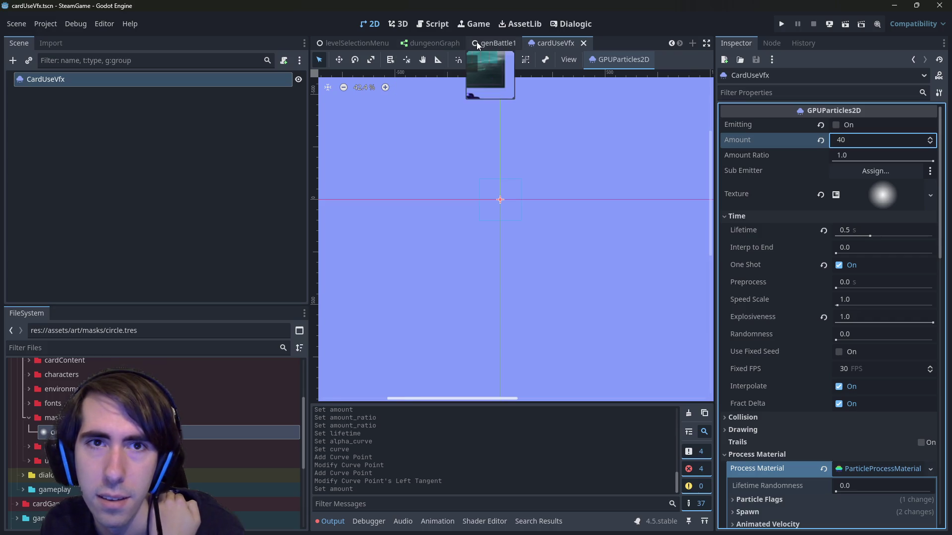
left_click(440, 24)
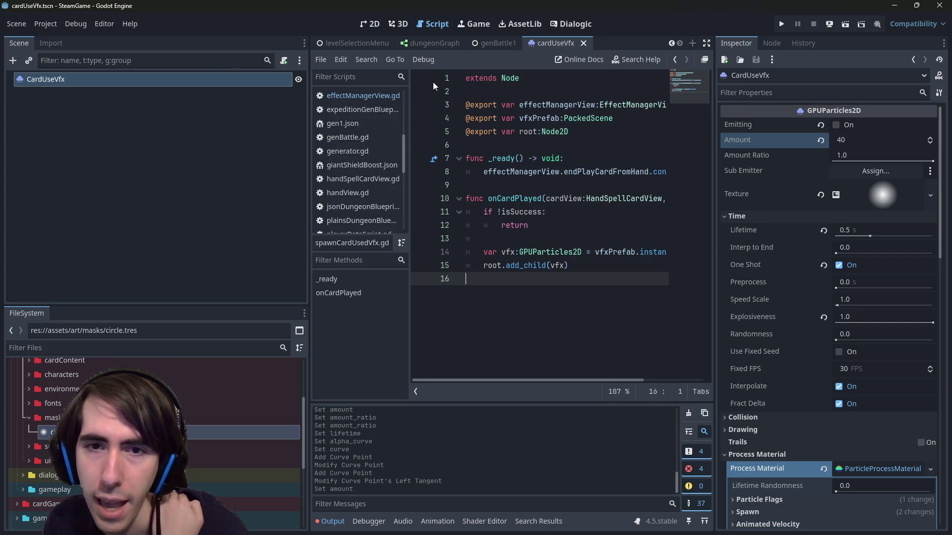
Switch to the room5 scene tab and run it as the current scene.
scroll(454, 41, "up", 5)
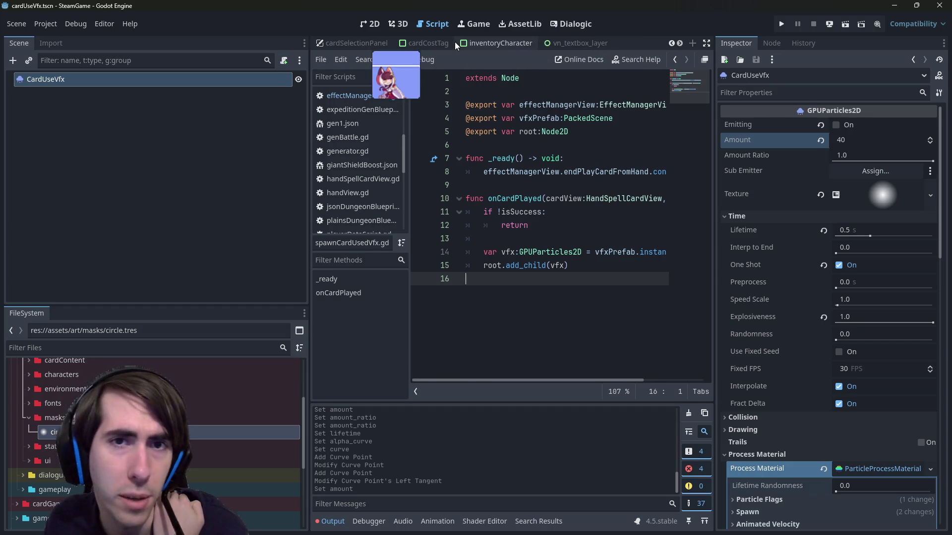
scroll(454, 42, "up", 3)
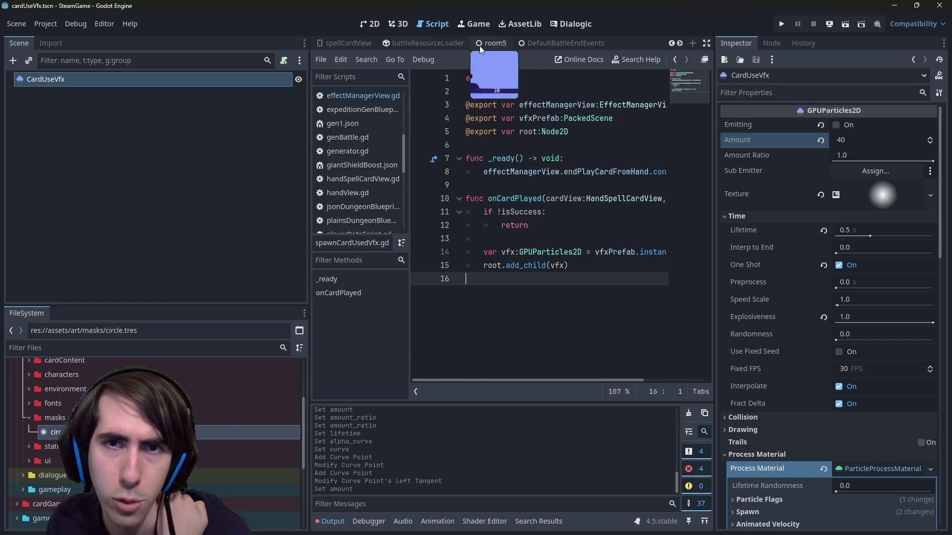
left_click(491, 45)
left_click(845, 24)
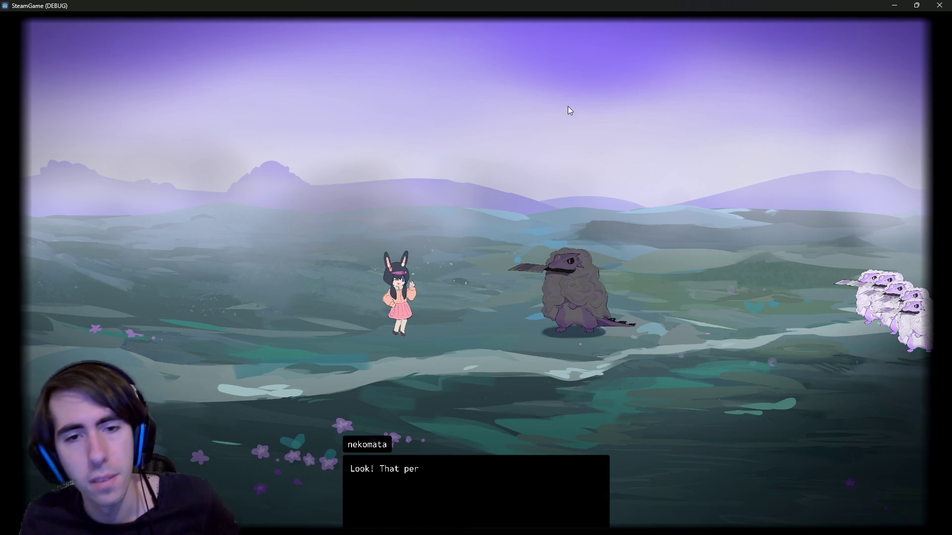
Dismiss the dialogue, end the turn, and play Give Mana on the dark-haired ally.
left_click(582, 107)
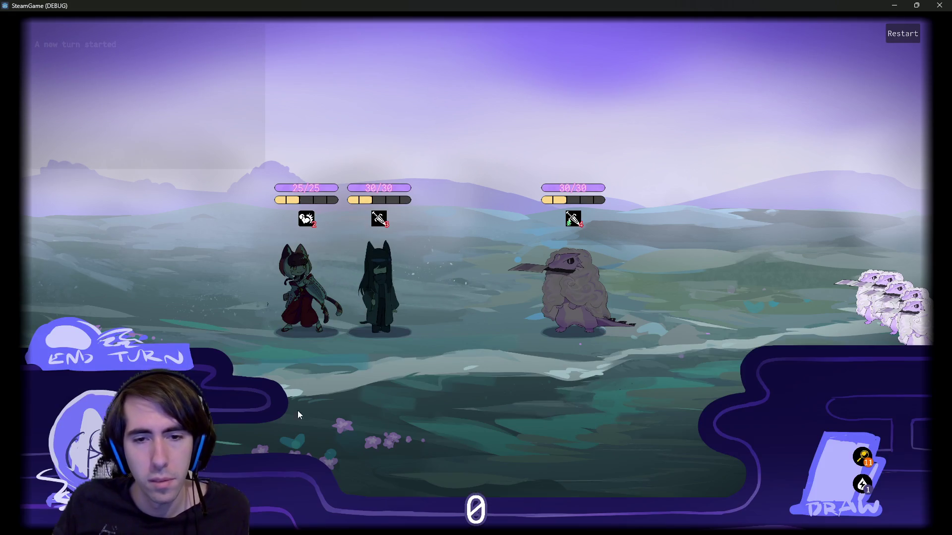
left_click(195, 361)
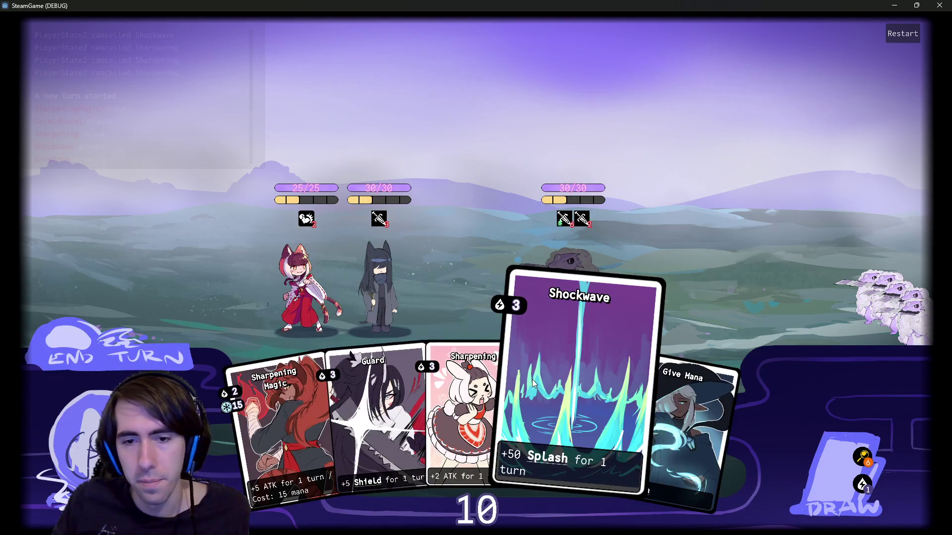
left_click_drag(653, 398, 400, 290)
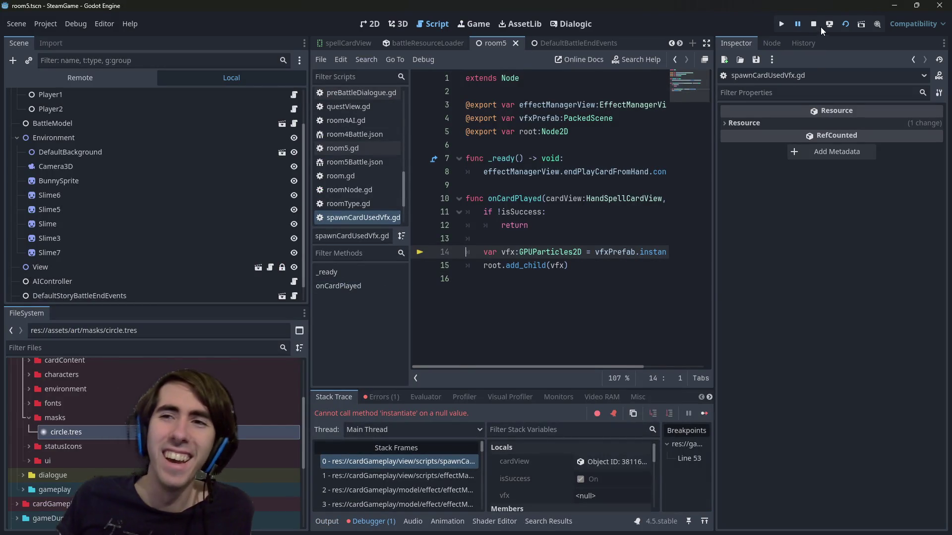
Stop the crashed debug session and open the playerView2D scene from genBattle1.
left_click(814, 25)
scroll(437, 43, "down", 3)
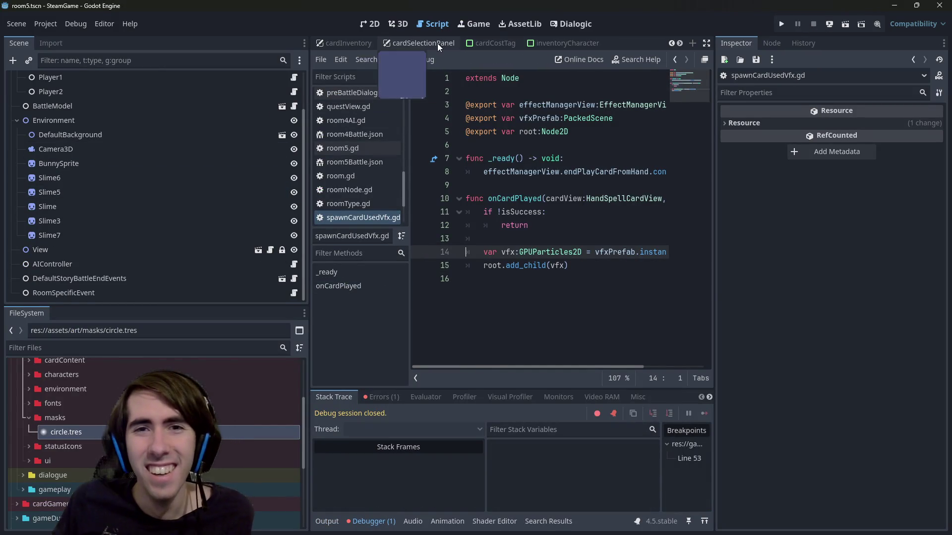
scroll(437, 44, "down", 1)
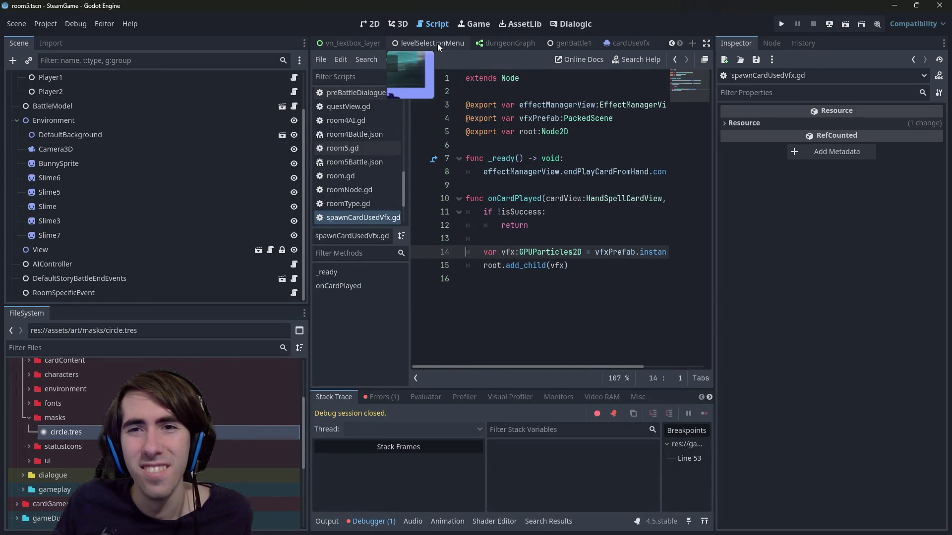
left_click(566, 43)
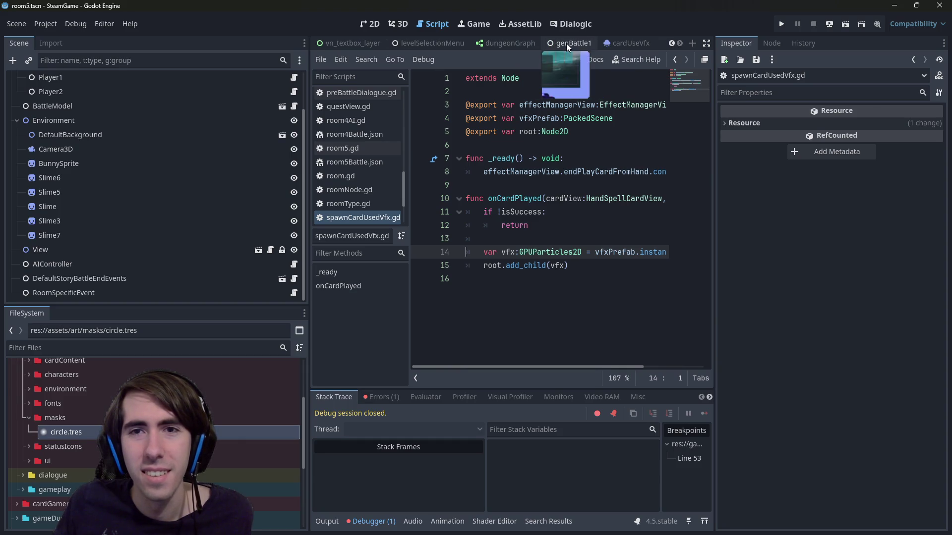
left_click(263, 151)
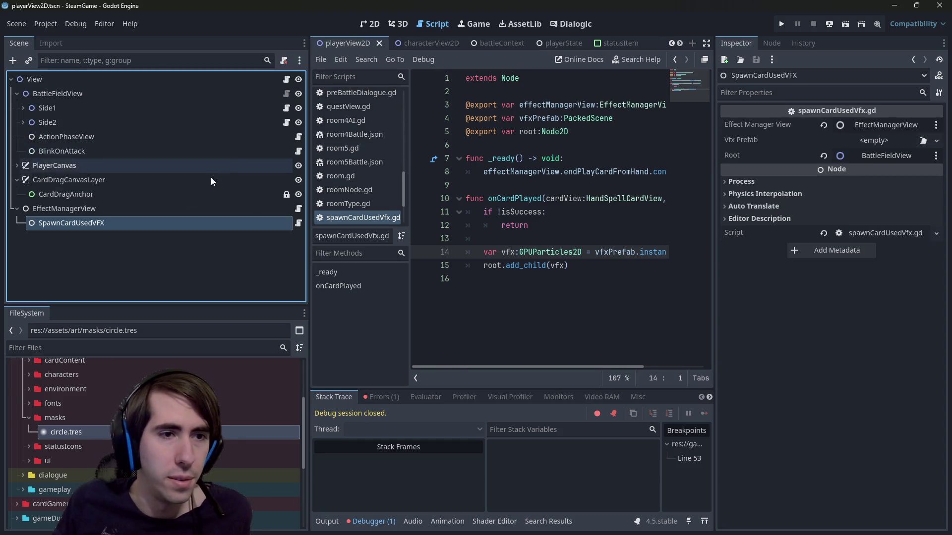
Quick Load a scene for the empty Vfx Prefab, filtering by 'vfx'.
left_click(875, 140)
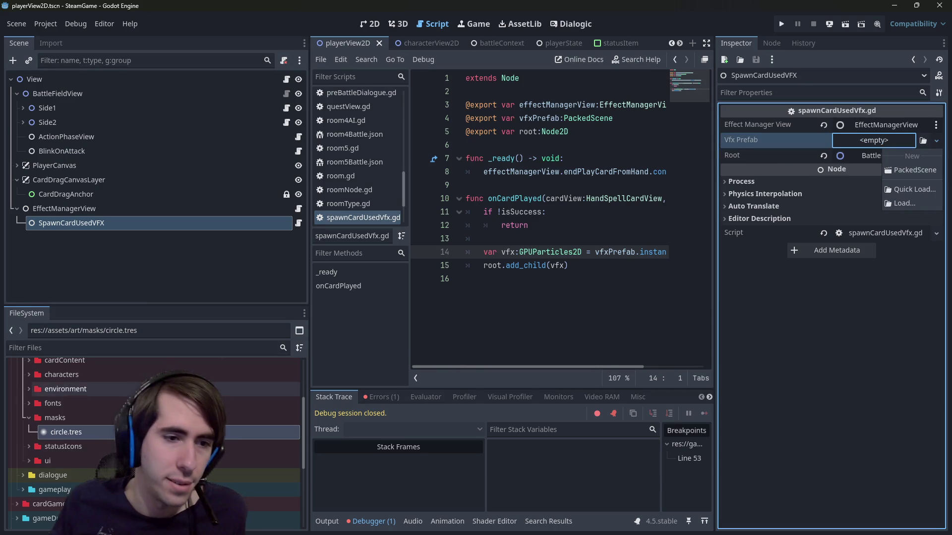
scroll(207, 472, "down", 3)
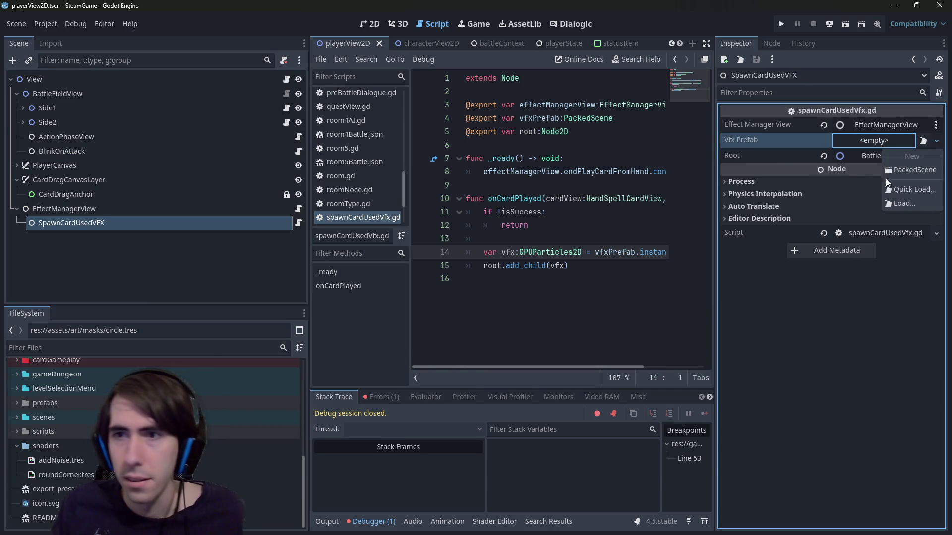
left_click(918, 190)
type("vfx")
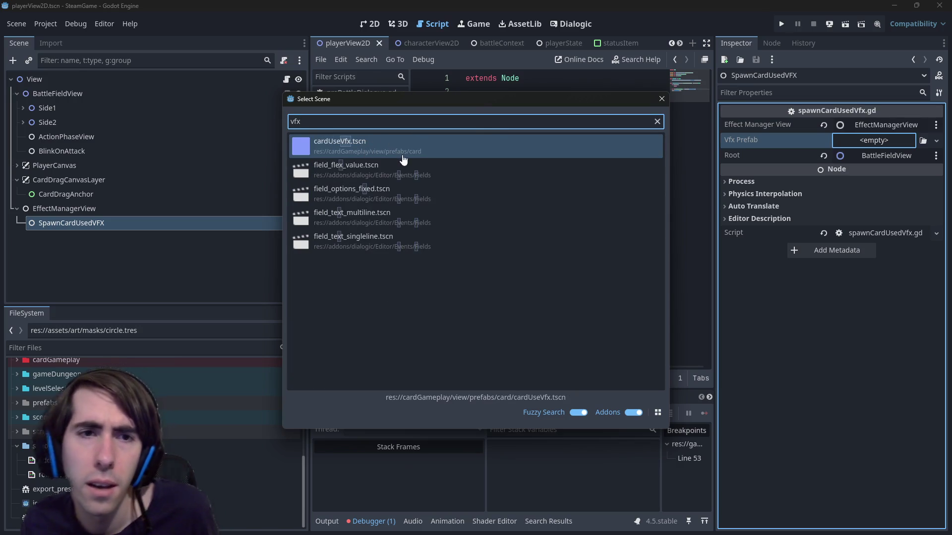
Assign cardUseVfx.tscn as the Vfx Prefab, rename the node to CardUsedVFX, and save.
double_click(387, 146)
key("ctrl+s")
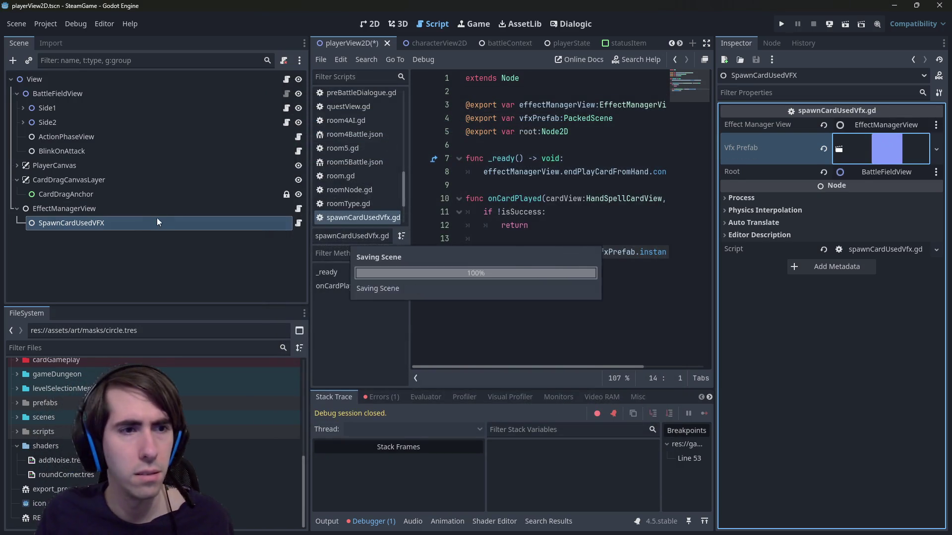
double_click(88, 226)
left_click(63, 224)
key("BackSpace")
key("BackSpace")
key("BackSpace")
key("Return")
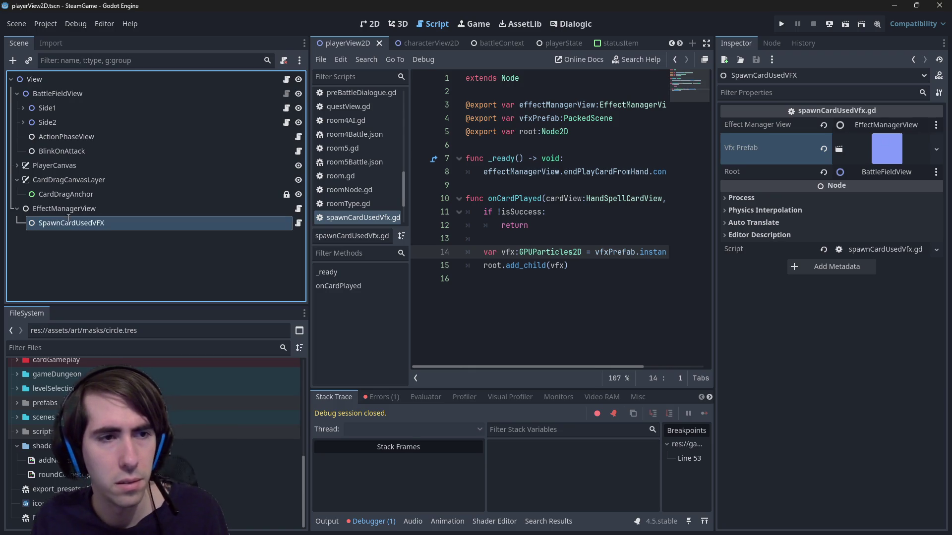
key("ctrl+s")
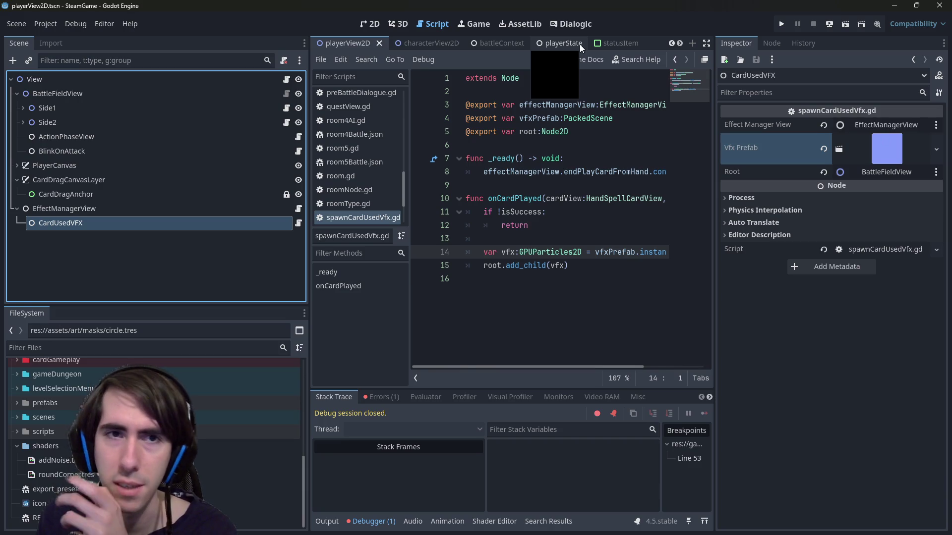
Return to the room5 scene and relaunch it with F6.
scroll(579, 44, "down", 5)
scroll(574, 45, "down", 4)
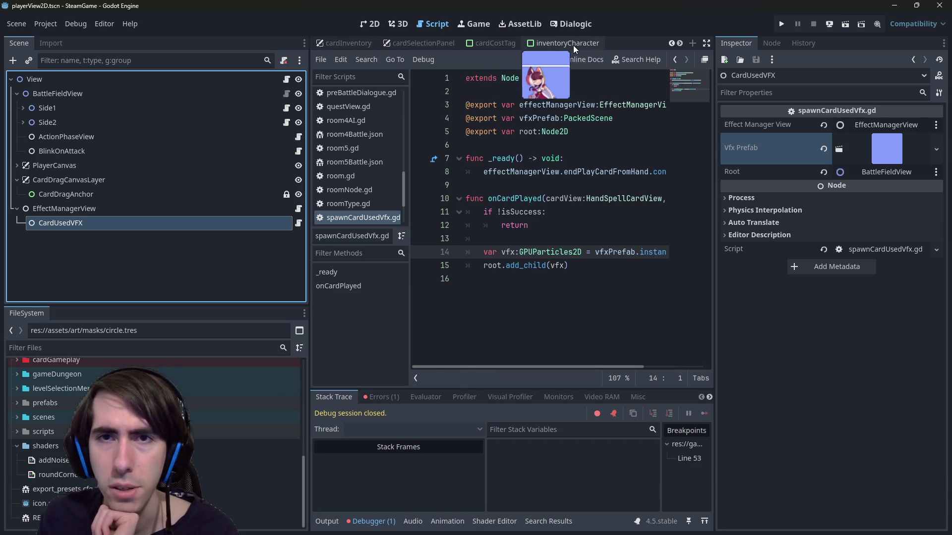
left_click(564, 45)
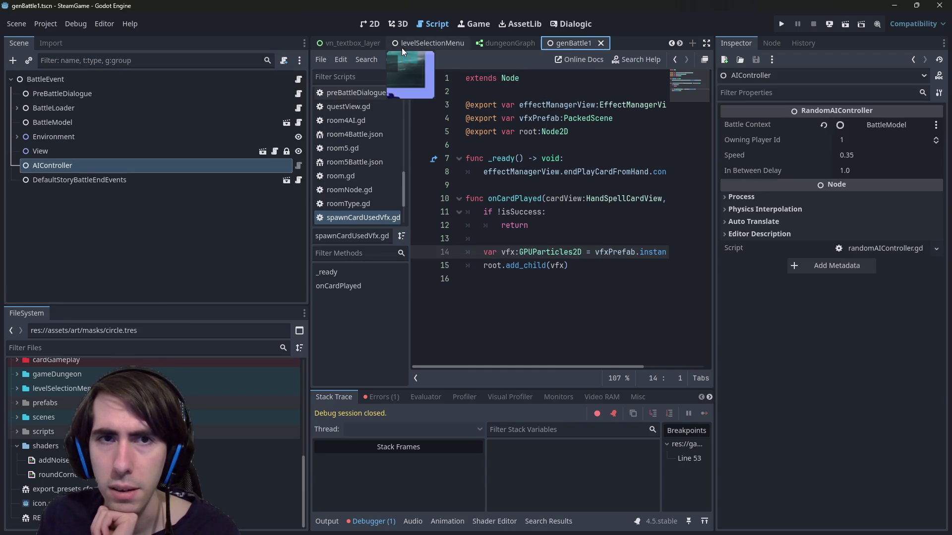
scroll(402, 45, "up", 3)
left_click(565, 44)
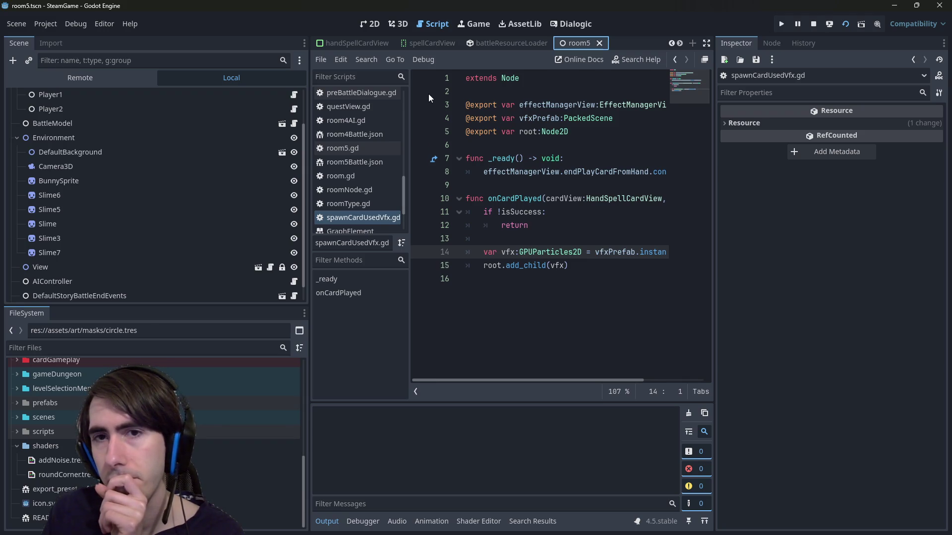
key("F6")
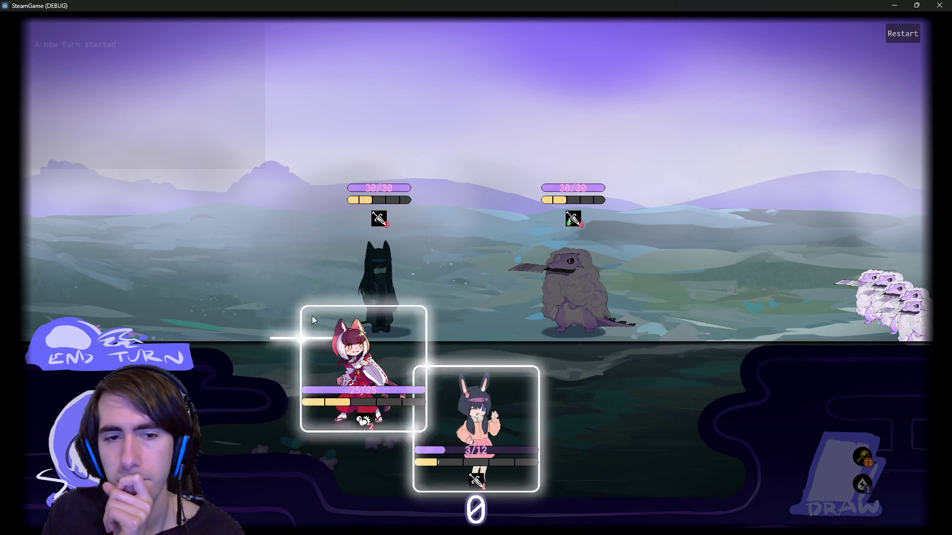
Deploy the fox-girl, then play Give Mana on the dark-haired ally to trigger the burst.
left_click(312, 319)
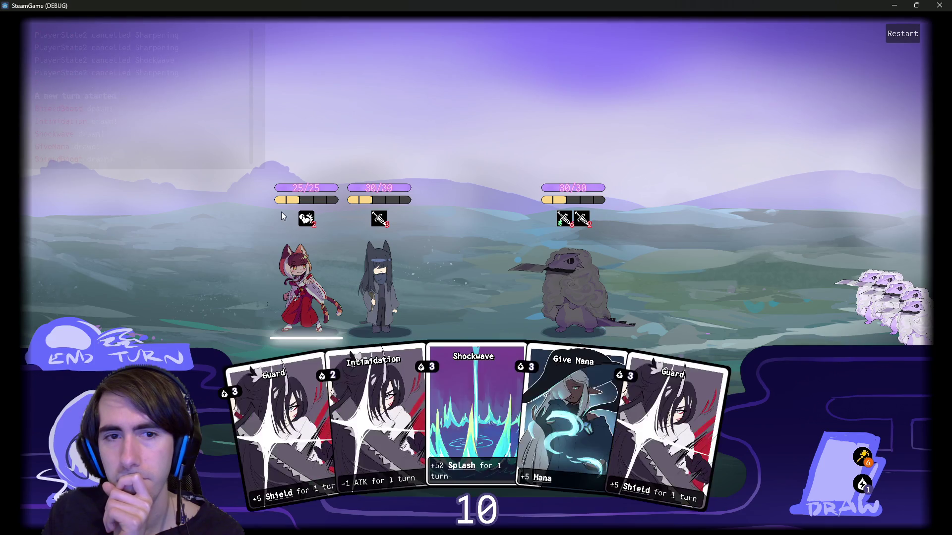
left_click_drag(588, 388, 387, 273)
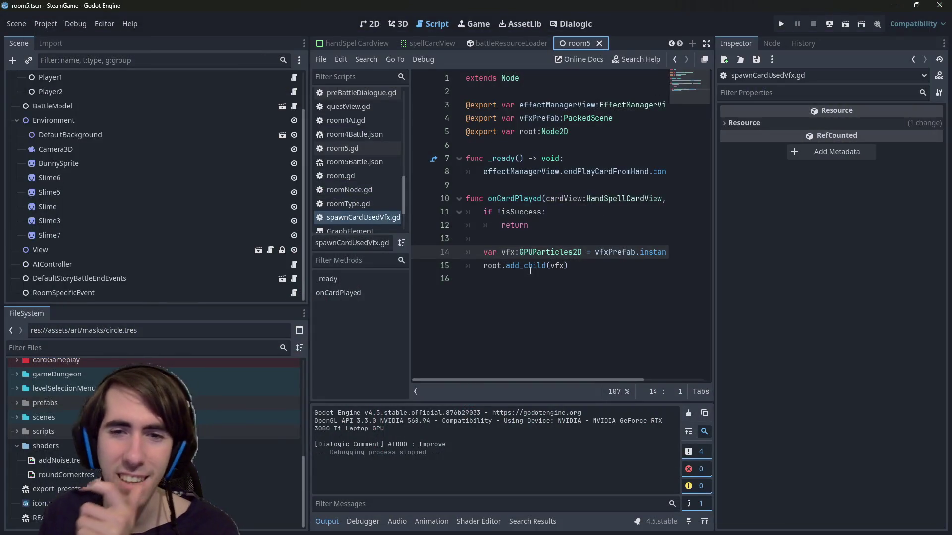
Add 'vfx.global_position = cardView.global_position' after add_child, then run the scene.
left_click(592, 275)
key("Return")
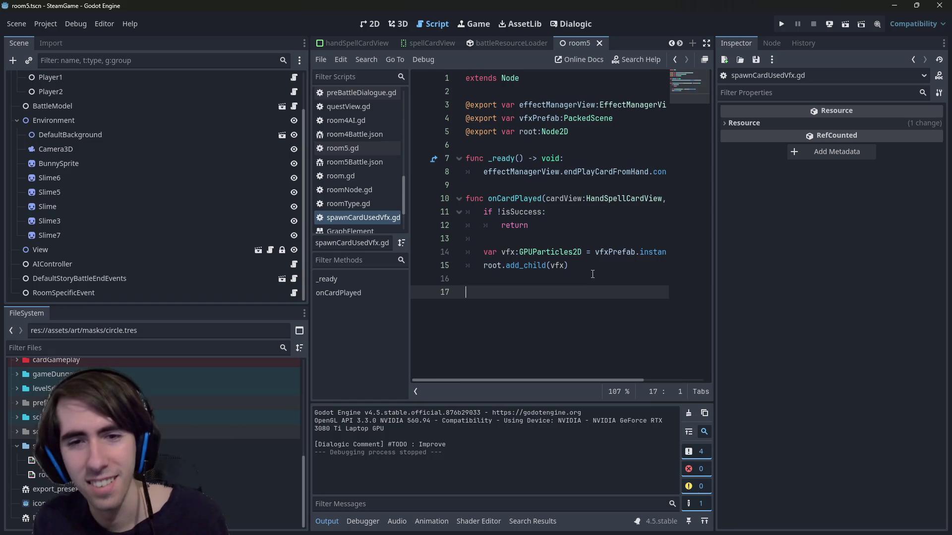
left_click(597, 279)
key("Tab")
type("vfx.gl")
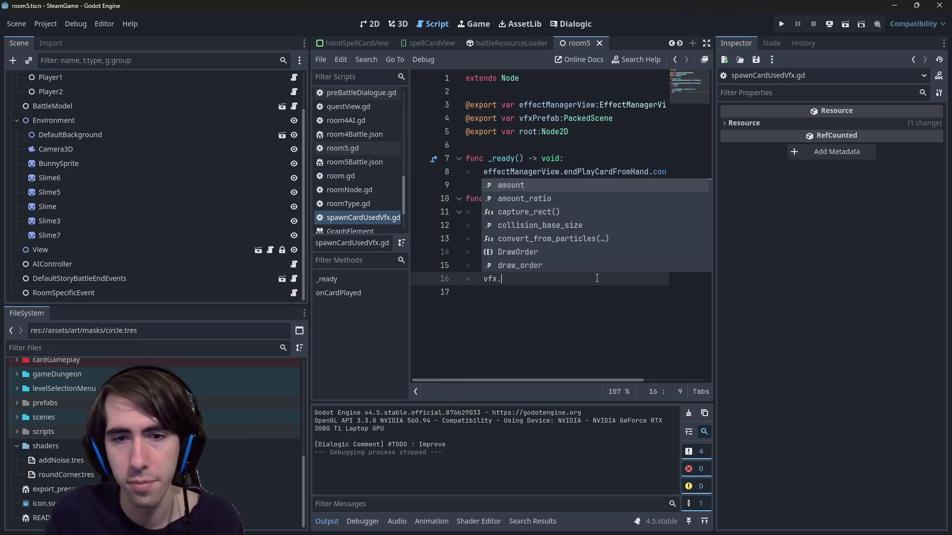
type("obal")
key("Return")
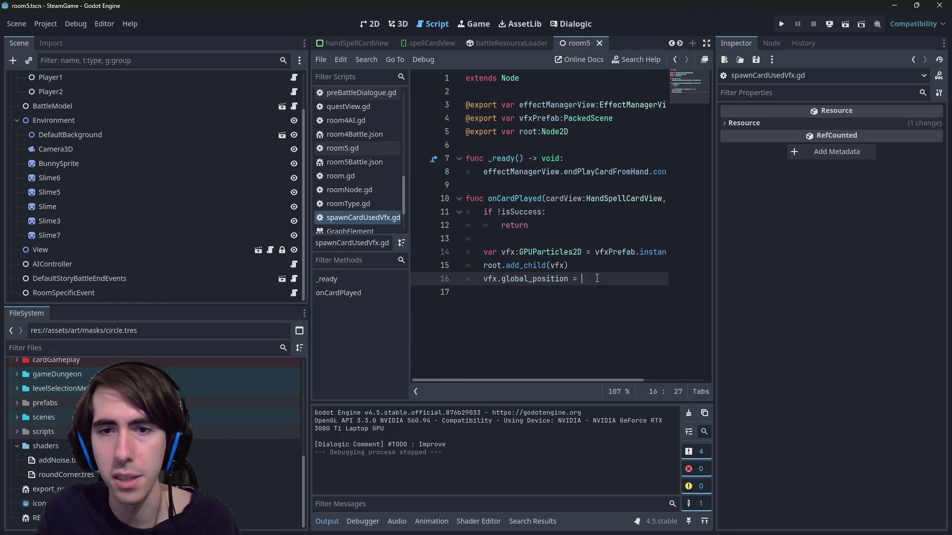
key("Escape")
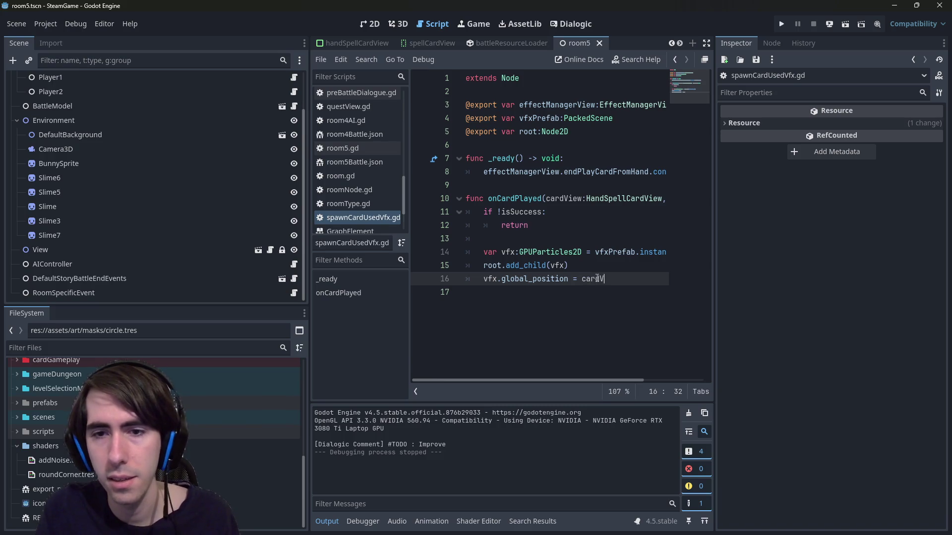
type(".globa")
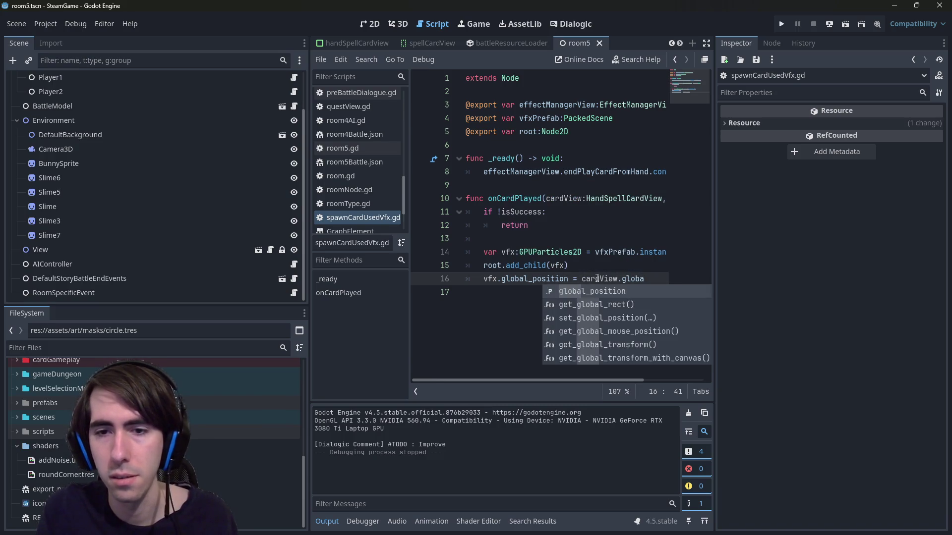
key("Return")
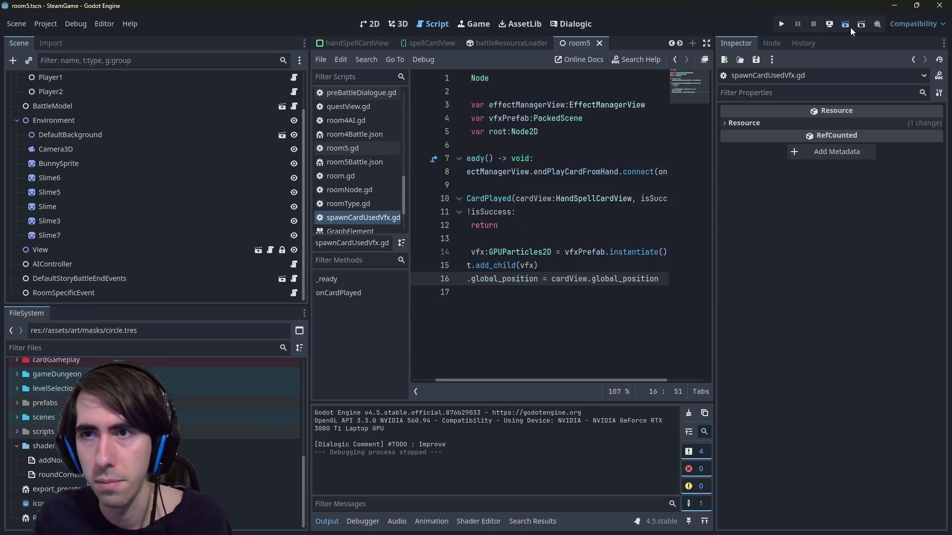
left_click(850, 28)
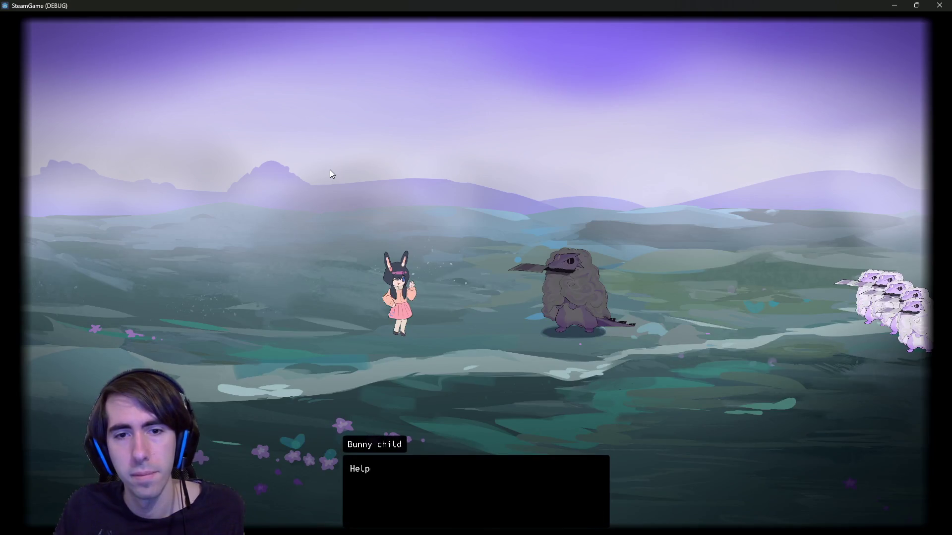
Deploy the character card, end the turn, cast Give Mana on the dark-haired ally, then minimize the game.
left_click(329, 169)
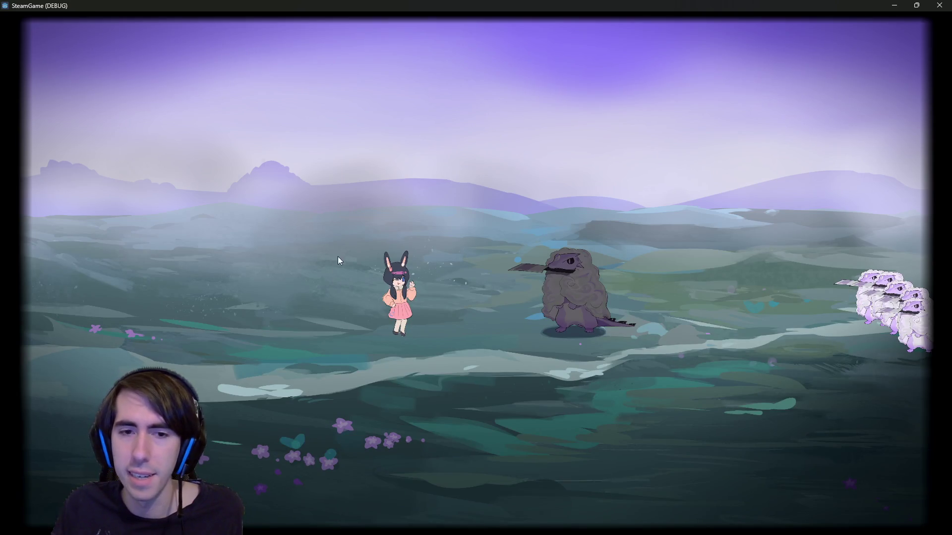
mouse_move(376, 381)
left_mouse_down()
mouse_move(302, 247)
mouse_move(304, 278)
left_mouse_up()
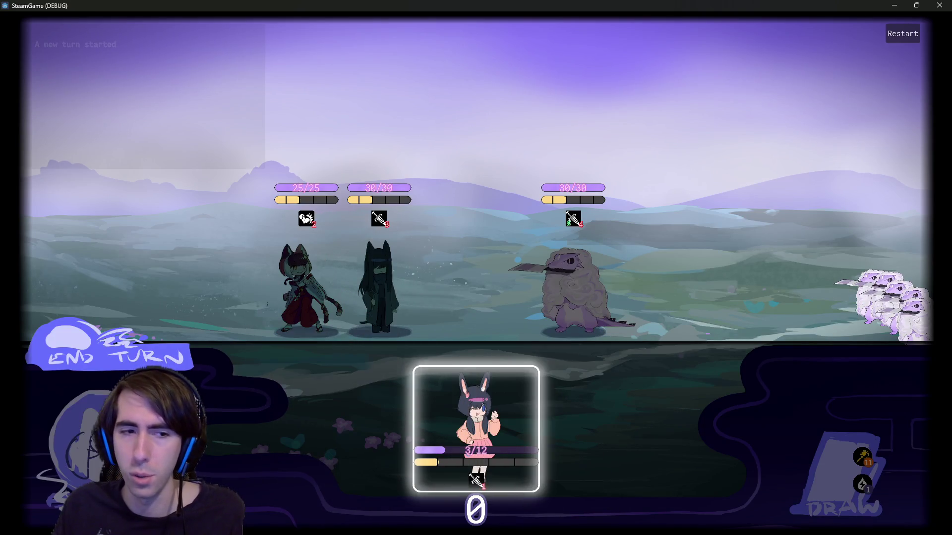
left_click(135, 351)
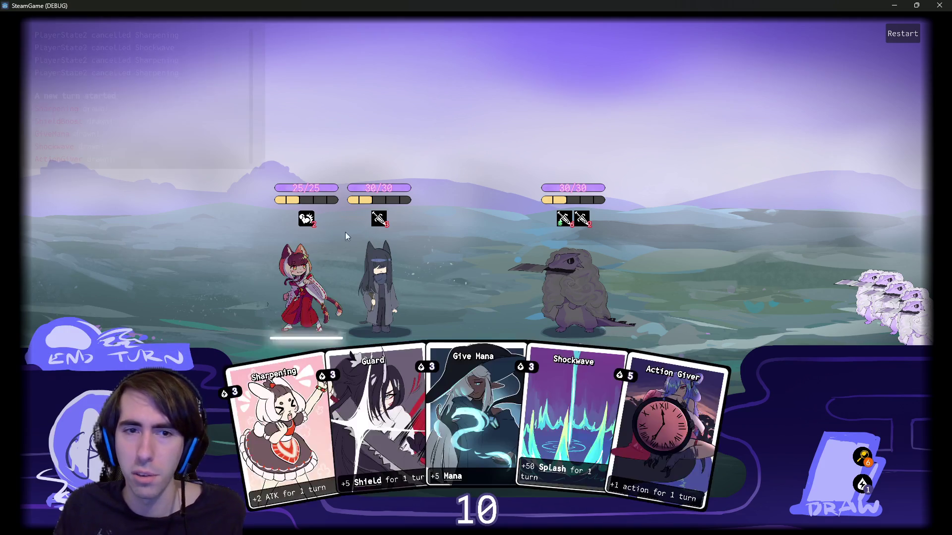
mouse_move(441, 397)
left_mouse_down()
mouse_move(451, 380)
mouse_move(386, 280)
left_mouse_up()
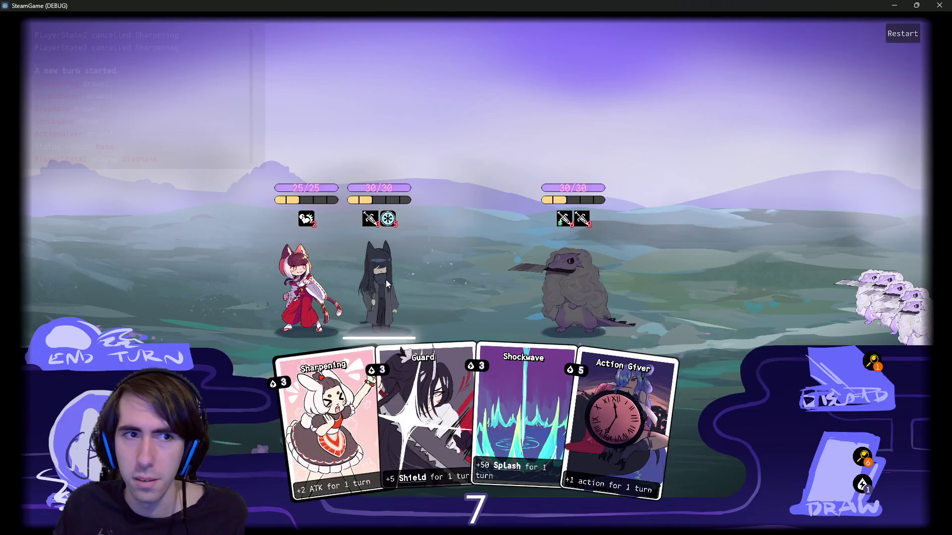
left_click(940, 5)
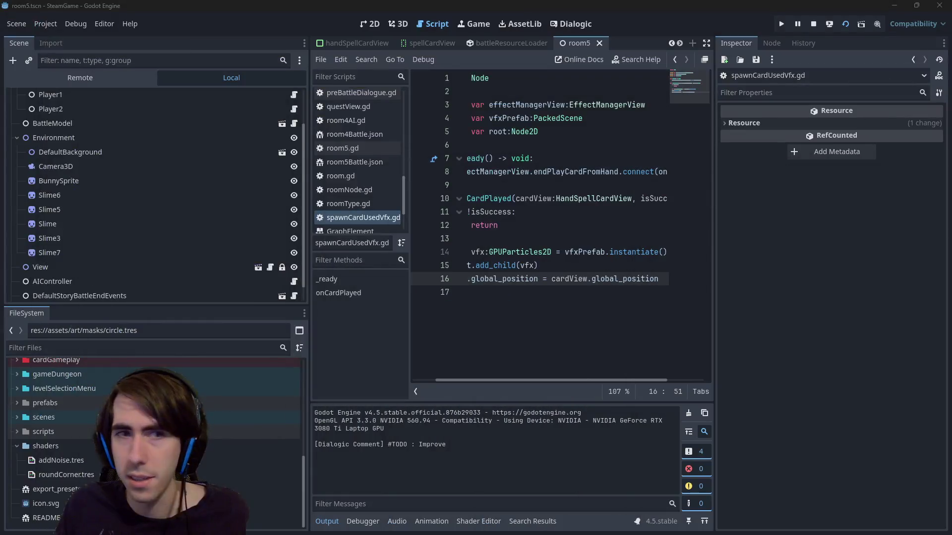
In the Remote tree, expand BattleEvent > View > BattleFieldView and select CardUseVfx.
left_click(123, 73)
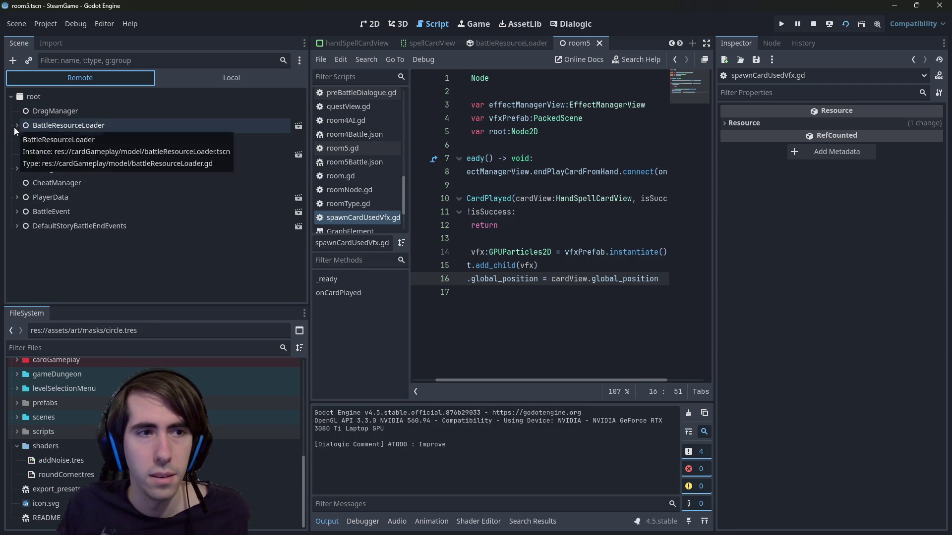
left_click(17, 212)
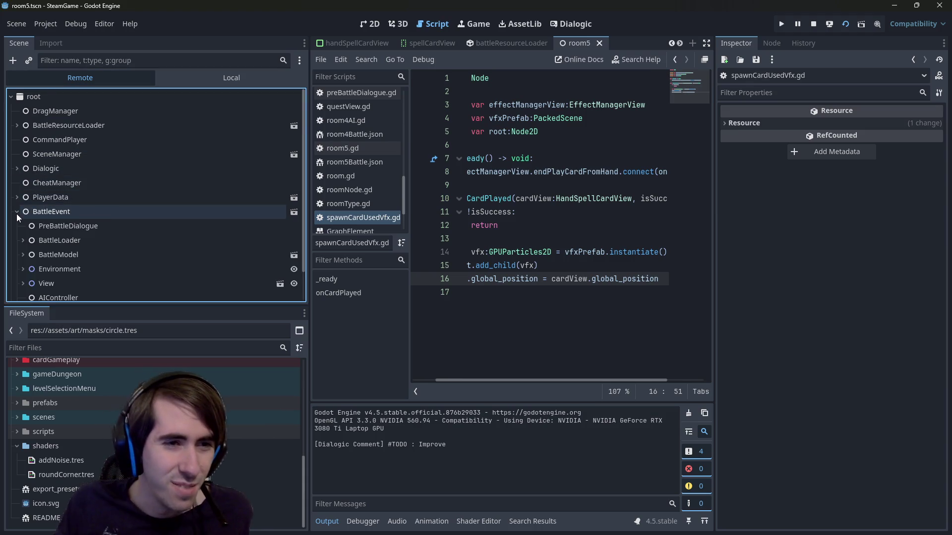
scroll(34, 216, "down", 2)
left_click(23, 248)
scroll(35, 245, "down", 3)
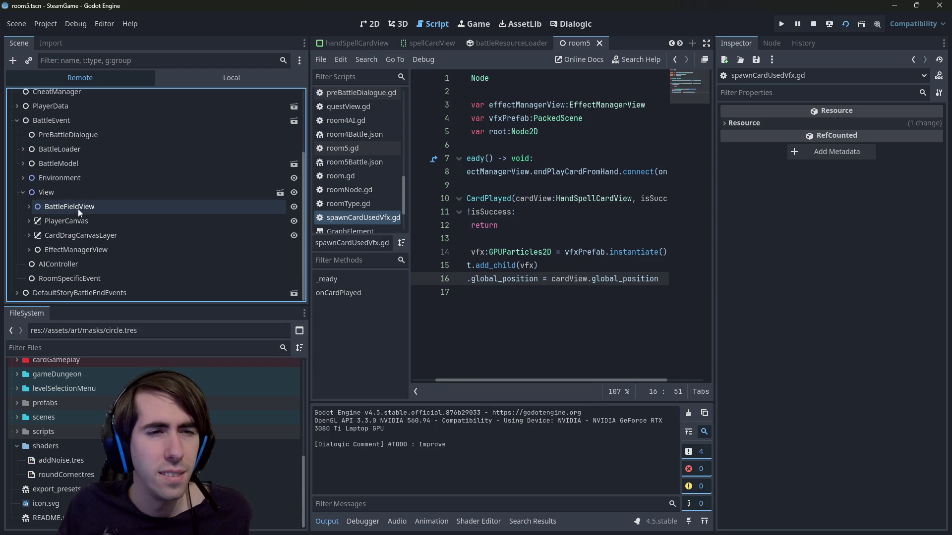
left_click(28, 207)
scroll(67, 215, "down", 4)
left_click(71, 207)
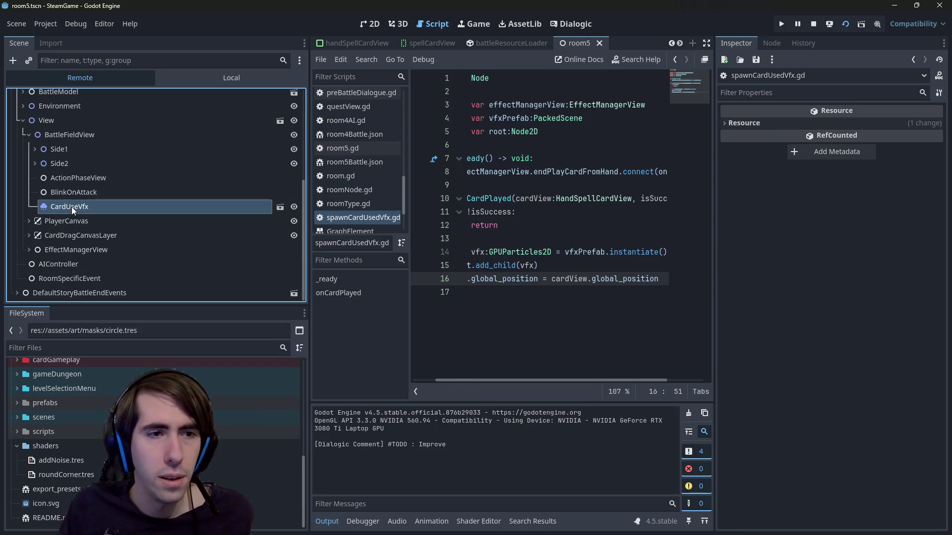
scroll(809, 254, "down", 4)
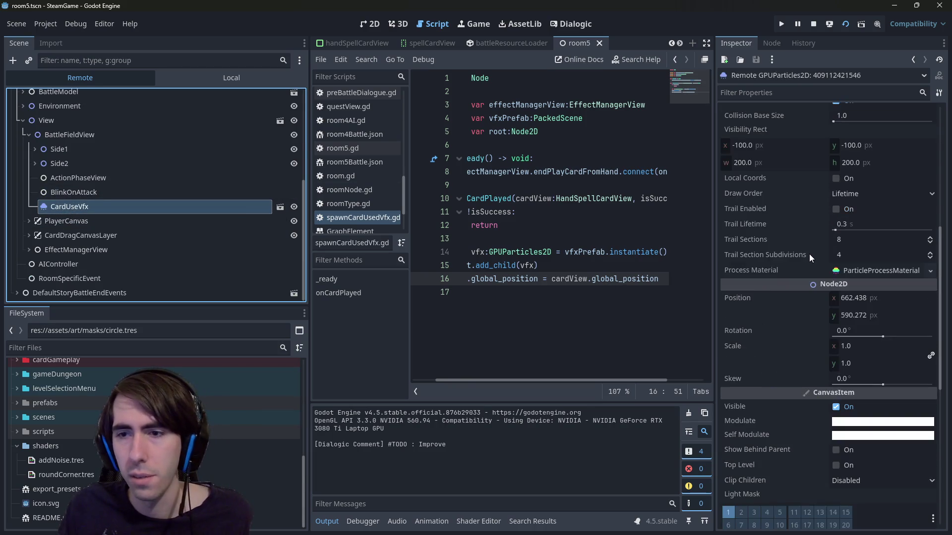
Scroll the Inspector to CardUseVfx's Node2D Position, 662.438, 590.272.
scroll(788, 251, "down", 2)
scroll(793, 262, "down", 1)
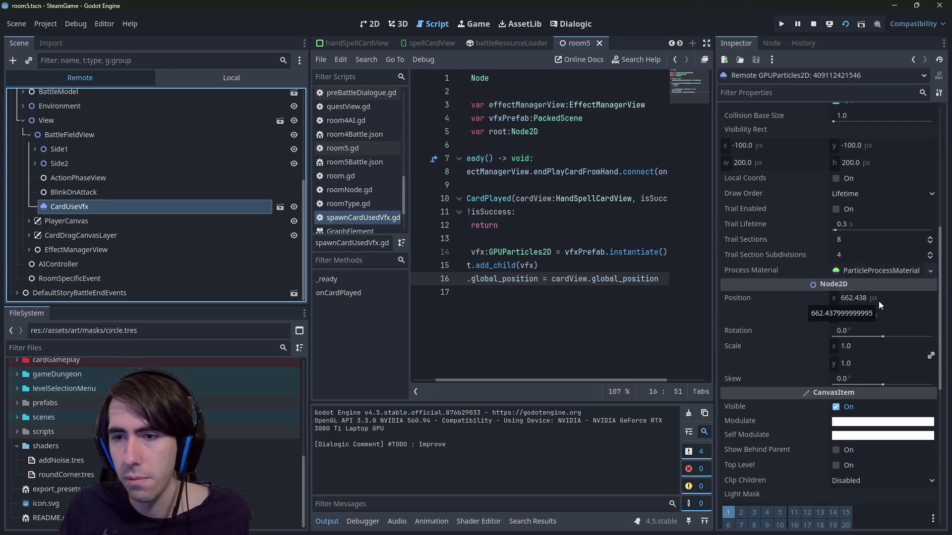
mouse_move(873, 316)
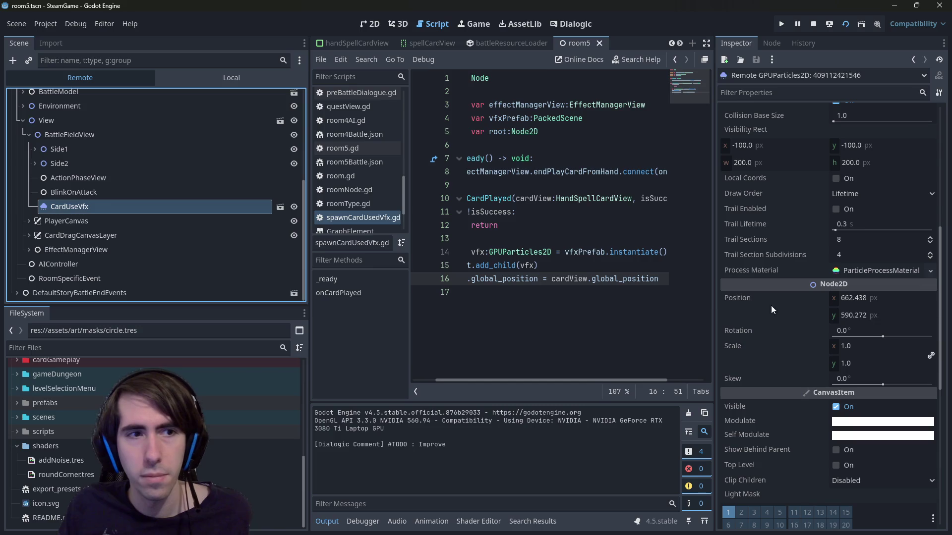
Expand Side1 > BattleSlotView and select CharacterView, positioned at 0.0, 0.0.
left_click(35, 149)
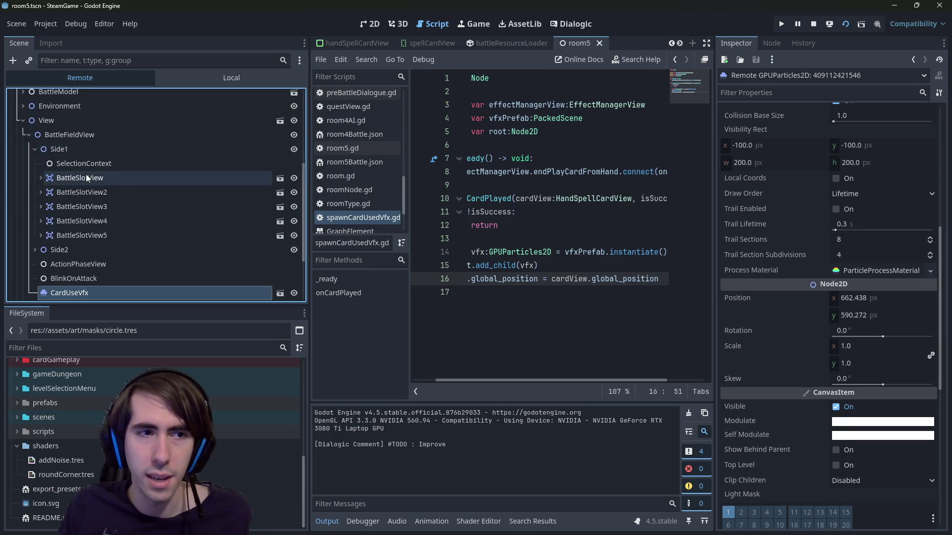
left_click(41, 178)
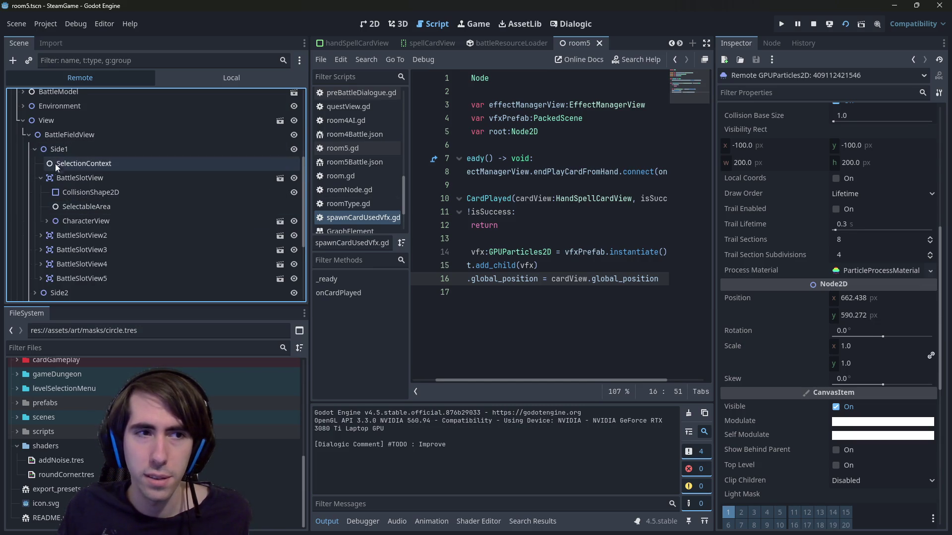
scroll(97, 215, "down", 1)
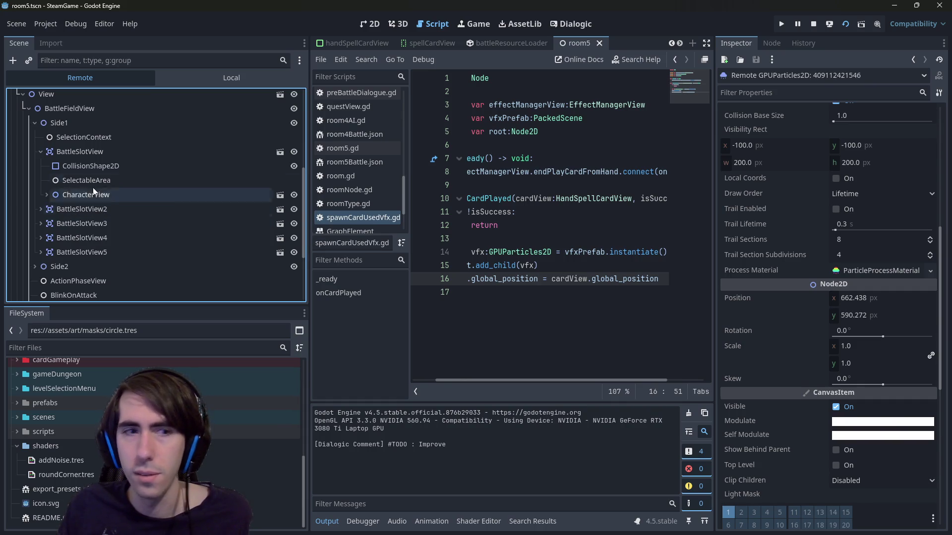
left_click(91, 195)
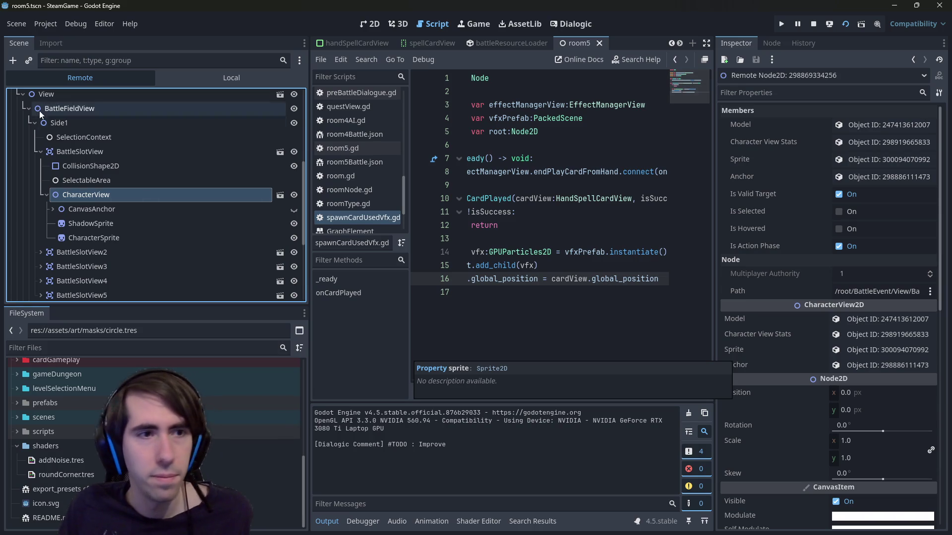
Inspect the live BattleSlotView, ActionPhaseView and CardUseVfx nodes' properties.
left_click(38, 152)
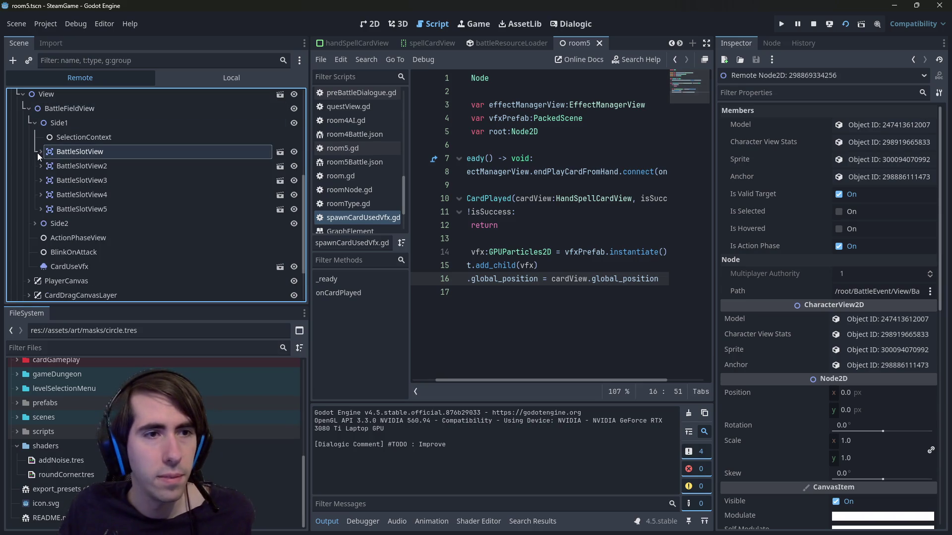
left_click(106, 239)
left_click(102, 150)
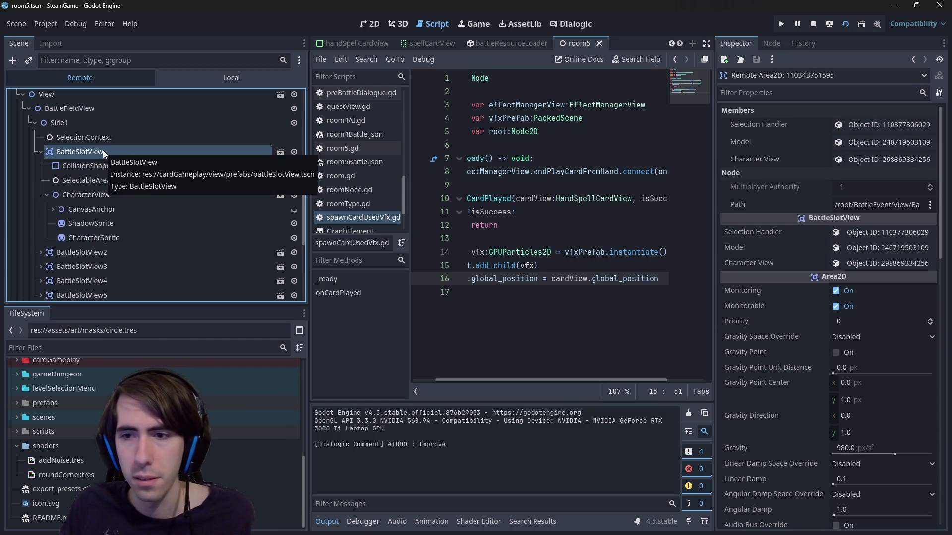
scroll(827, 392, "down", 10)
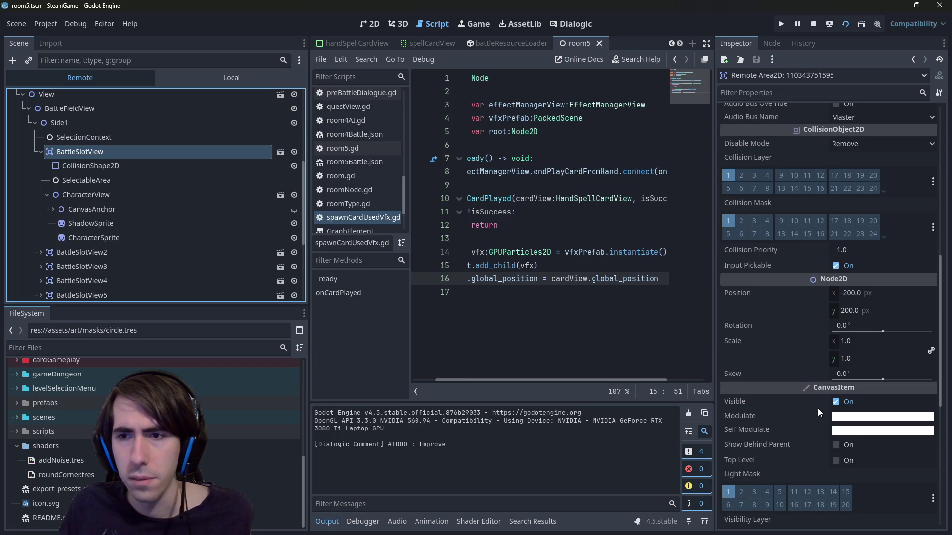
mouse_move(886, 284)
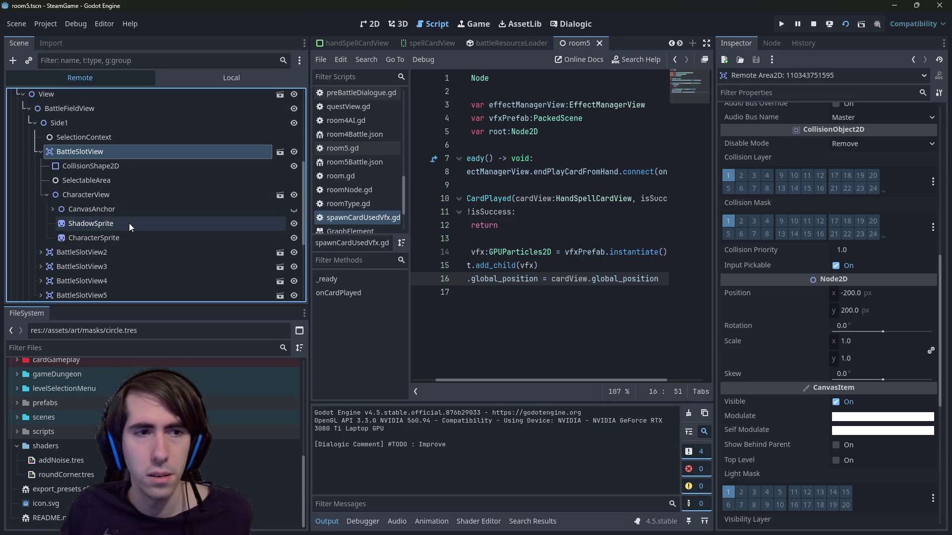
scroll(129, 223, "down", 5)
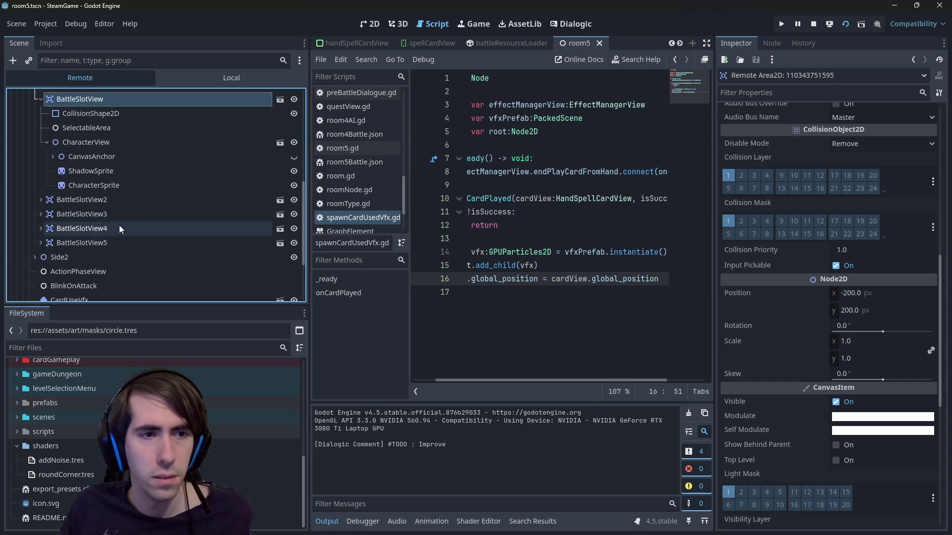
left_click(109, 275)
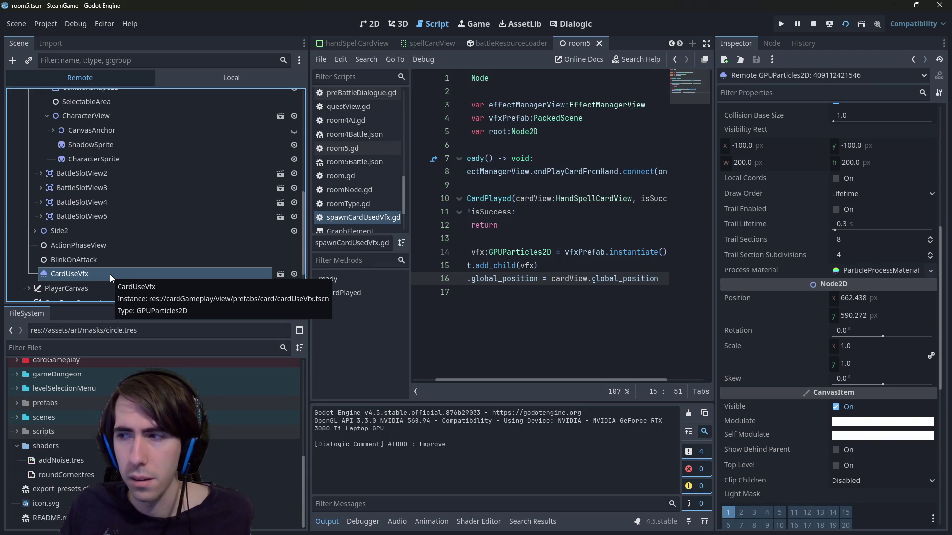
Compare Side1 (0.0, -62.0), BattleFieldView, CharacterView, BattleSlotView (-200.0, 200.0) and CollisionShape2D positions.
scroll(118, 245, "down", 2)
scroll(33, 210, "up", 10)
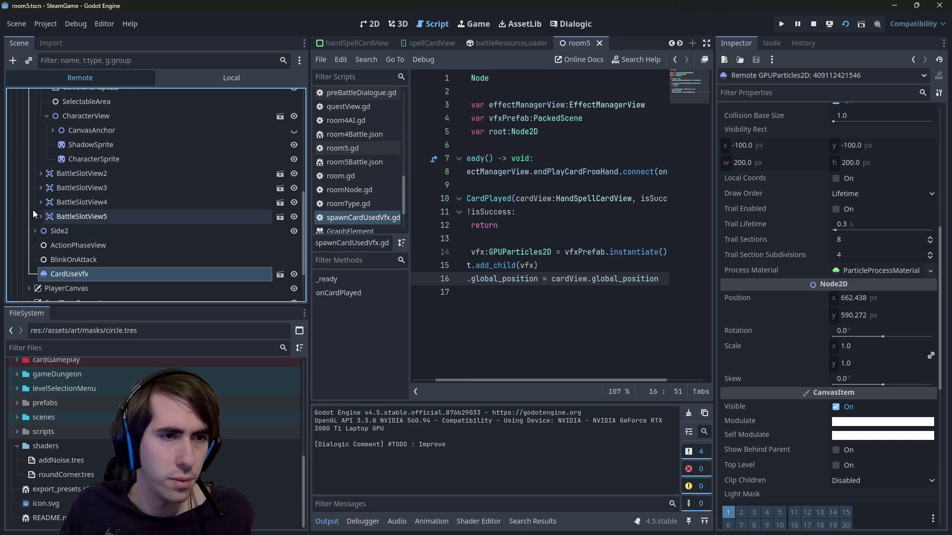
left_click(82, 177)
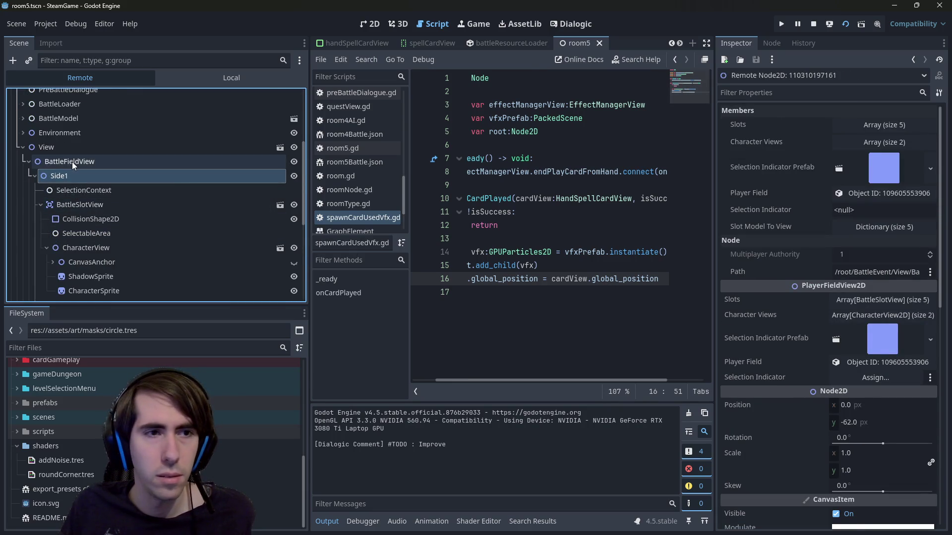
left_click(73, 162)
left_click(99, 180)
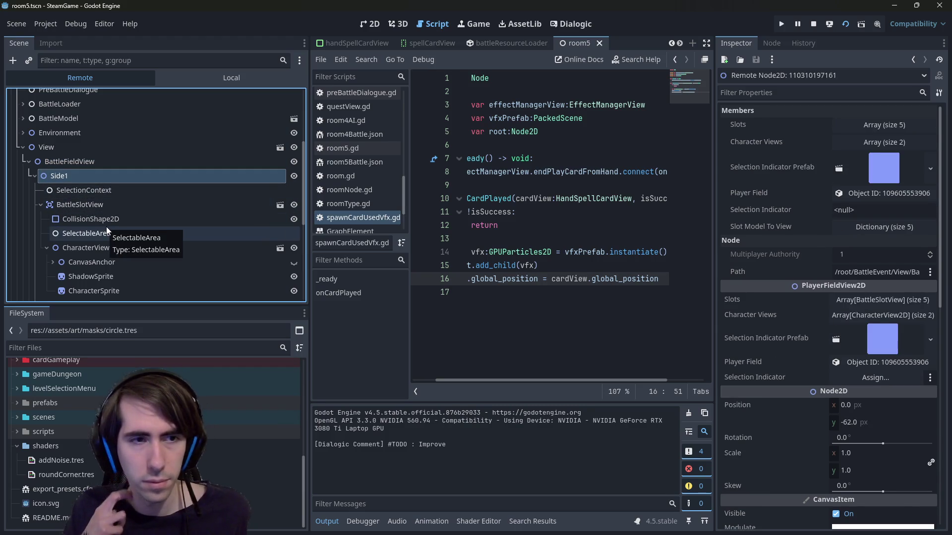
left_click(125, 245)
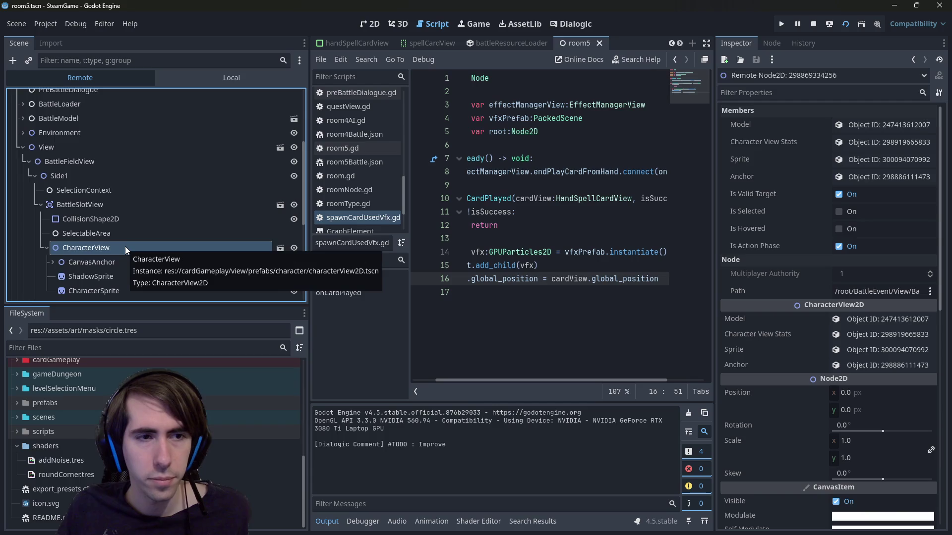
left_click(109, 208)
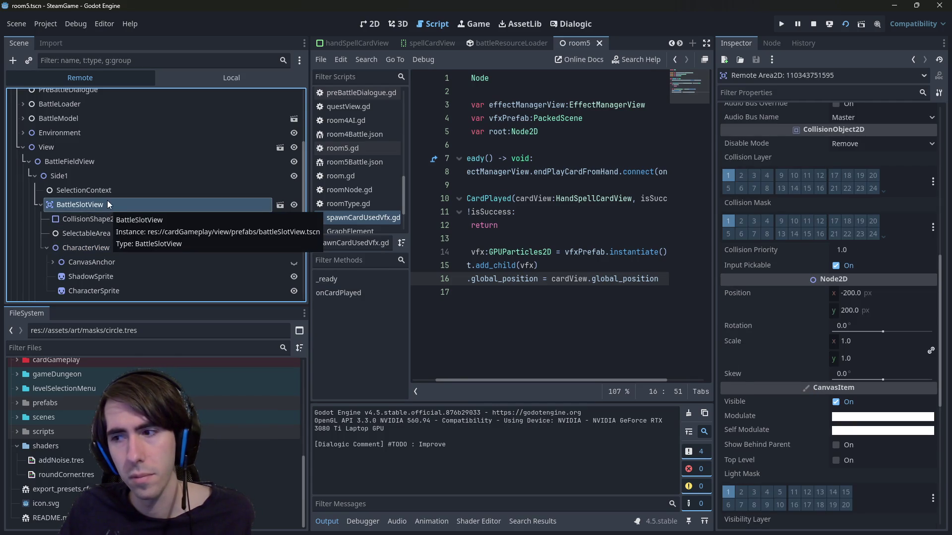
left_click(116, 219)
Shrink the running game window and place it over the script area.
mouse_move(951, 47)
left_mouse_down()
mouse_move(465, 102)
mouse_move(452, 79)
left_mouse_up()
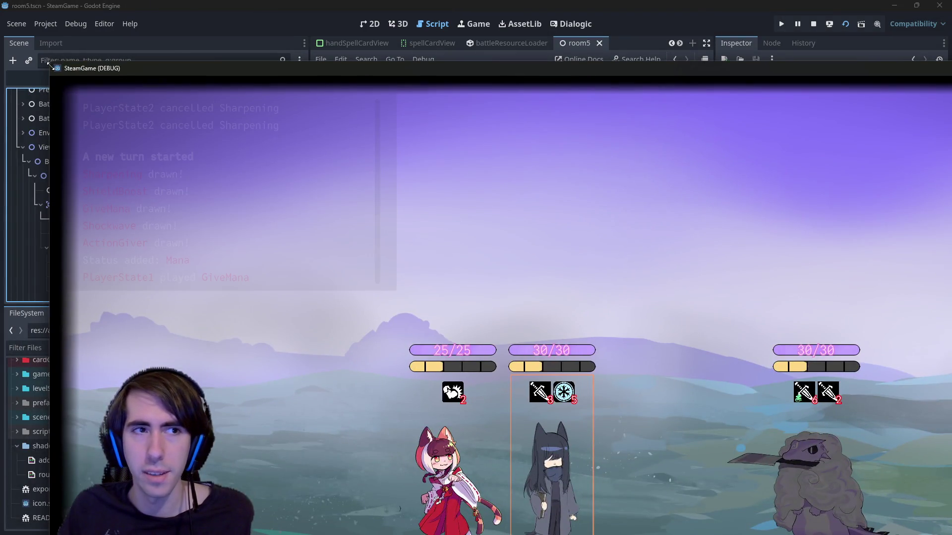
left_click_drag(49, 63, 550, 254)
mouse_move(665, 258)
left_mouse_down()
mouse_move(438, 94)
mouse_move(456, 49)
mouse_move(457, 70)
left_mouse_up()
mouse_move(333, 63)
left_mouse_down()
mouse_move(429, 125)
mouse_move(453, 157)
left_mouse_up()
mouse_move(519, 165)
left_mouse_down()
mouse_move(388, 44)
mouse_move(367, 176)
mouse_move(412, 89)
mouse_move(436, 88)
left_mouse_up()
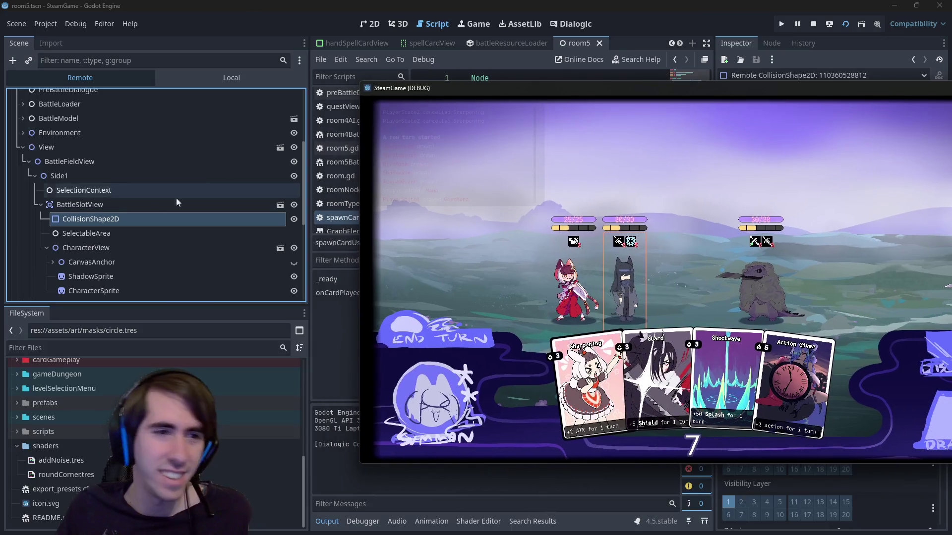
Reselect the live CardUseVfx particles, still at 662.438, 590.272.
scroll(142, 215, "down", 2)
left_click(123, 192)
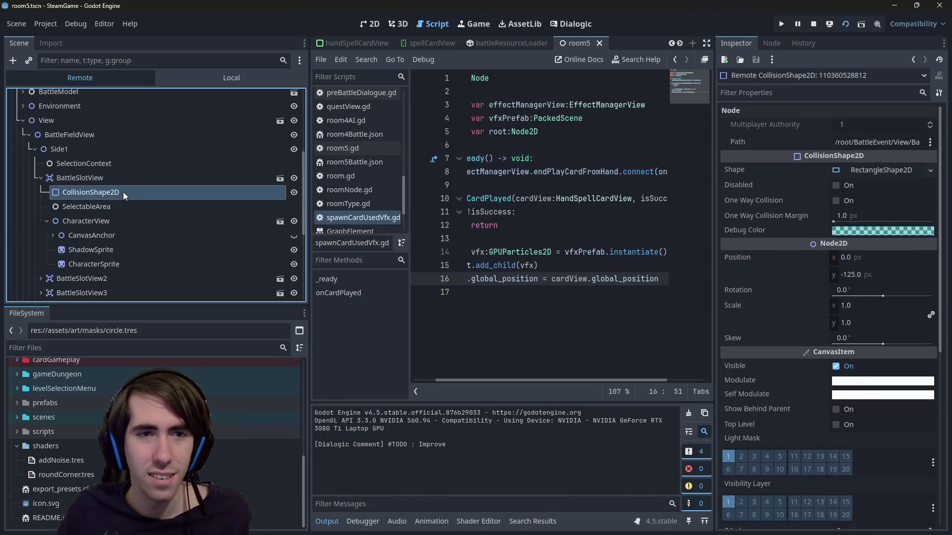
key("alt+Tab")
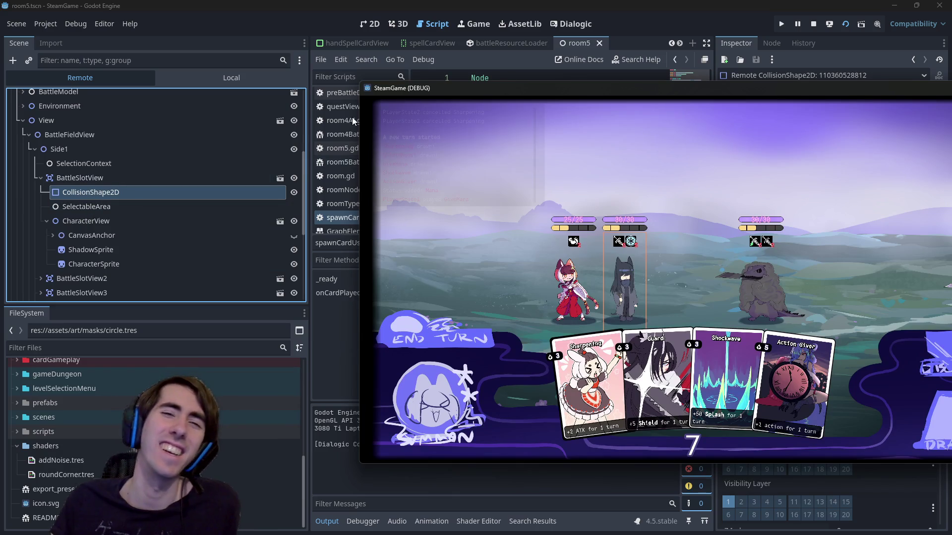
scroll(124, 228, "down", 3)
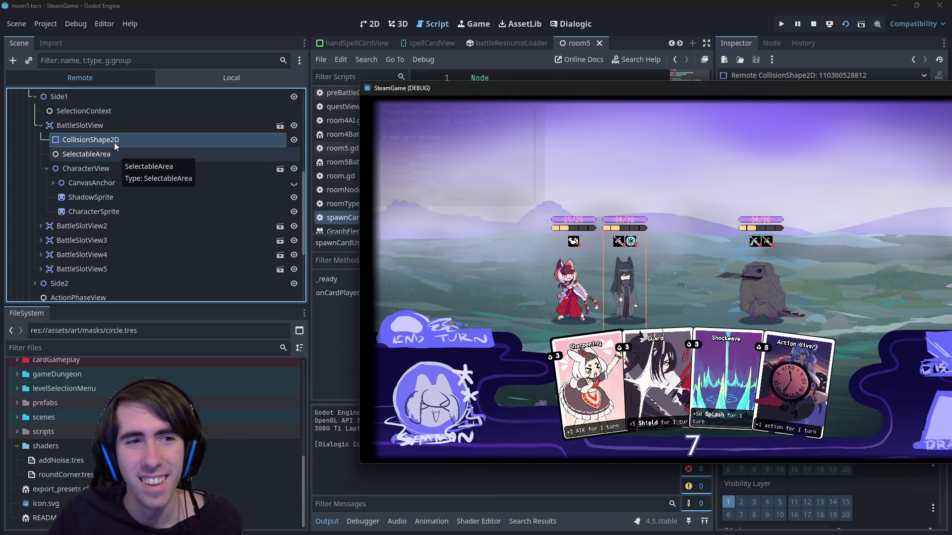
scroll(107, 262, "down", 3)
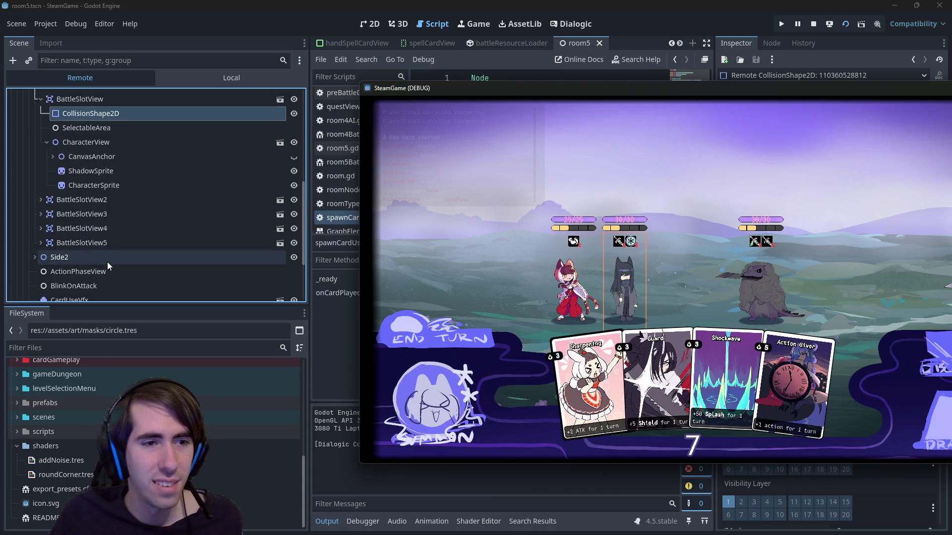
left_click(74, 273)
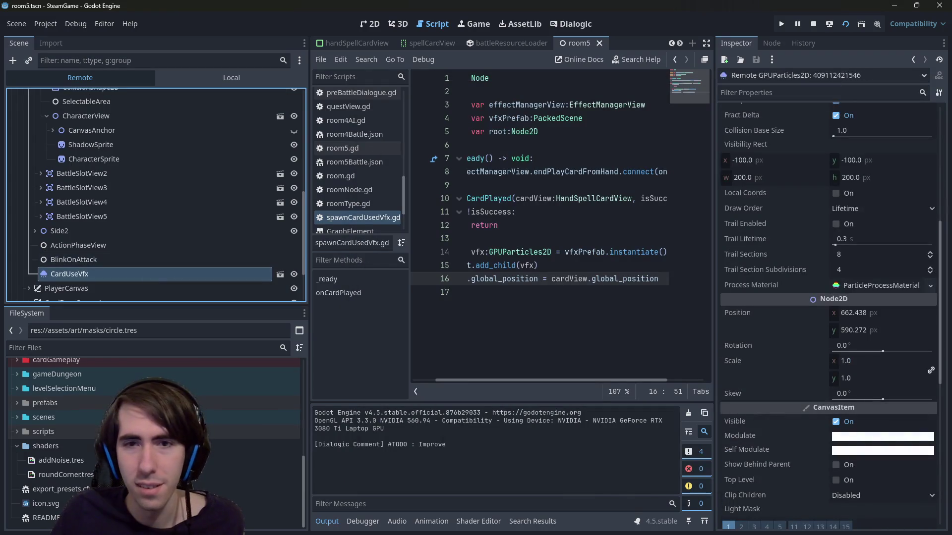
key("alt+Tab")
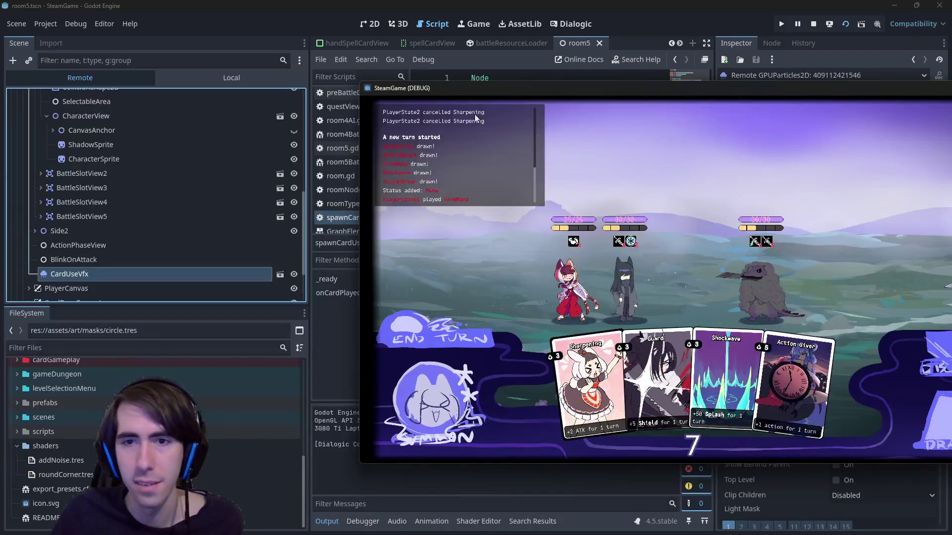
mouse_move(571, 94)
left_mouse_down()
mouse_move(415, 81)
mouse_move(457, 76)
left_mouse_up()
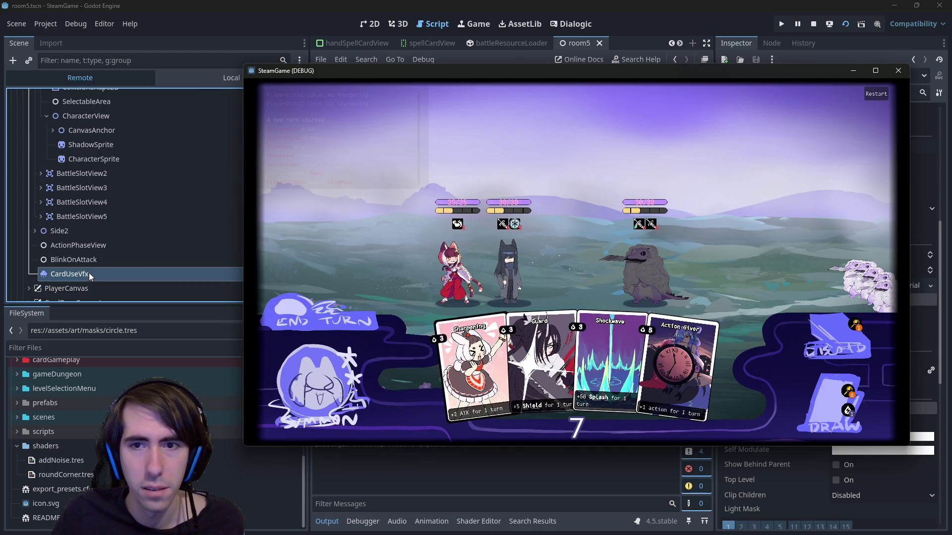
mouse_move(308, 76)
left_mouse_down()
mouse_move(418, 258)
mouse_move(453, 248)
left_mouse_up()
key("alt+Tab")
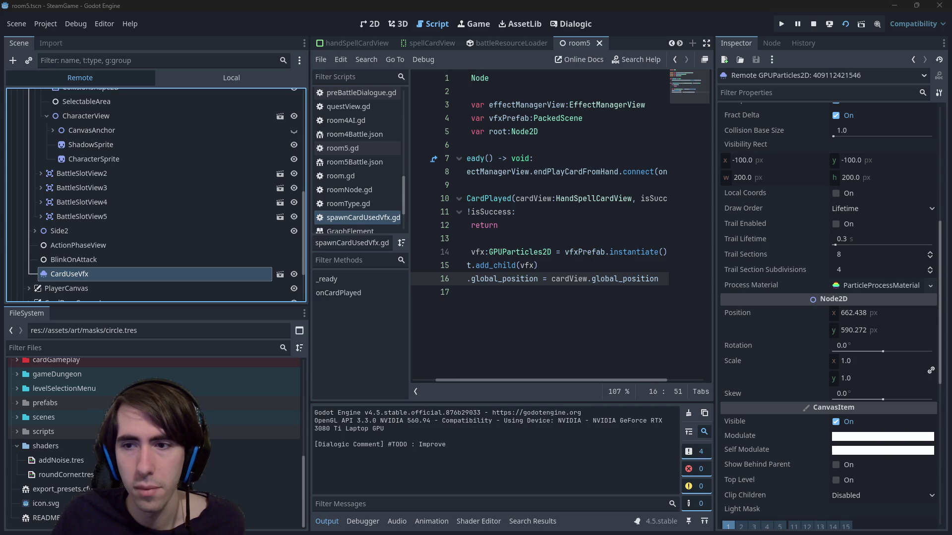
key("alt+Tab")
left_click_drag(797, 111, 308, 84)
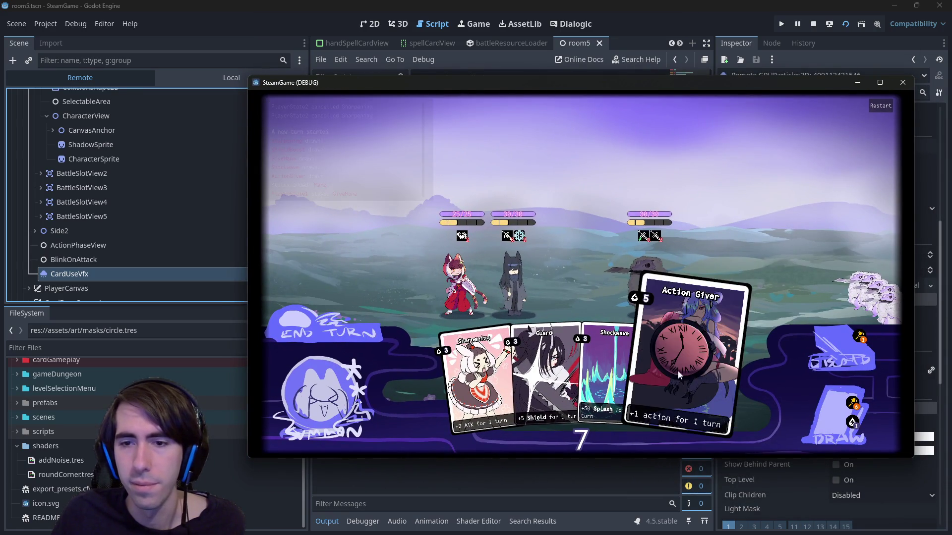
mouse_move(597, 414)
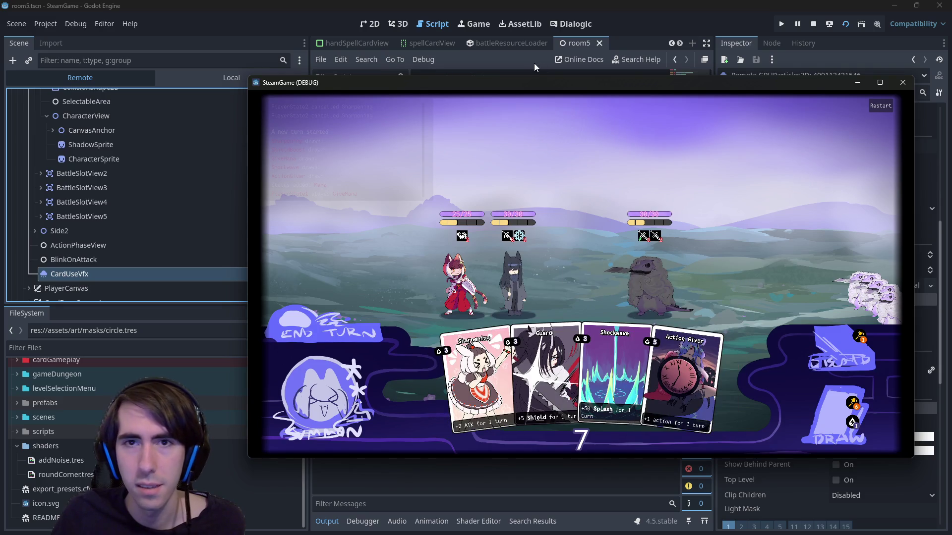
left_click_drag(523, 84, 588, 100)
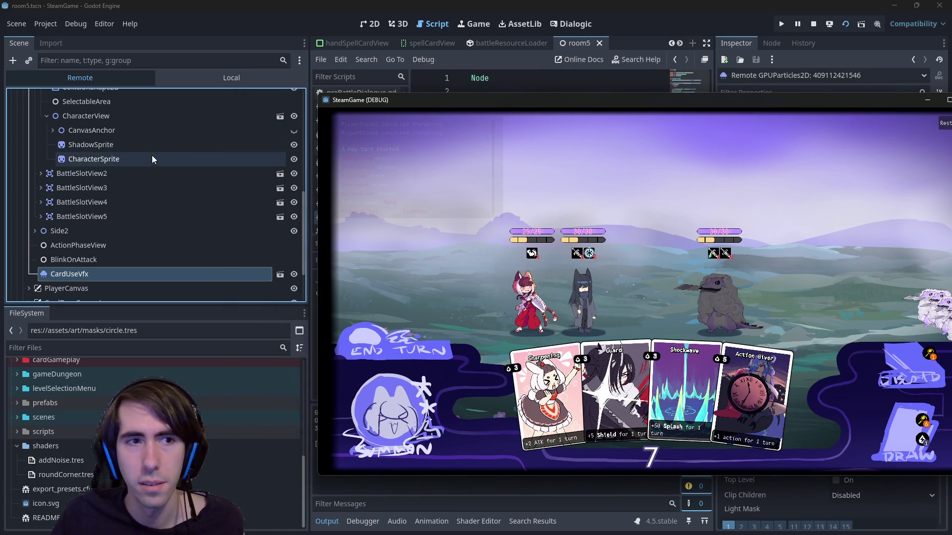
left_click(288, 29)
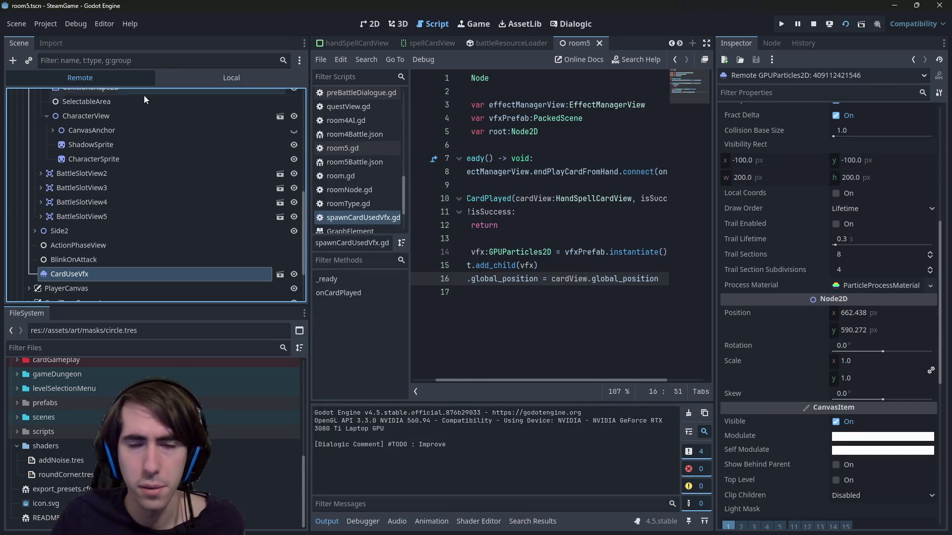
scroll(128, 152, "up", 5)
scroll(129, 152, "down", 3)
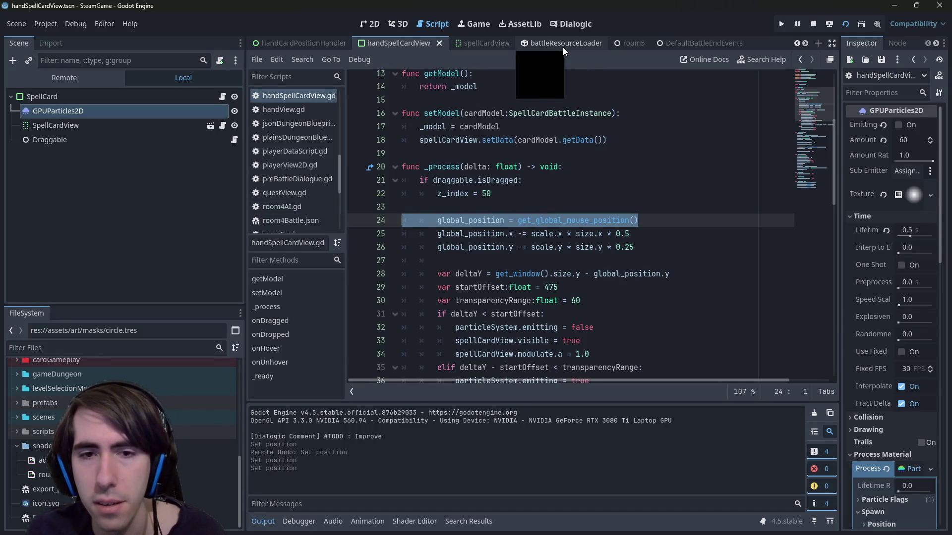
Open genBattle1's playerView2D scene and its CardUsedVFX spawn script.
scroll(563, 47, "down", 5)
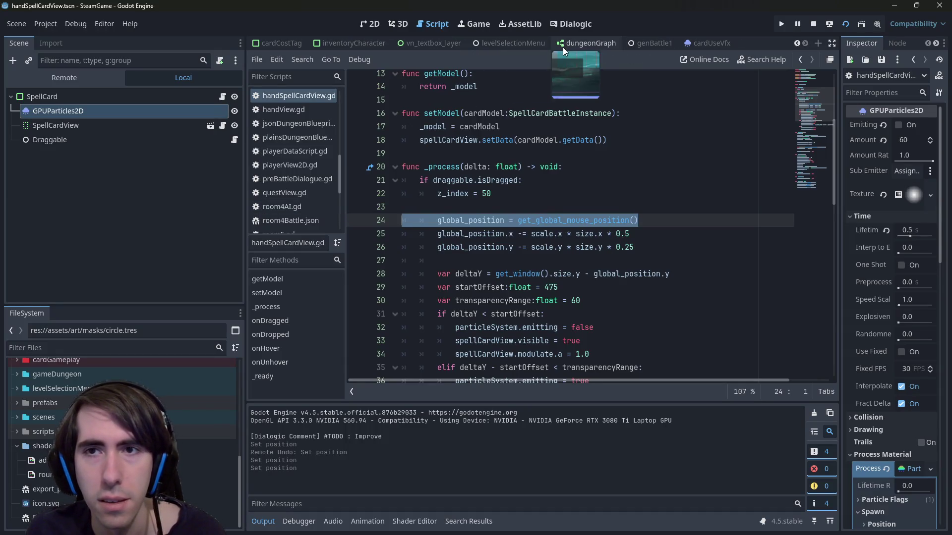
left_click(656, 48)
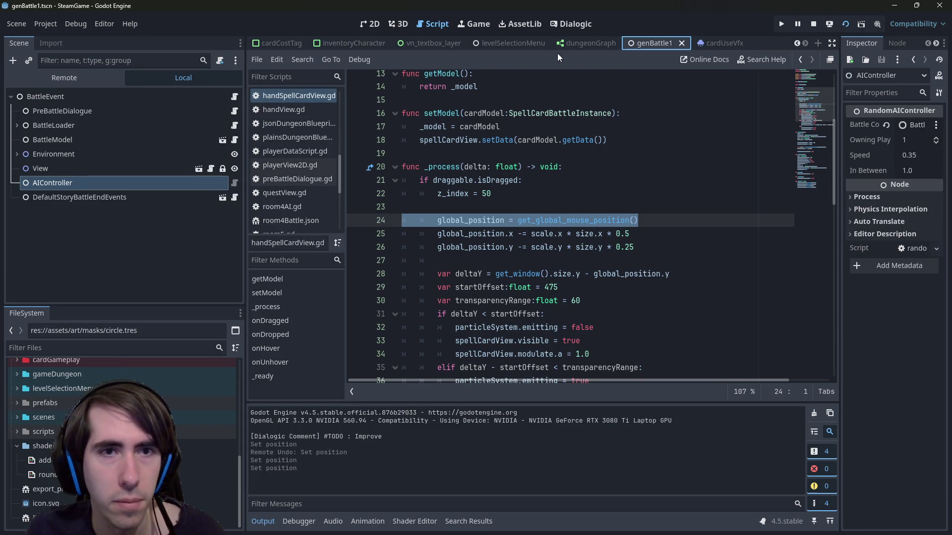
left_click(199, 169)
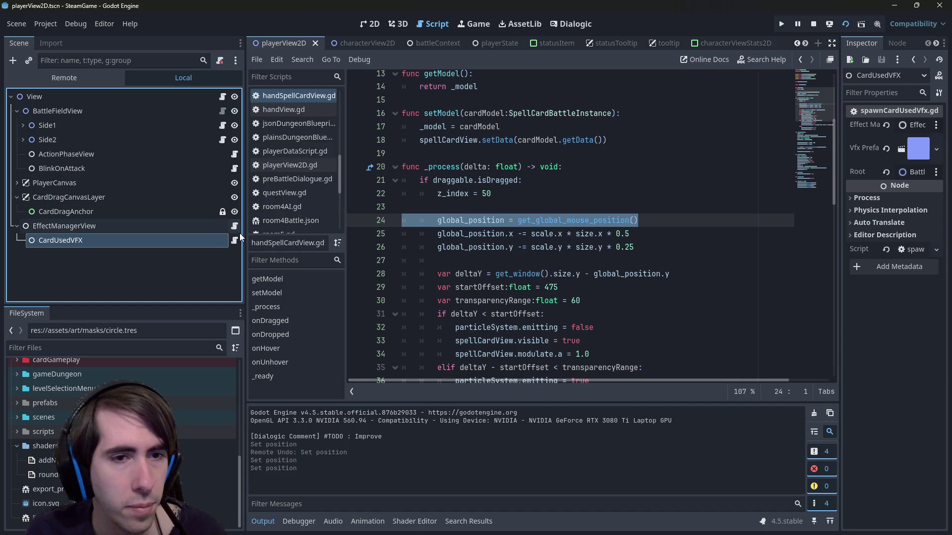
left_click(235, 240)
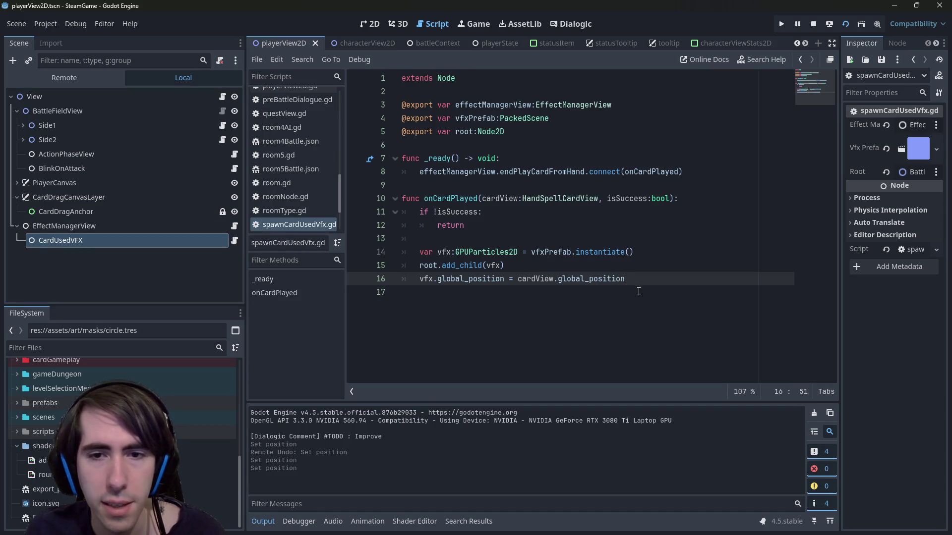
Set line 16's position to cardView.get_global_mouse_position() and save the script.
left_click_drag(516, 279, 675, 278)
type("global_position = get_global_mouse_position()")
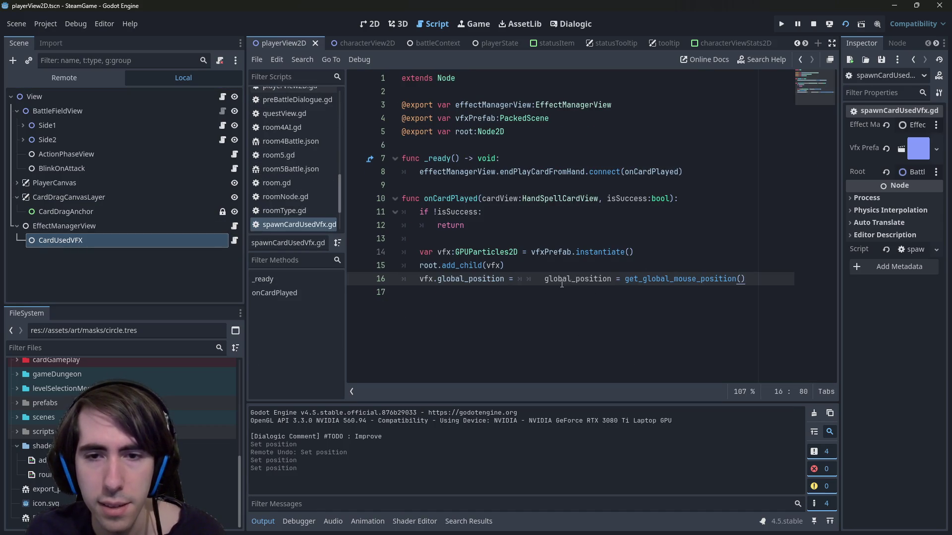
left_click_drag(517, 281, 617, 279)
key("BackSpace")
key("ctrl+s")
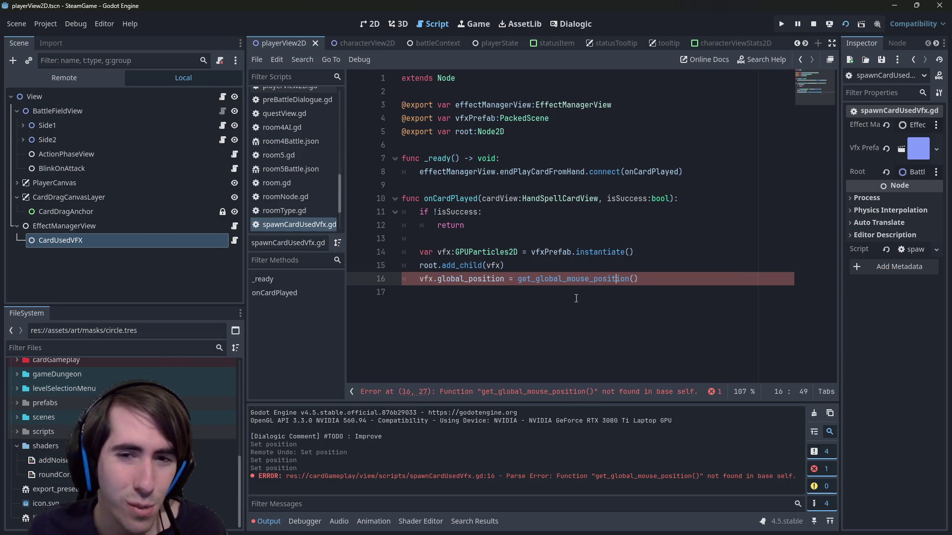
double_click(501, 201)
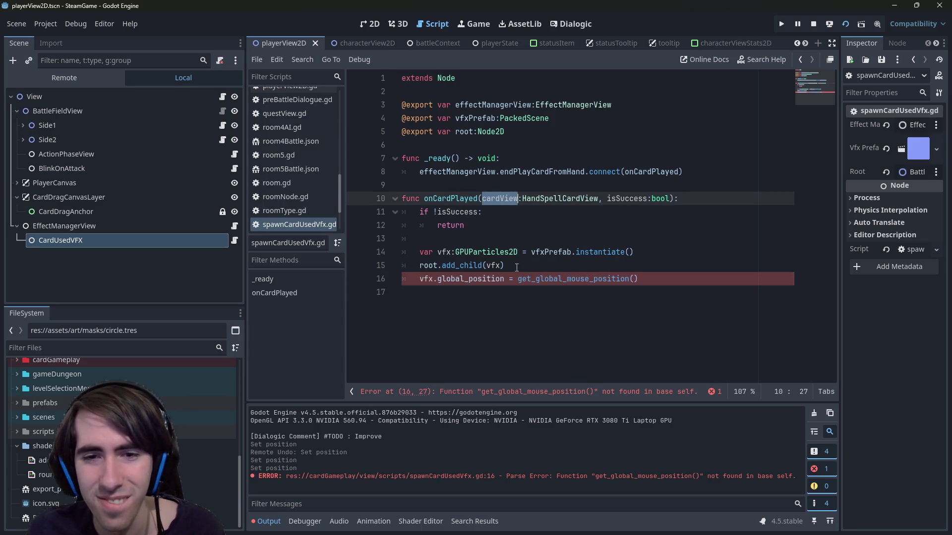
left_click(518, 280)
type("cardView.")
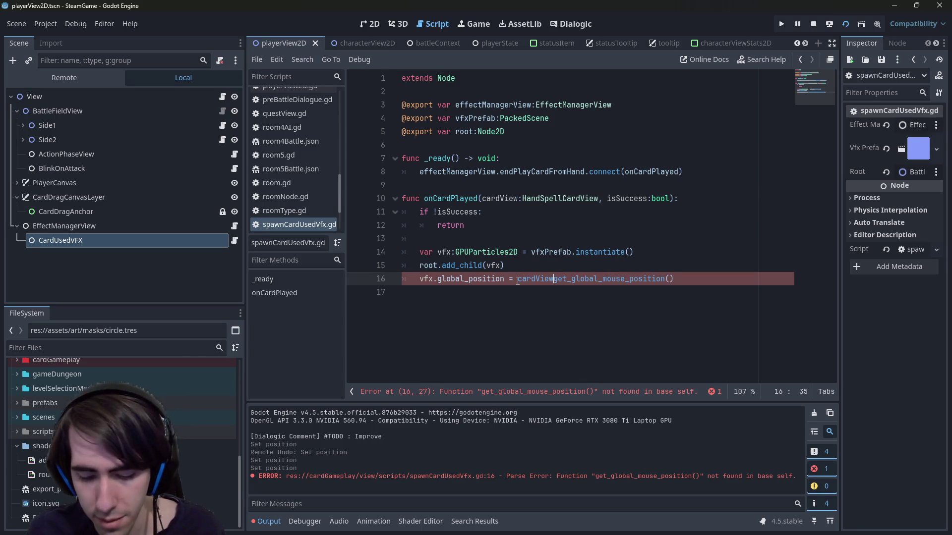
key("ctrl+s")
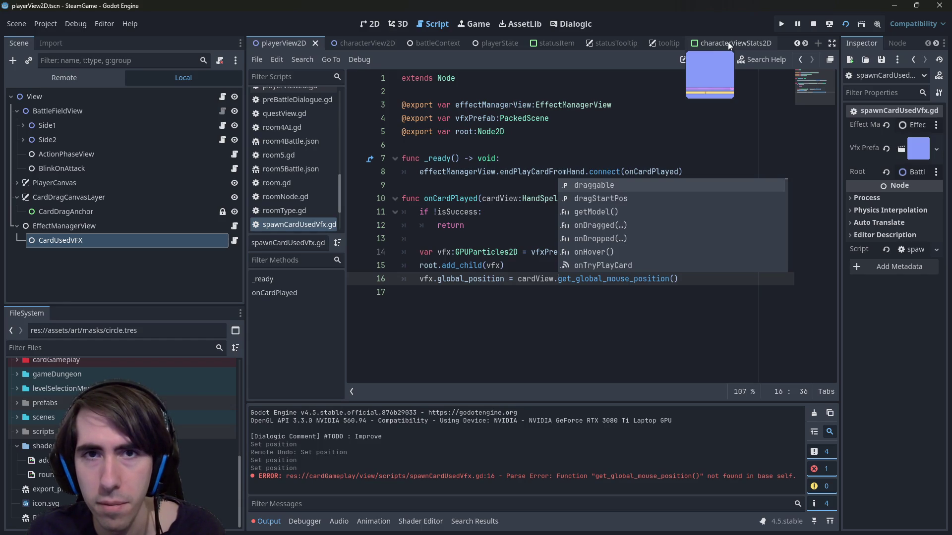
Start a quick project file search with Alt+Shift+O.
scroll(728, 42, "down", 6)
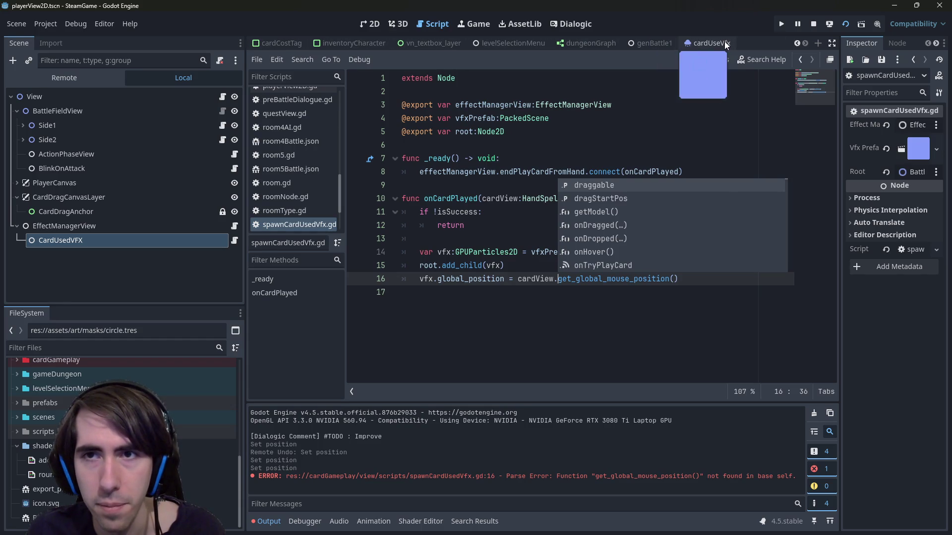
mouse_move(472, 40)
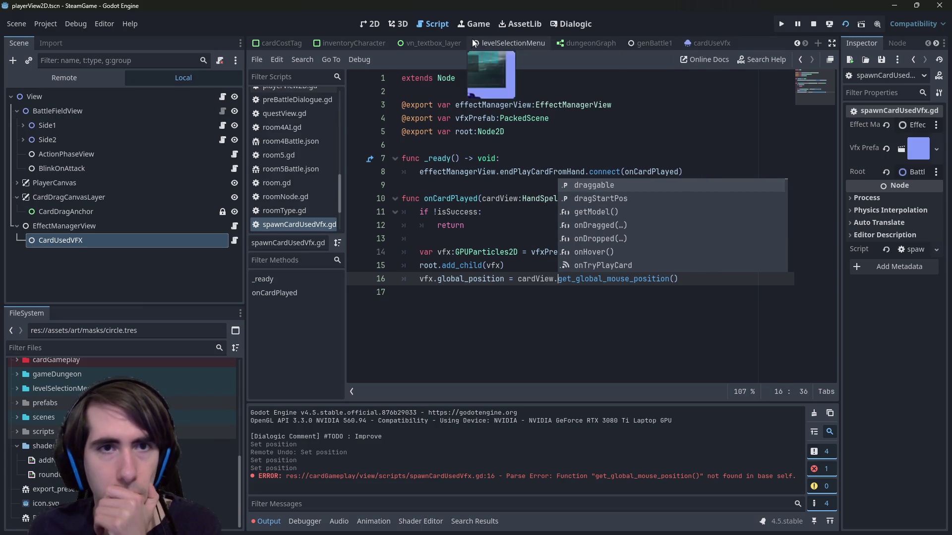
left_click(511, 211)
key("alt+shift+o")
Open handSpellCardView.gd and the handSpellCardView scene via quick file search.
type("handcardview")
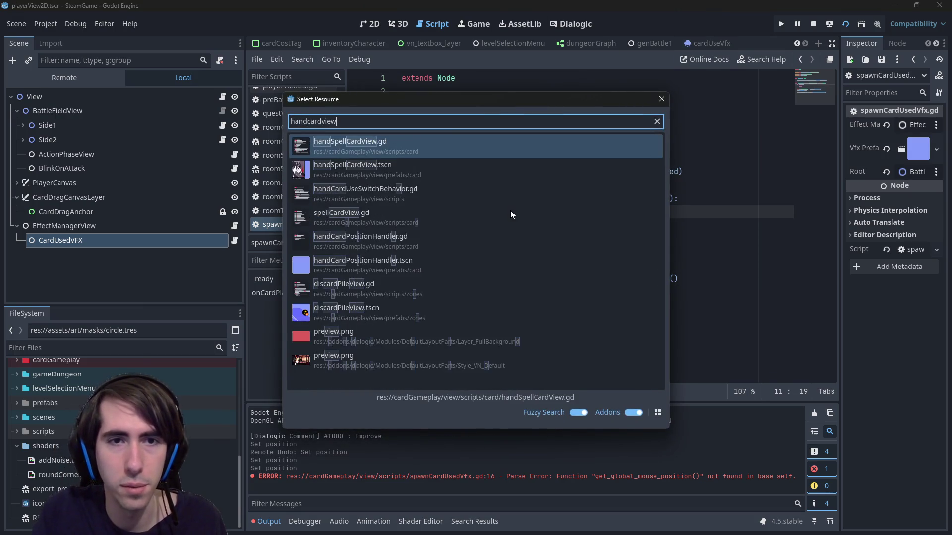
key("Return")
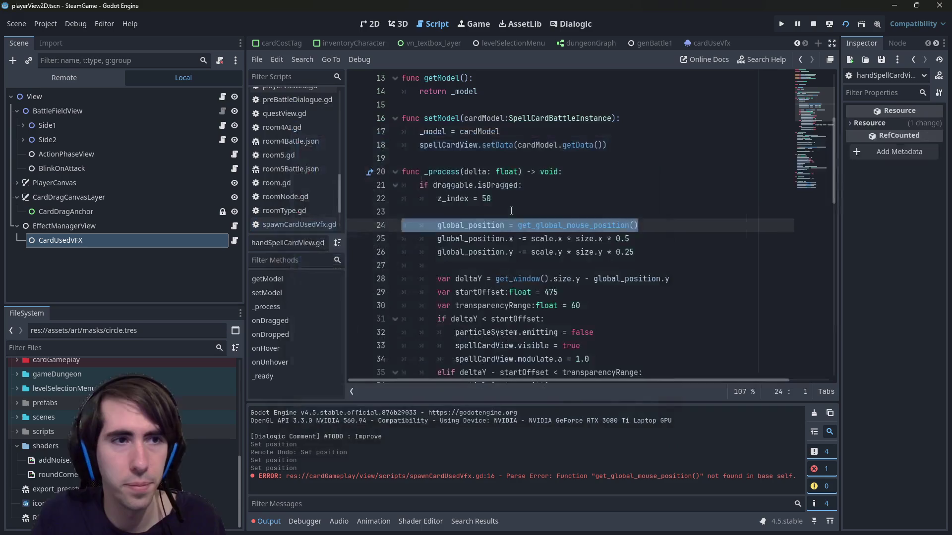
key("shift+alt+o")
type("handcardspellview")
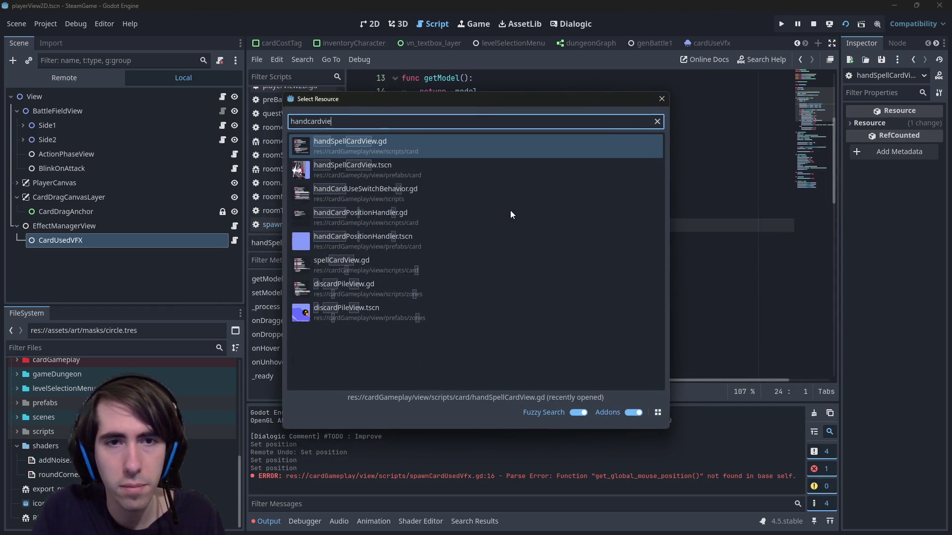
key("Down")
key("Return")
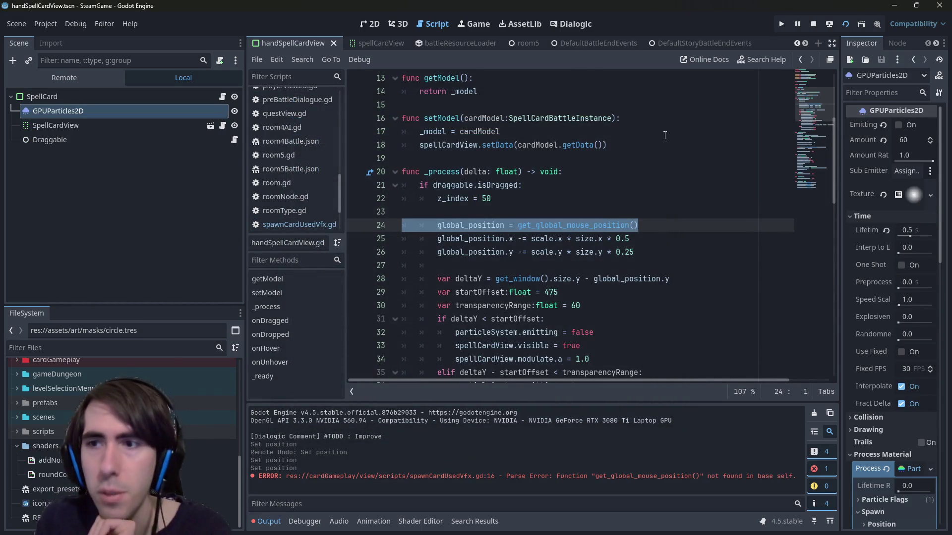
Review the card's GPUParticles2D node in 2D view, then show handSpellCardView.gd's code.
left_click(364, 26)
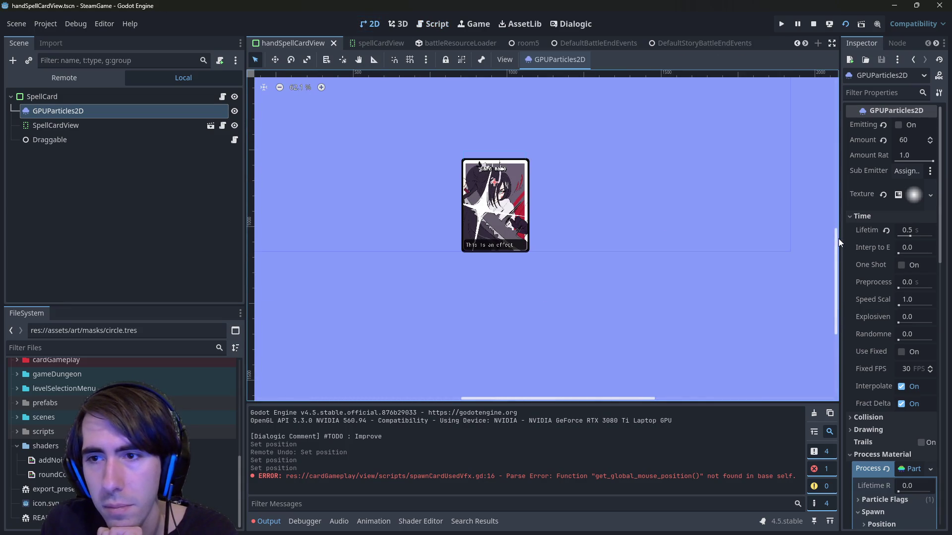
left_click_drag(840, 239, 672, 278)
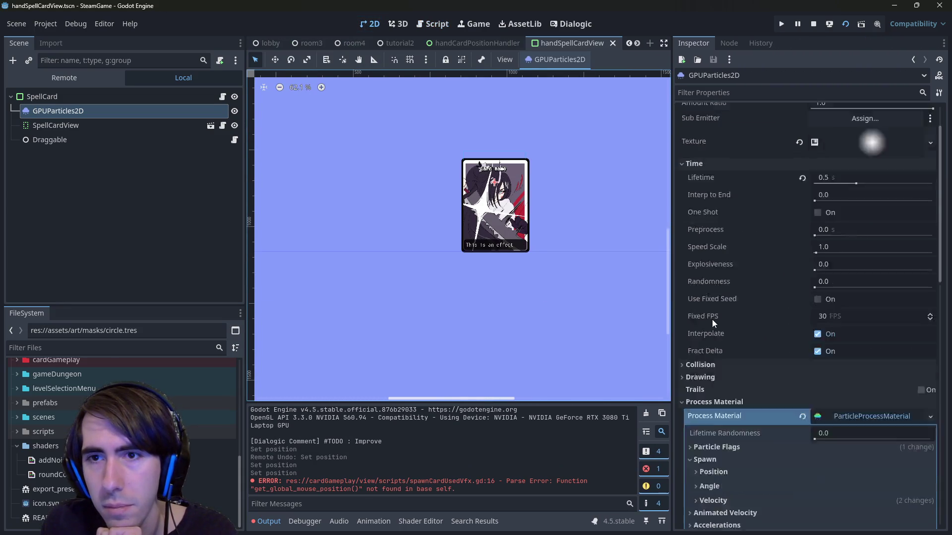
scroll(712, 319, "down", 10)
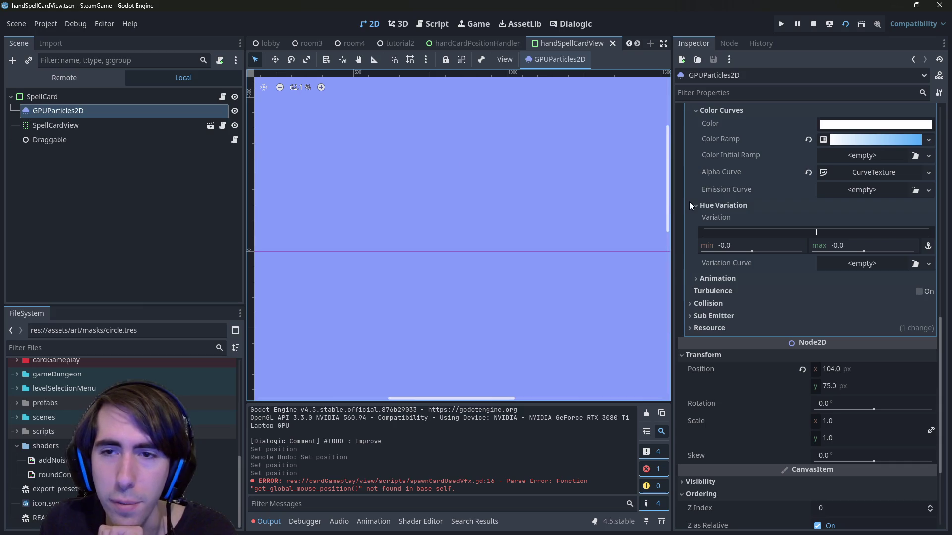
left_click(128, 97)
left_click(164, 111)
scroll(483, 394, "right", 3)
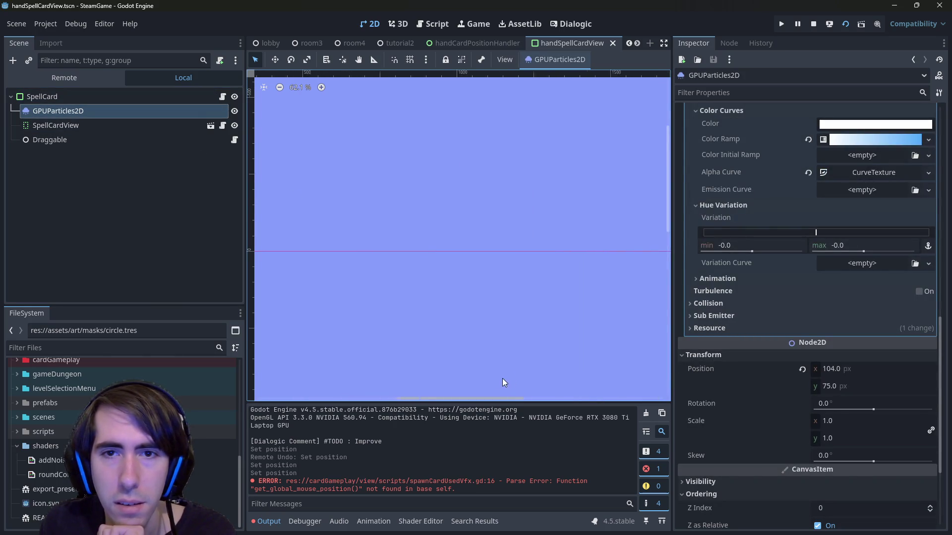
scroll(496, 227, "down", 4)
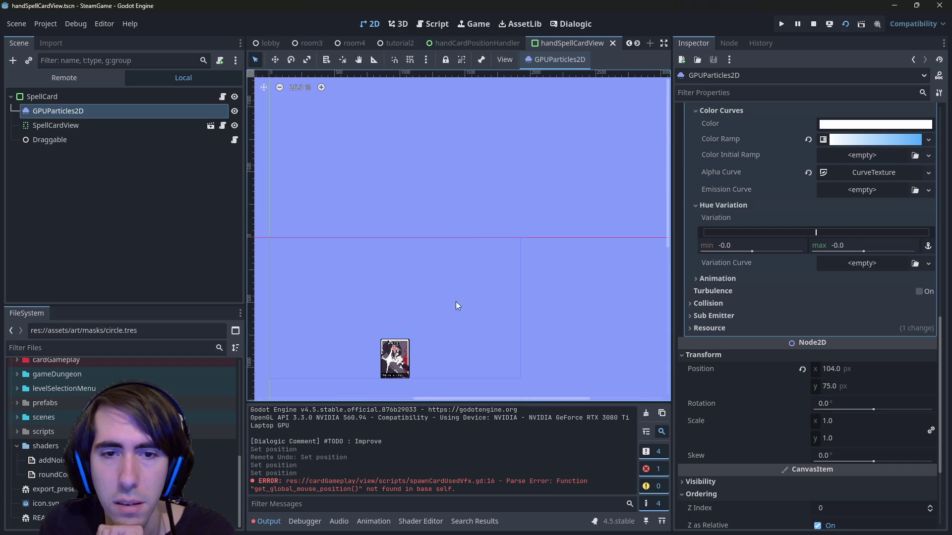
scroll(453, 247, "up", 4)
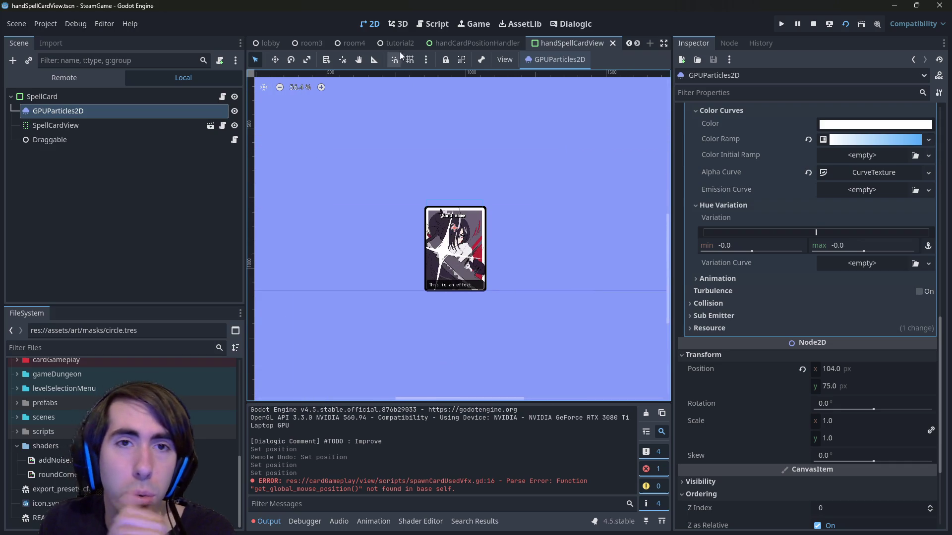
left_click(422, 25)
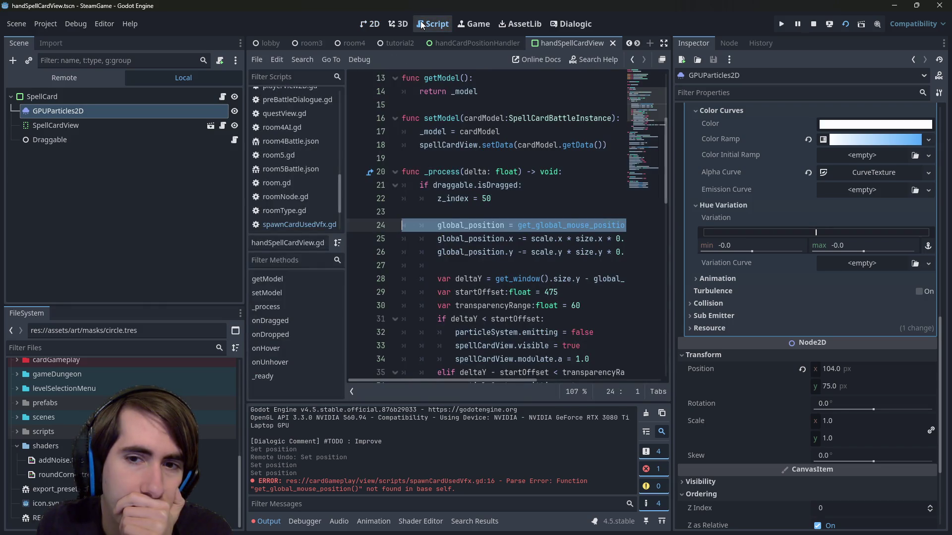
Widen the code editor and open spawnCardUsedVfx.gd.
mouse_move(491, 381)
left_mouse_down()
mouse_move(514, 381)
mouse_move(500, 381)
left_mouse_up()
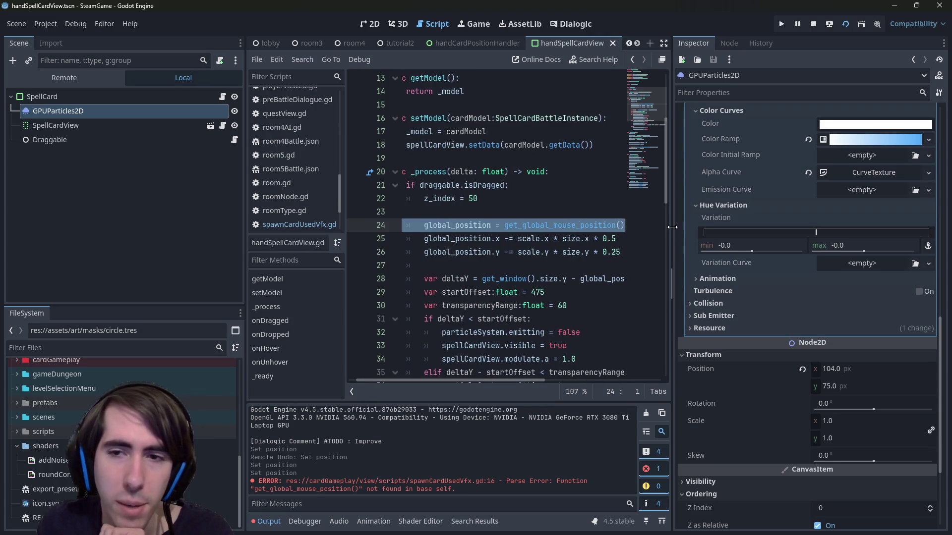
left_click_drag(673, 232, 760, 232)
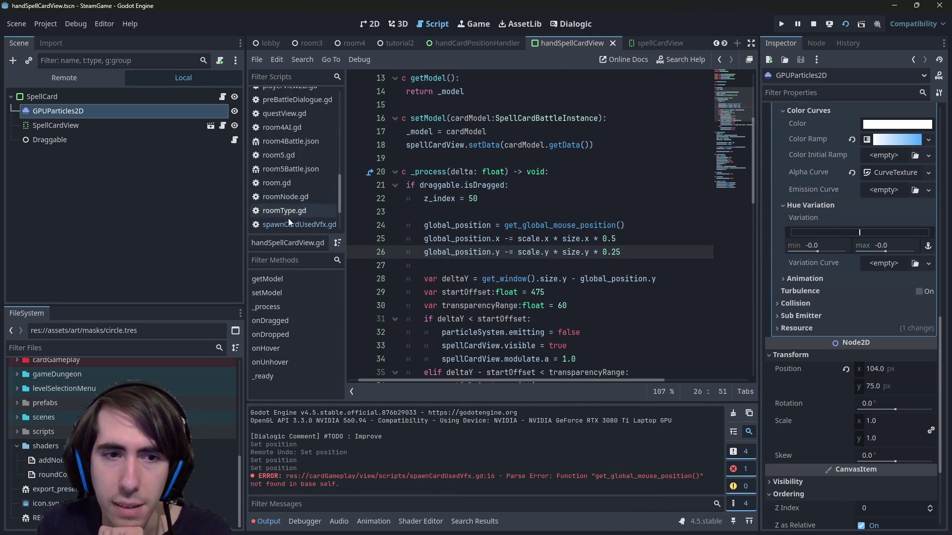
left_click(294, 229)
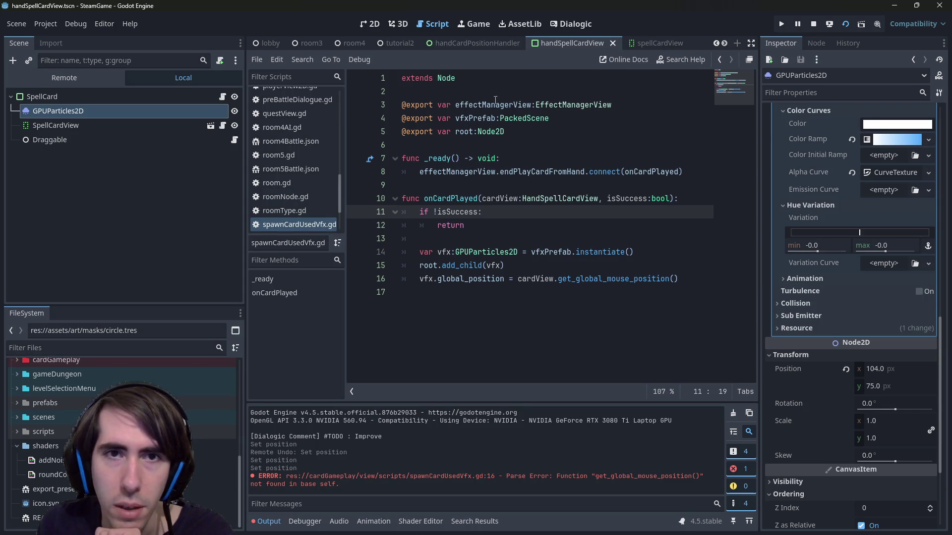
scroll(564, 43, "down", 8)
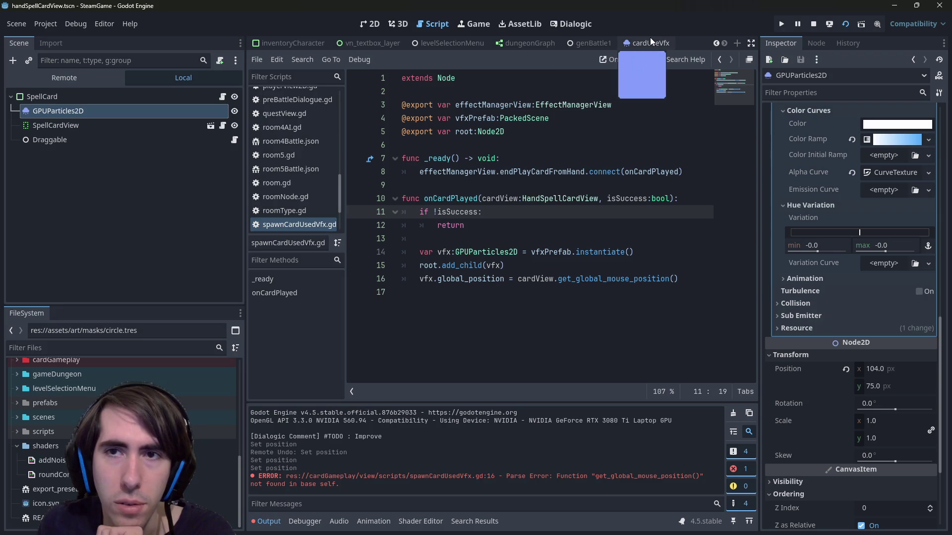
scroll(487, 46, "up", 4)
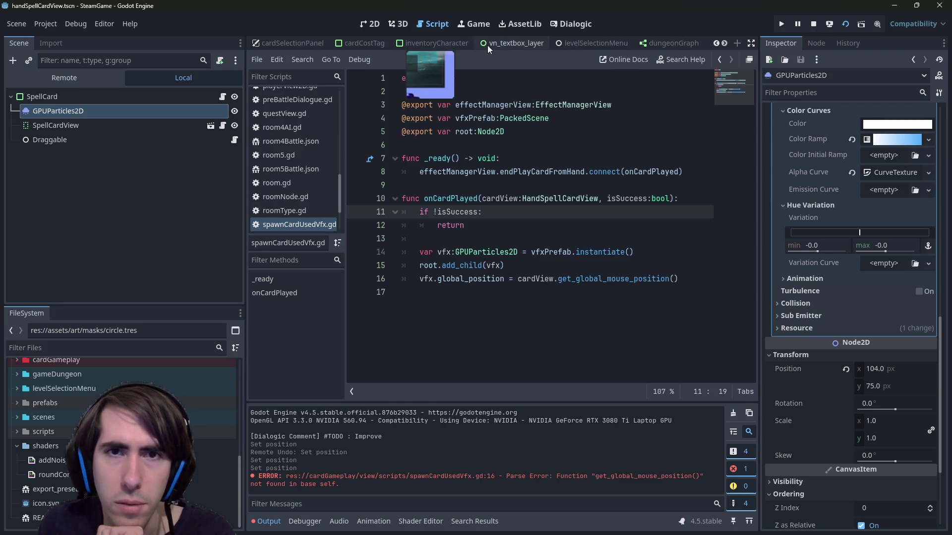
scroll(487, 46, "up", 5)
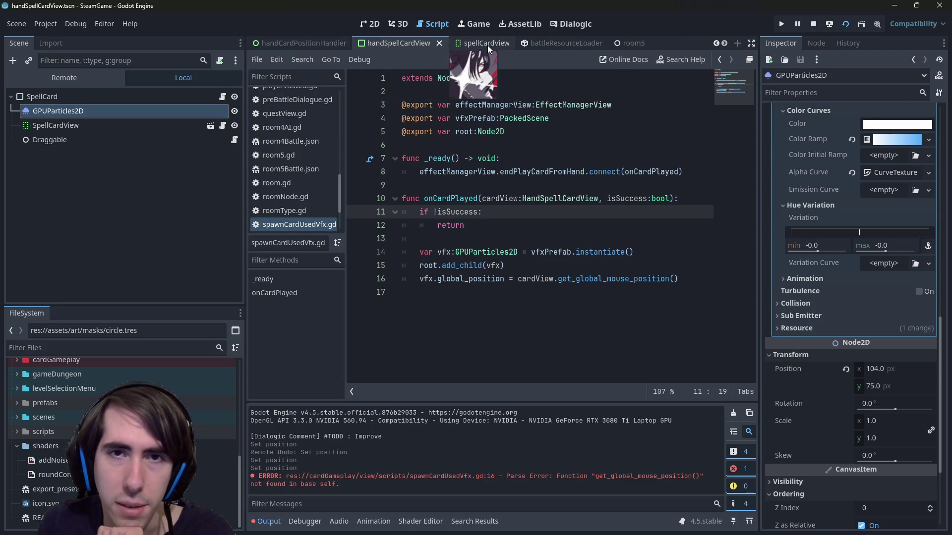
Run room5, place black-cat and fox, play Sharpening on black-cat, then return.
left_click(520, 43)
left_click(848, 24)
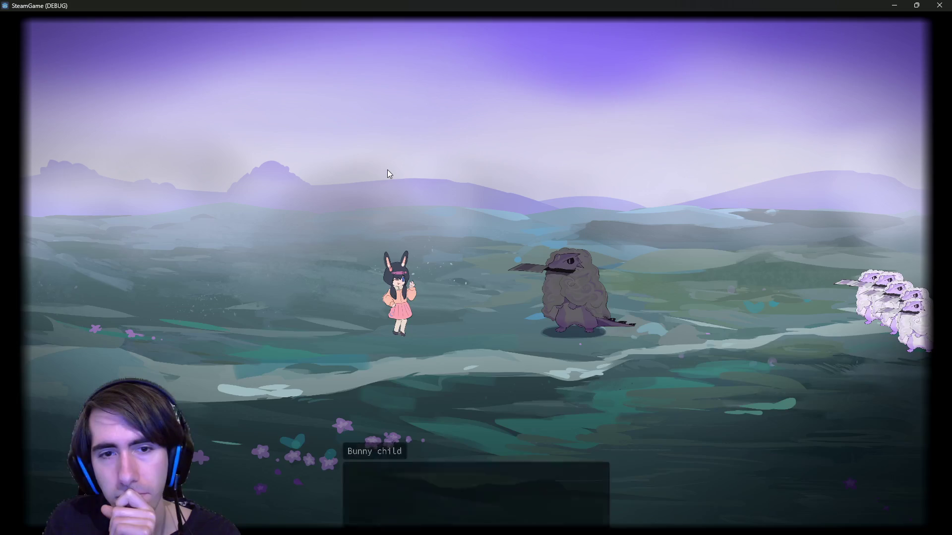
left_click(388, 170)
left_click(388, 169)
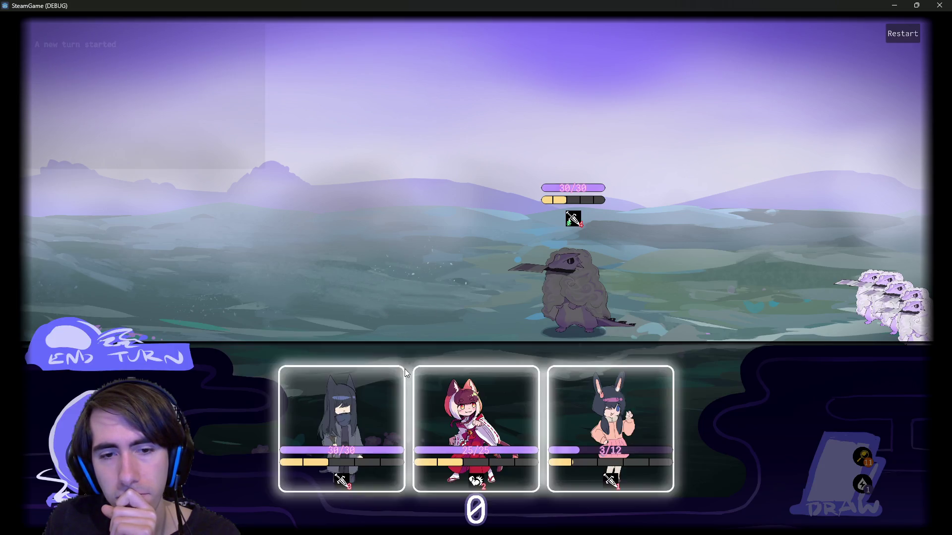
left_click_drag(397, 377, 375, 245)
left_click_drag(409, 427, 306, 278)
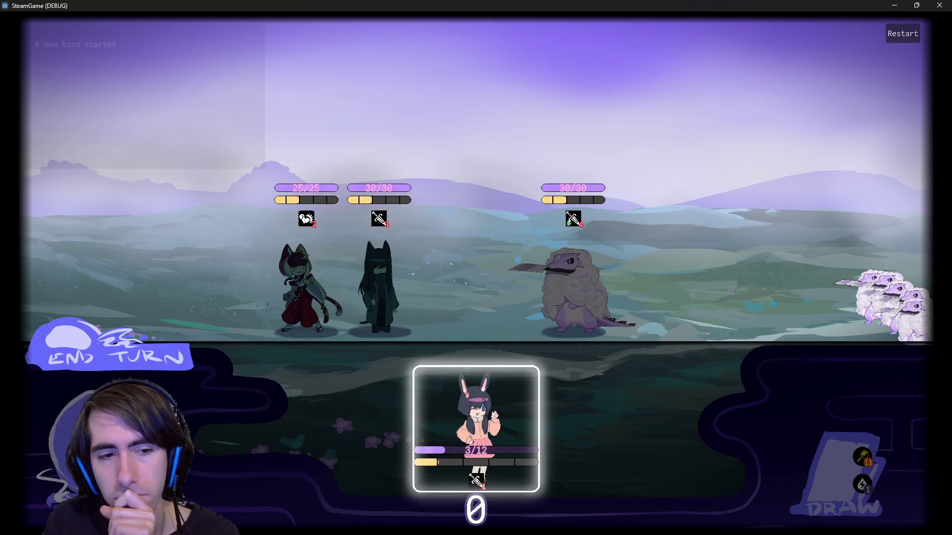
left_click(143, 356)
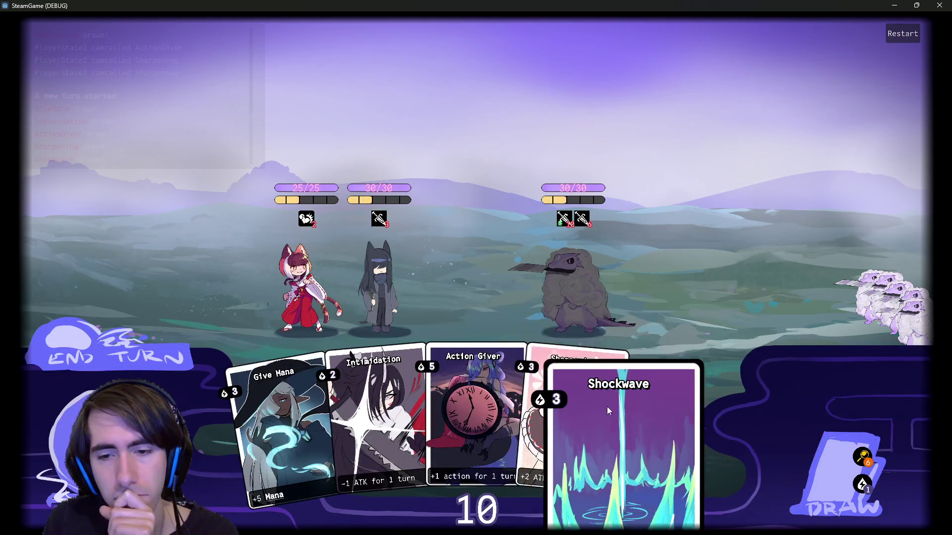
left_click_drag(556, 416, 389, 278)
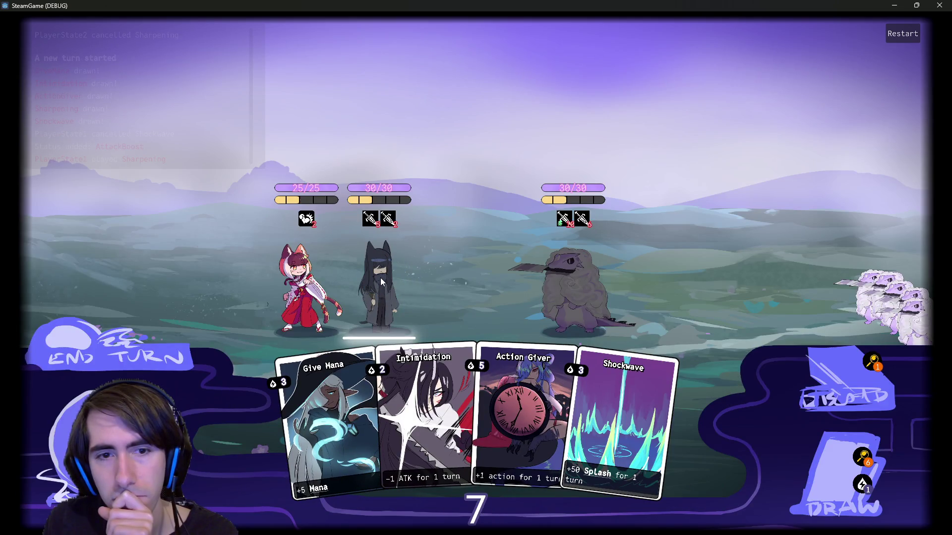
left_click(940, 5)
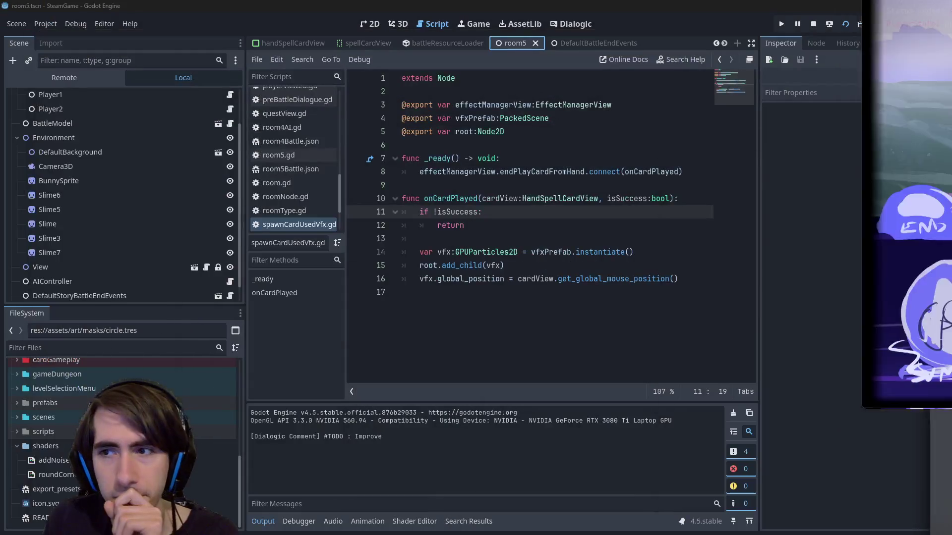
Select the live CardUseVfx in the Remote tree and set its Position y to 0.
left_click(62, 79)
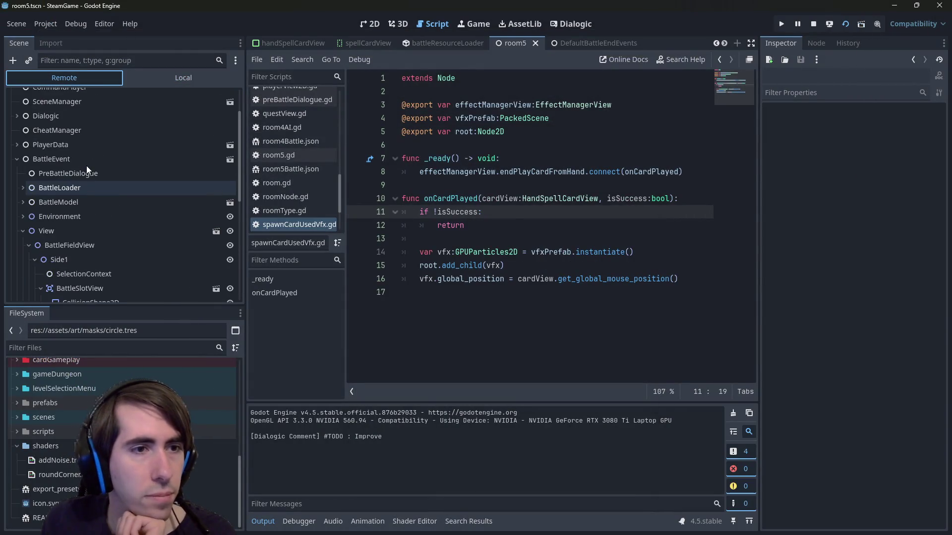
scroll(86, 165, "down", 5)
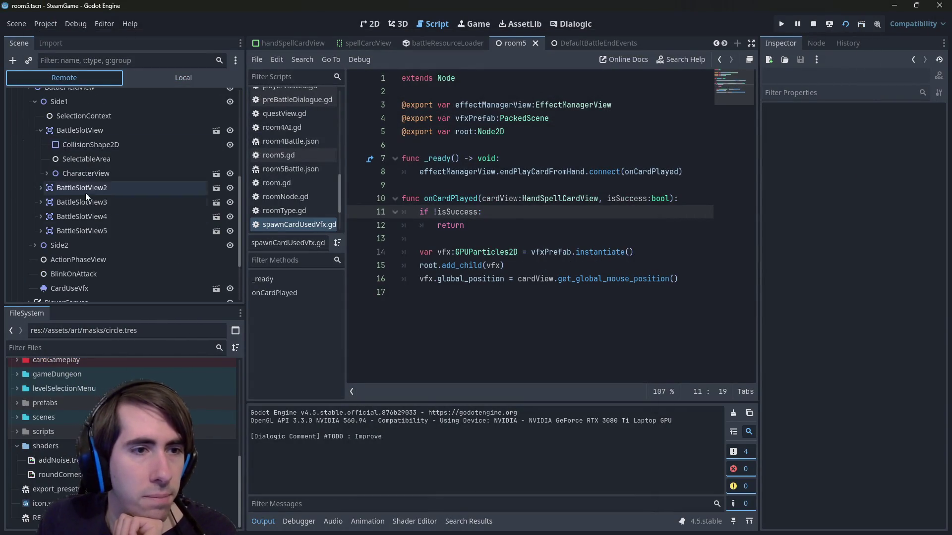
left_click(91, 235)
scroll(857, 362, "down", 5)
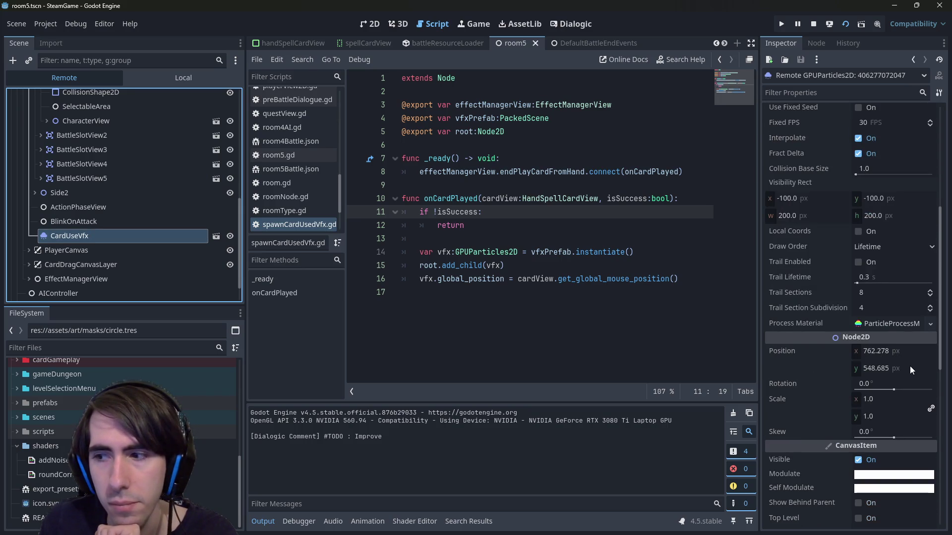
left_click(909, 366)
type("0")
key("Return")
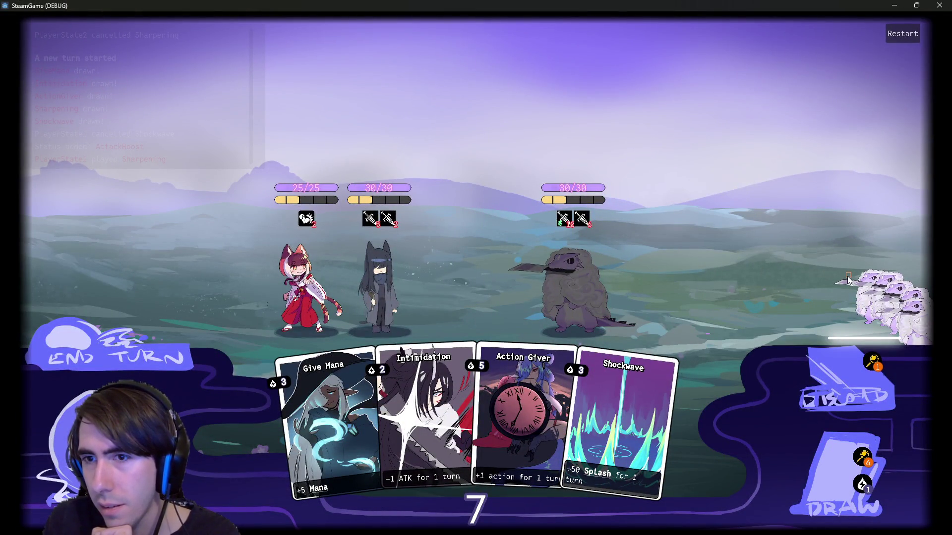
Check get_global_mouse_position's documentation and cardView's type on line 16.
key("alt+Tab")
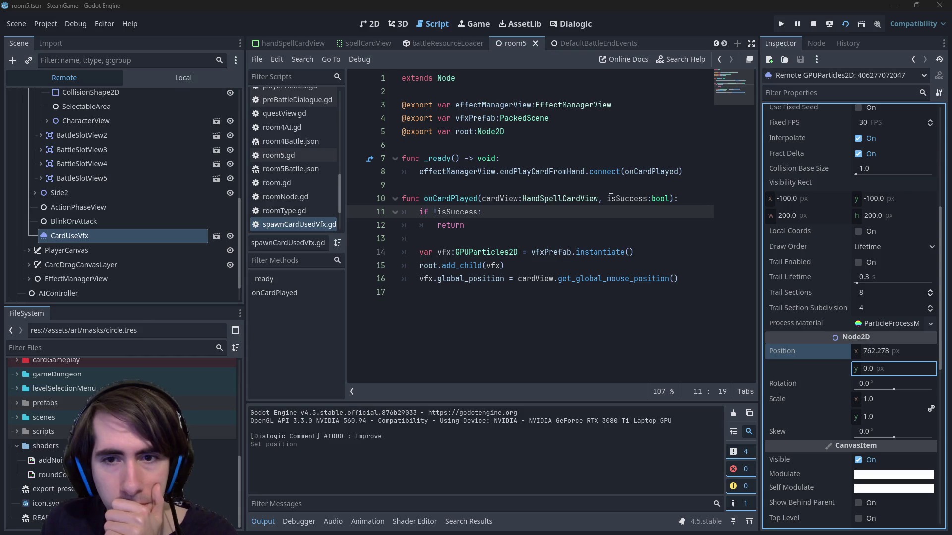
mouse_move(540, 276)
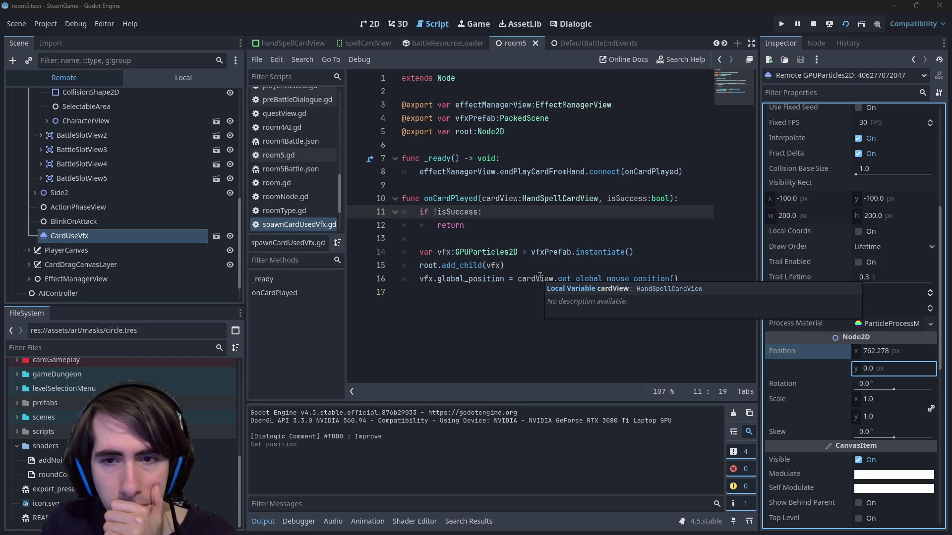
double_click(588, 278)
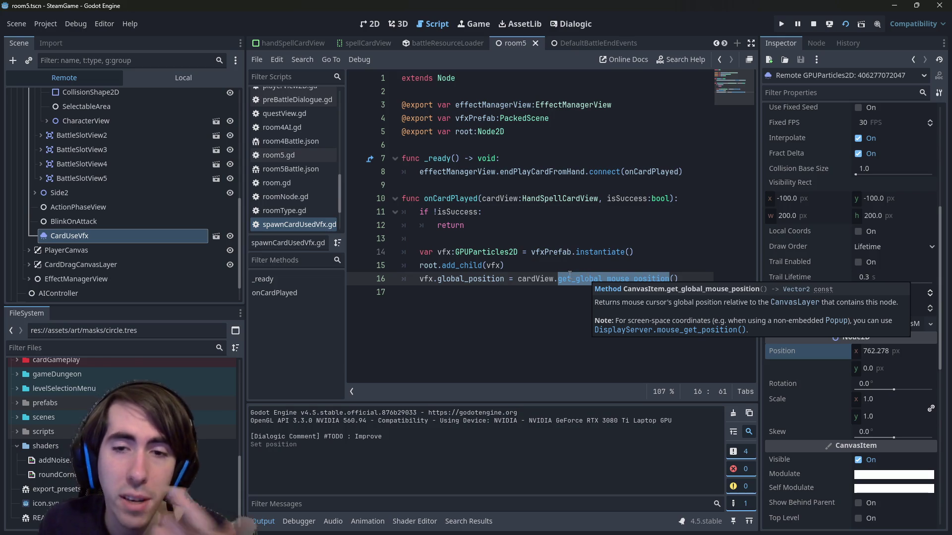
left_click(537, 277)
double_click(537, 278)
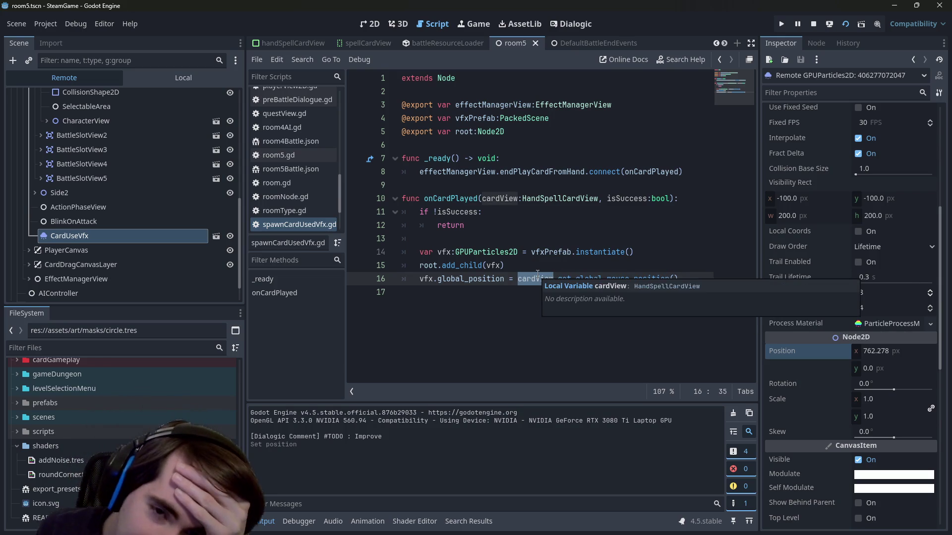
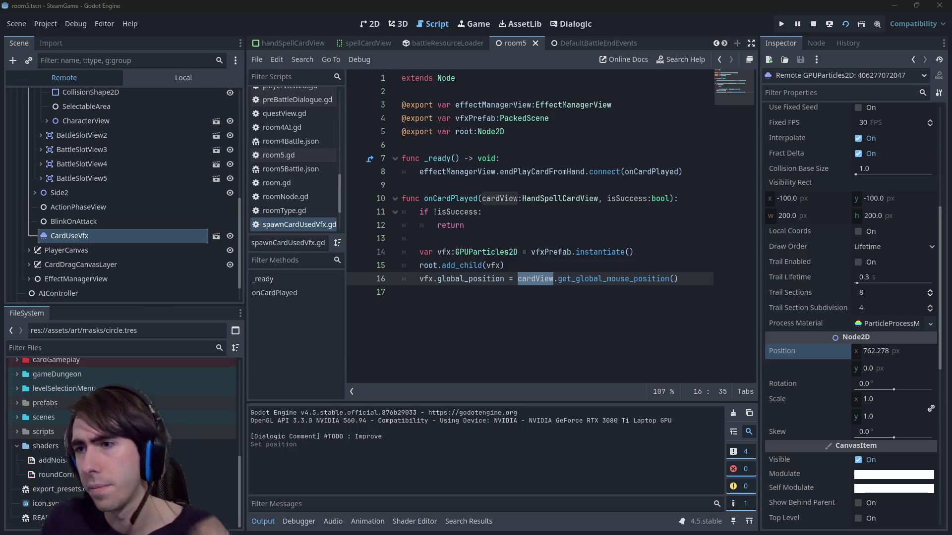
Open the Godot Forum, Reddit and Godot Docs mouse-position results in new Chrome tabs.
key("alt+Tab")
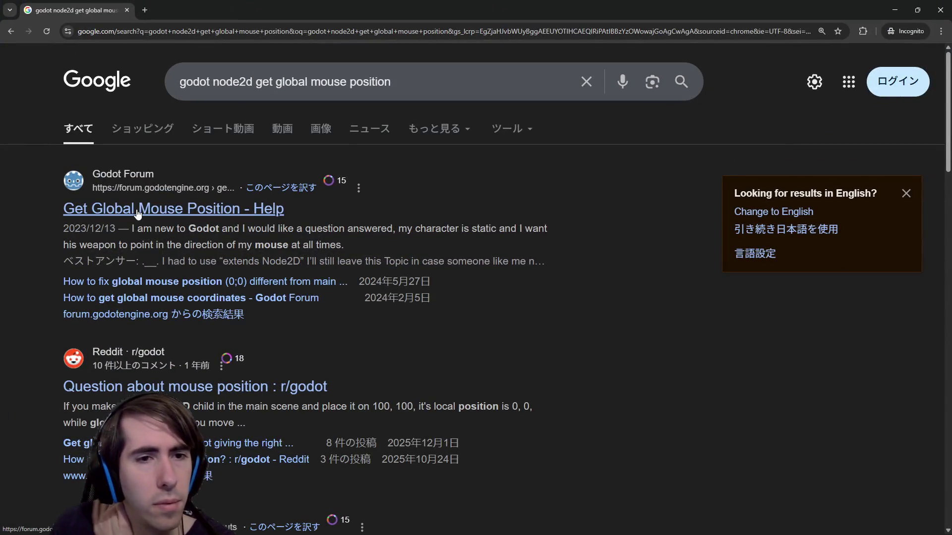
middle_click(138, 214)
scroll(301, 305, "down", 1)
middle_click(312, 335)
scroll(520, 382, "down", 4)
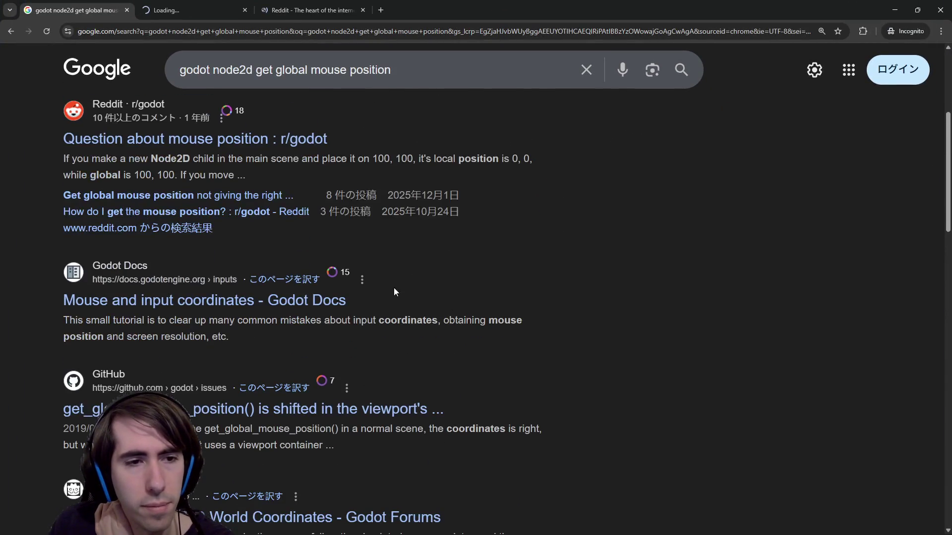
middle_click(208, 304)
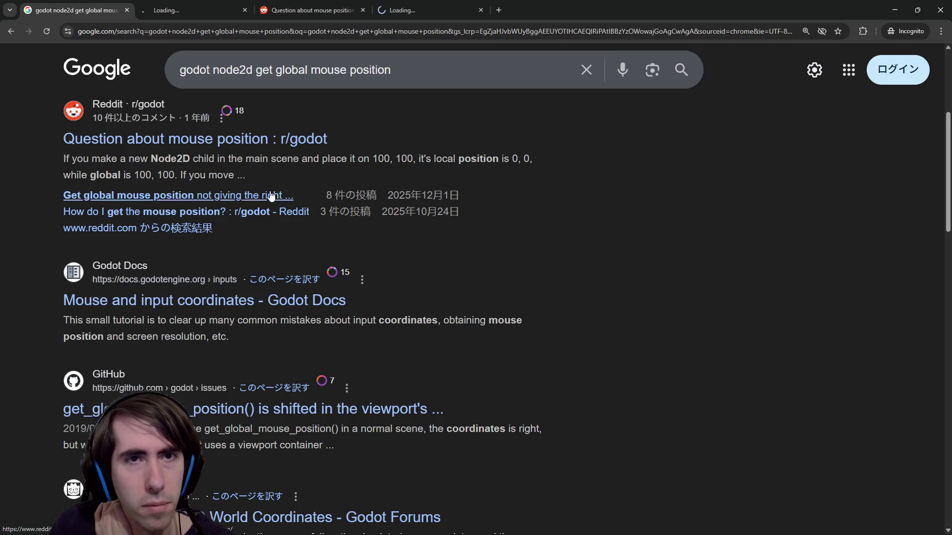
Switch to the Godot 4.4 'Mouse and input coordinates' docs page and read through it.
left_click(392, 10)
scroll(406, 218, "down", 5)
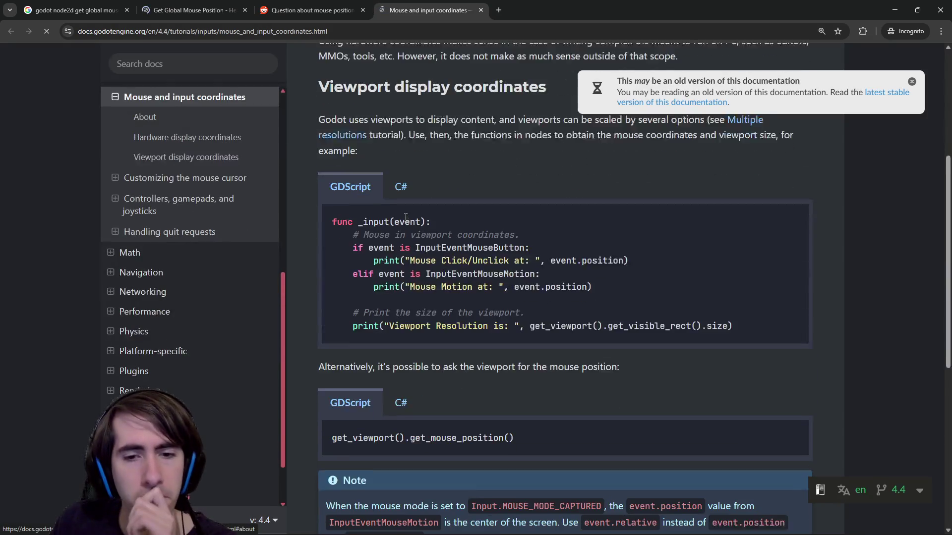
scroll(471, 248, "up", 3)
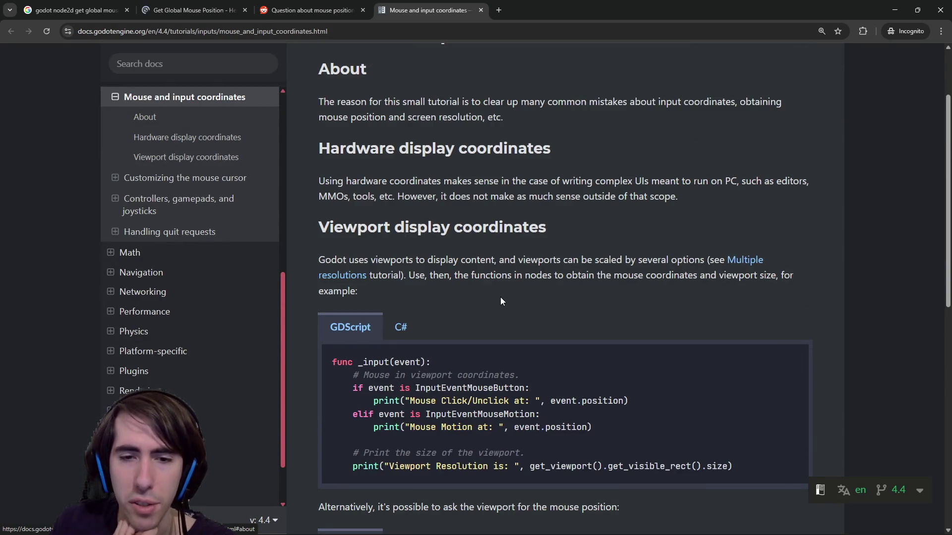
scroll(500, 296, "down", 2)
scroll(501, 298, "up", 4)
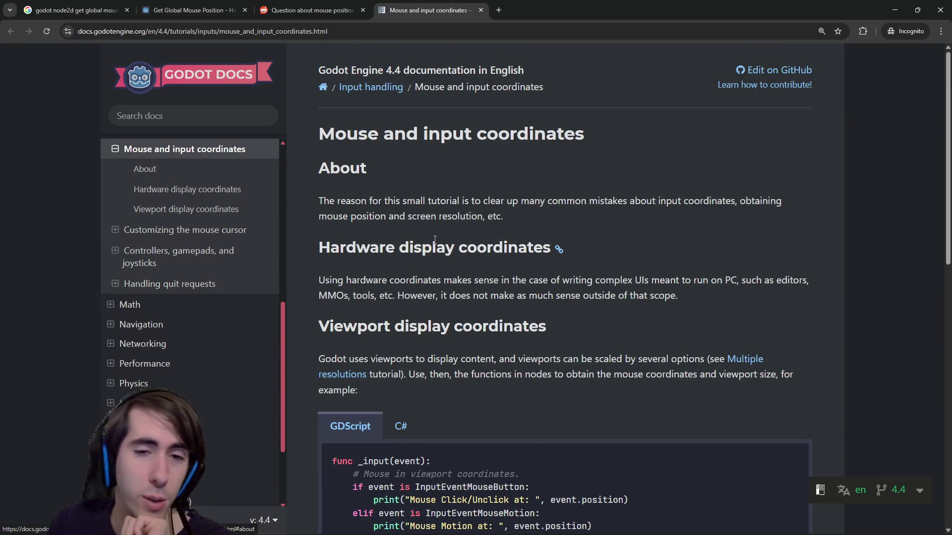
scroll(527, 269, "down", 1)
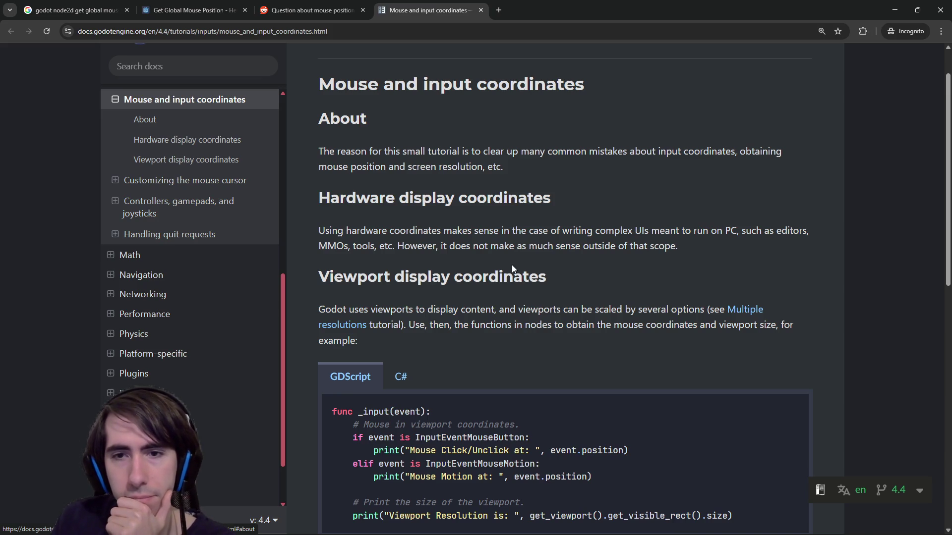
scroll(512, 269, "down", 2)
scroll(512, 265, "down", 4)
scroll(471, 257, "down", 2)
scroll(516, 213, "up", 5)
left_click_drag(529, 97, 614, 114)
left_click(614, 111)
scroll(519, 168, "down", 8)
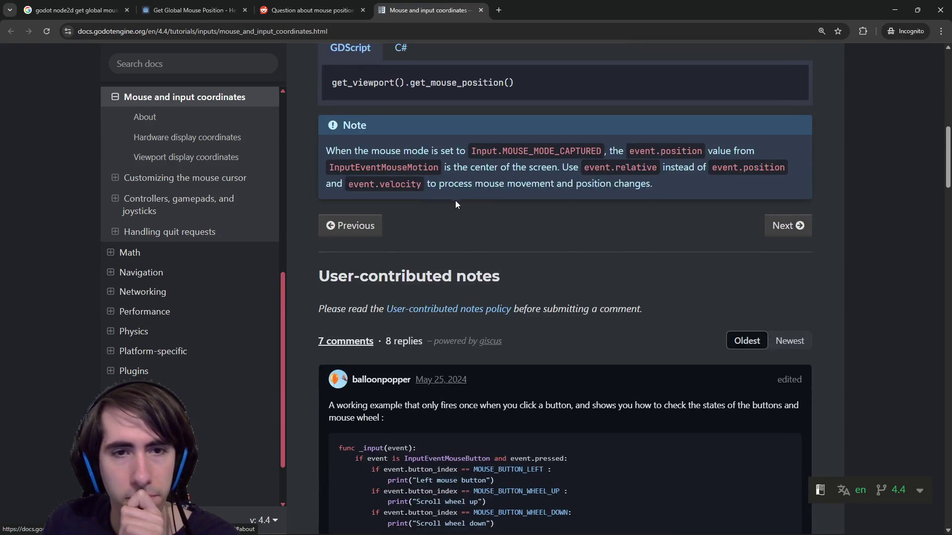
scroll(455, 201, "up", 9)
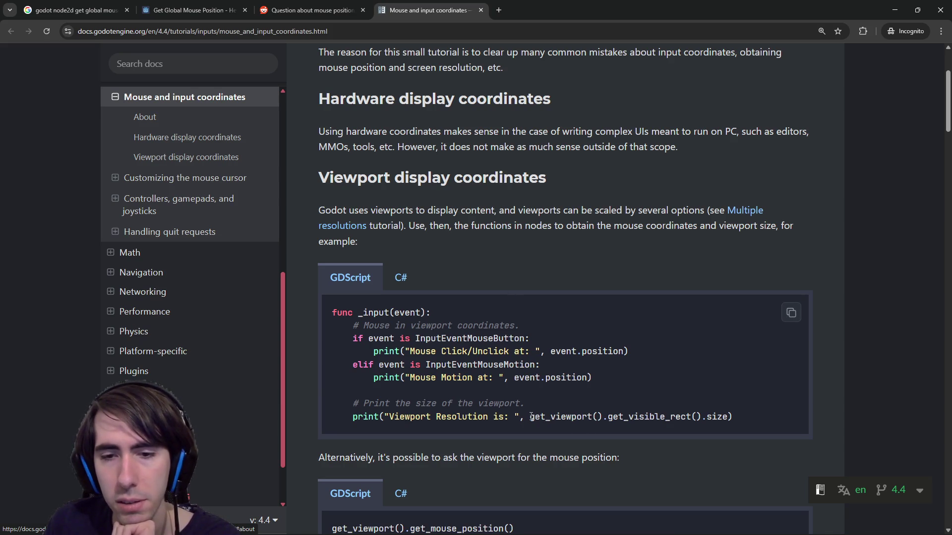
Study the sample code's get_viewport() call and the user-contributed button-input notes.
left_click_drag(529, 416, 608, 427)
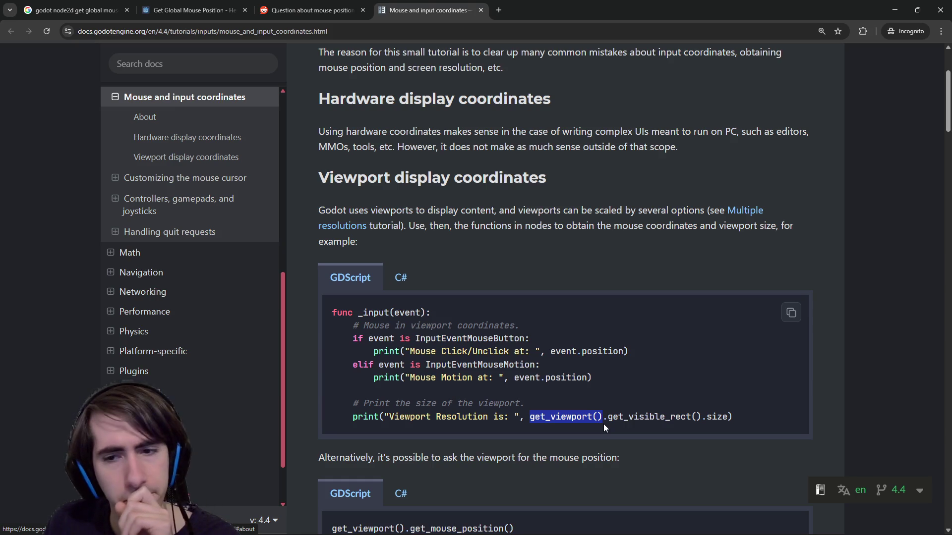
left_click(604, 424)
scroll(604, 424, "down", 1)
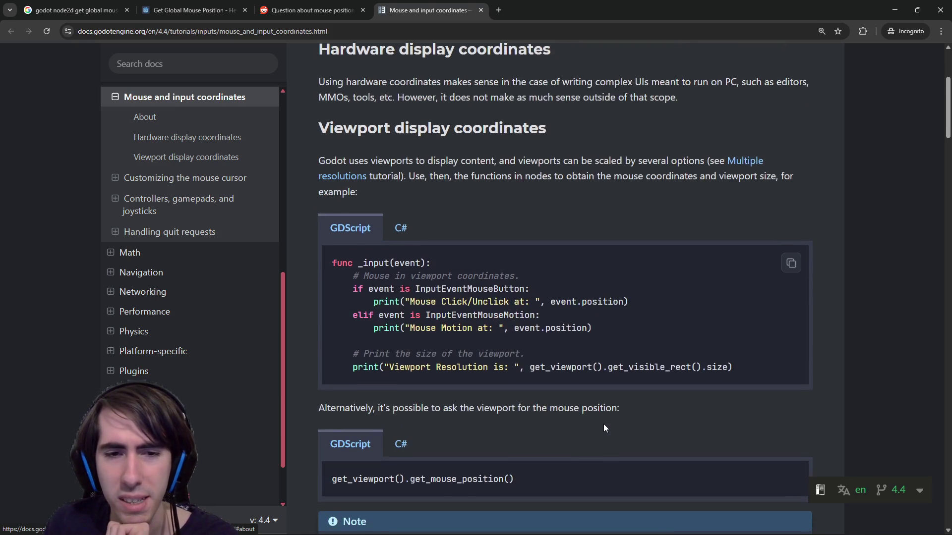
scroll(602, 416, "down", 5)
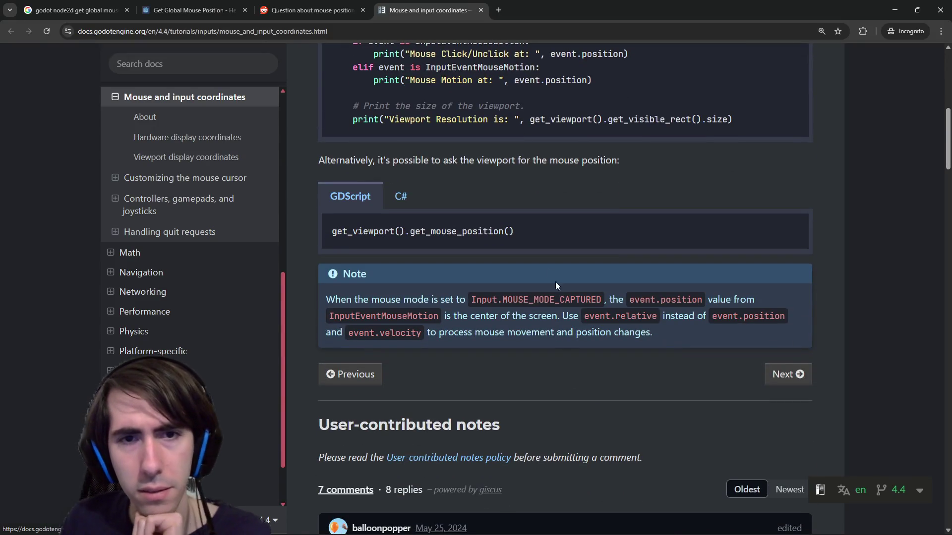
double_click(491, 161)
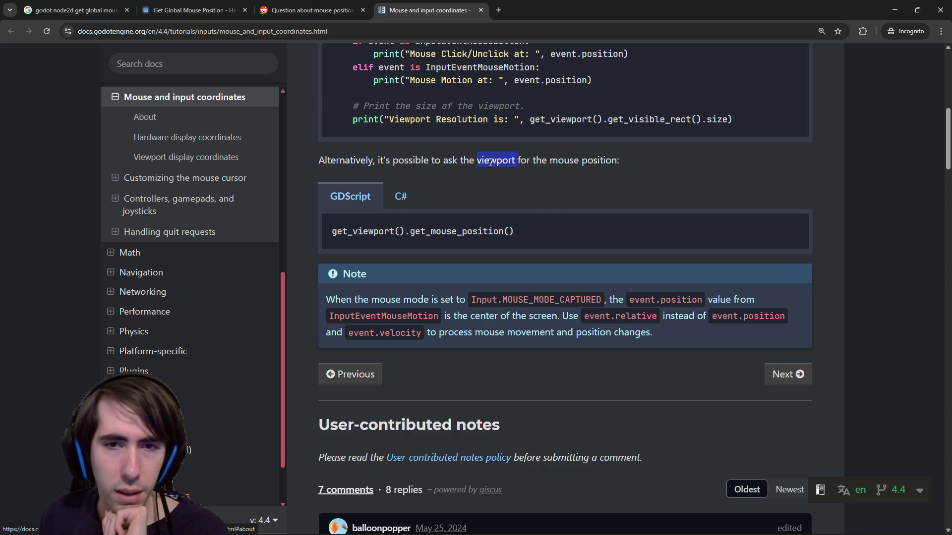
scroll(486, 261, "up", 1)
scroll(496, 263, "down", 3)
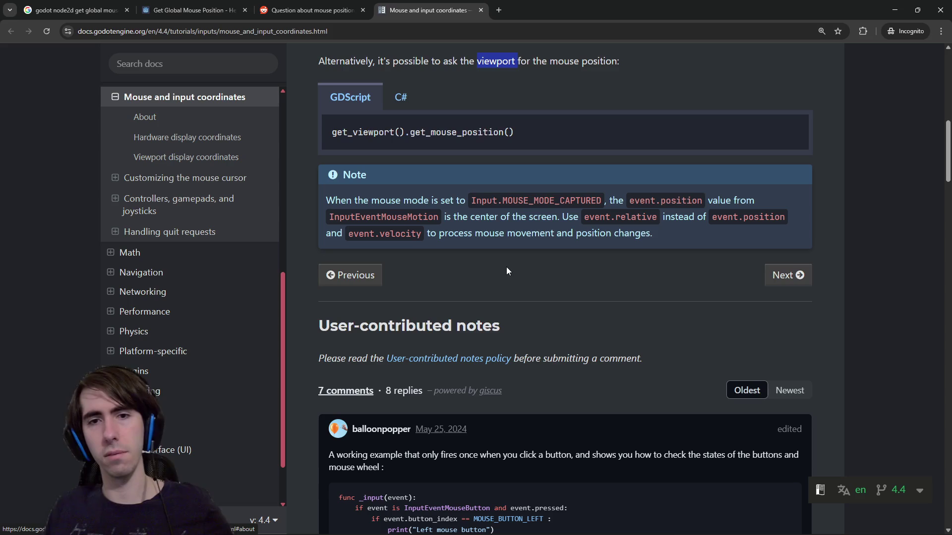
scroll(507, 267, "down", 2)
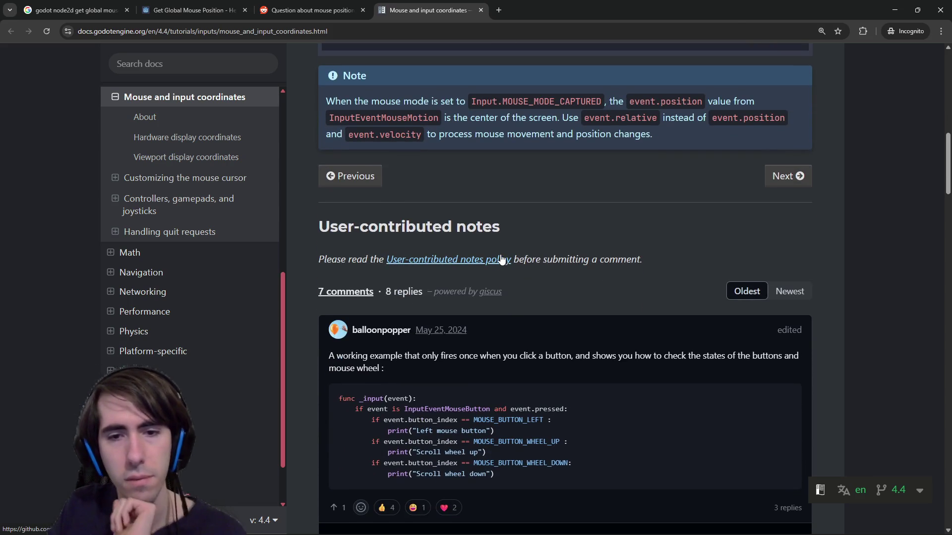
scroll(536, 376, "down", 1)
scroll(534, 372, "down", 5)
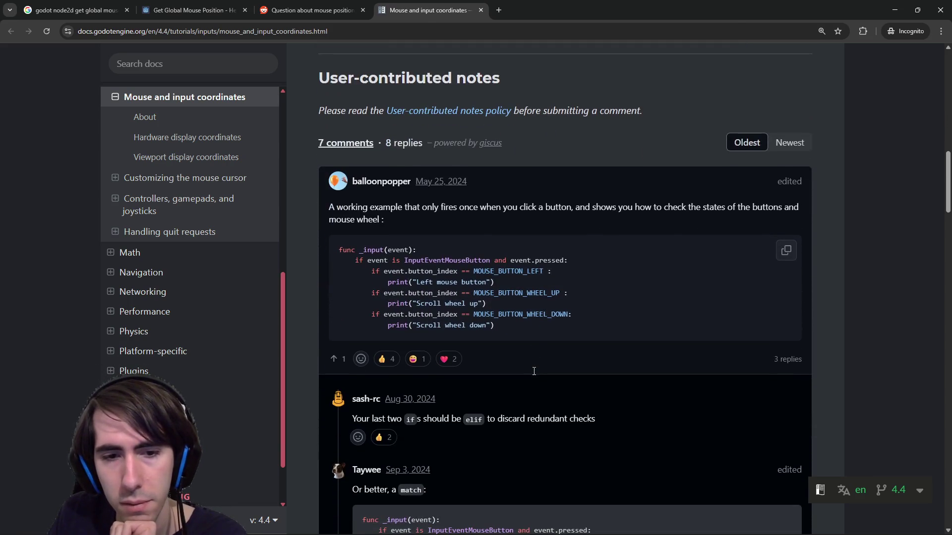
scroll(534, 371, "down", 3)
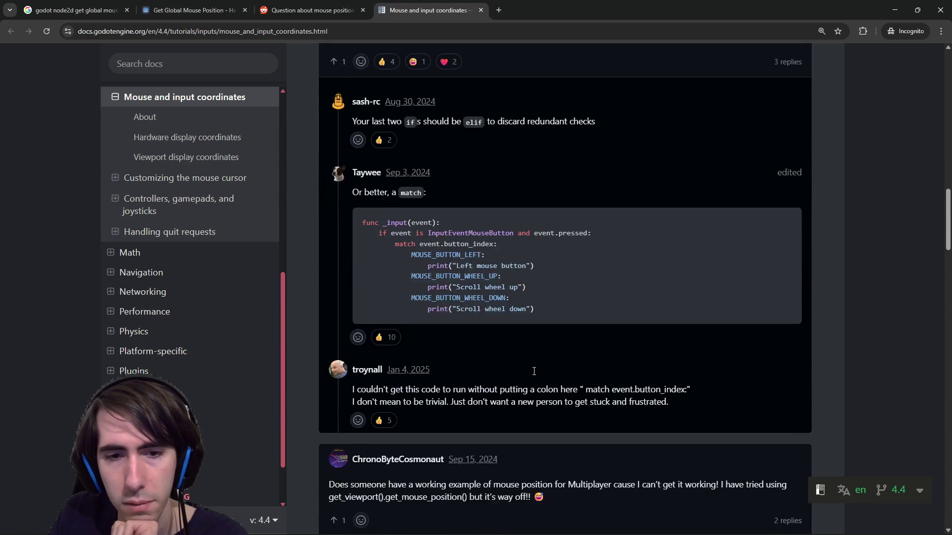
scroll(534, 372, "down", 4)
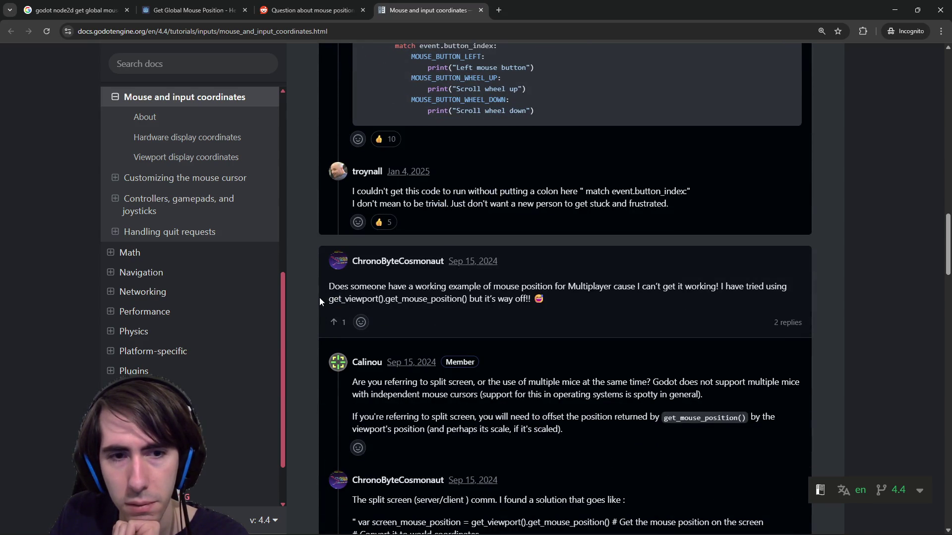
left_click_drag(321, 300, 466, 302)
right_click(469, 303)
left_click(501, 320)
scroll(602, 330, "down", 1)
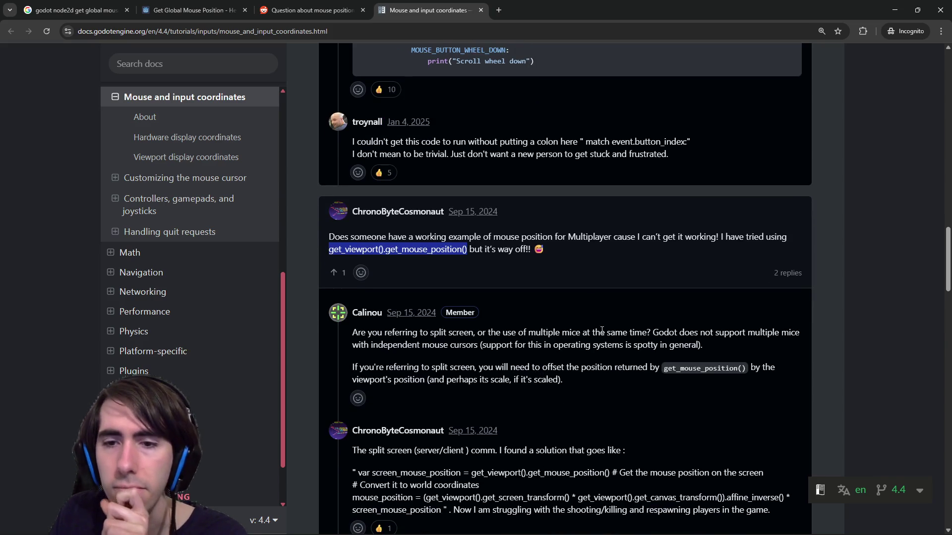
scroll(602, 331, "down", 1)
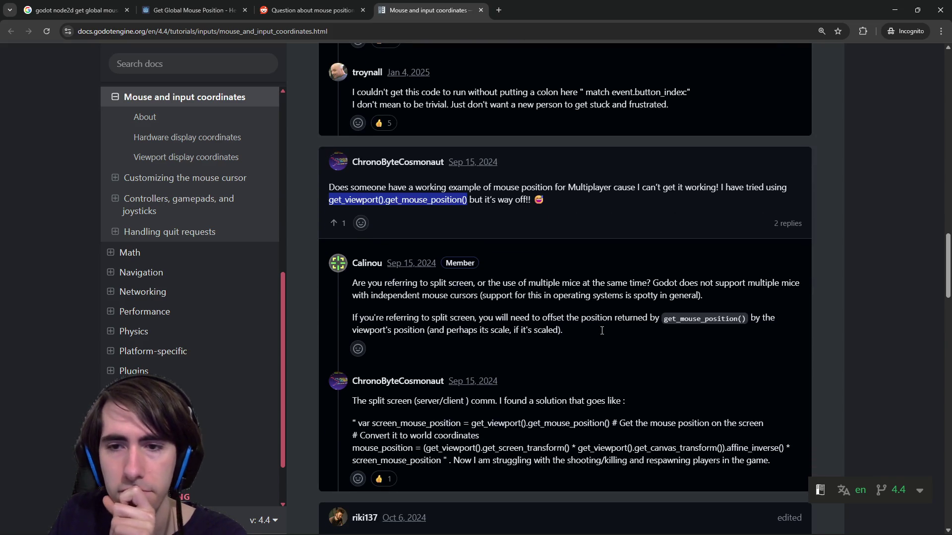
triple_click(451, 317)
left_click(639, 332)
scroll(540, 302, "down", 2)
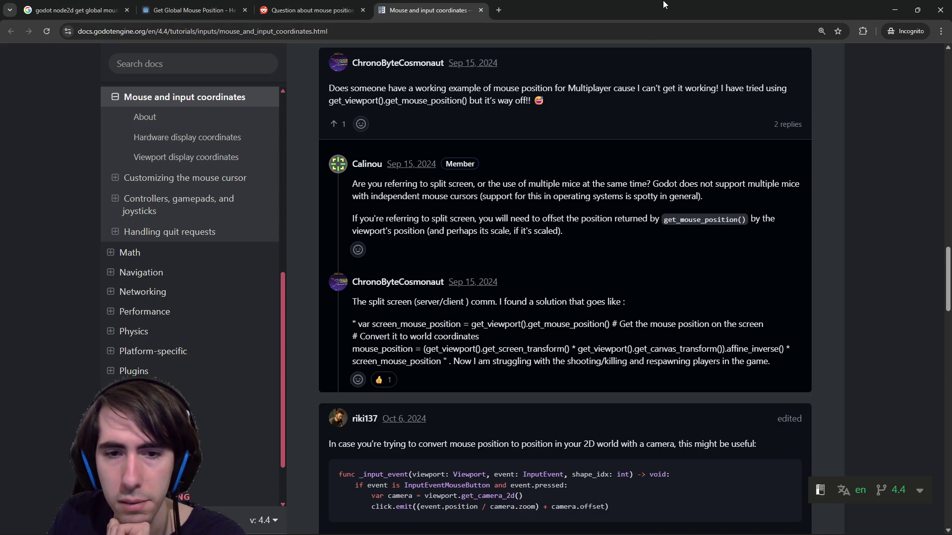
key("alt+Tab")
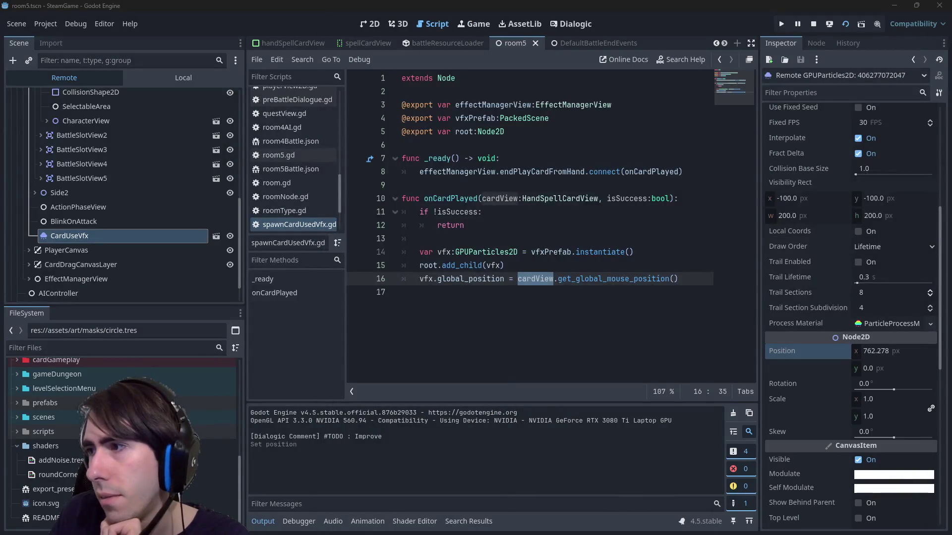
Replace line 16's cardView.get_global_mouse_position() with get_viewport().get_mouse_position() and relaunch the game with F5.
left_click_drag(518, 279, 697, 279)
key("ctrl+v")
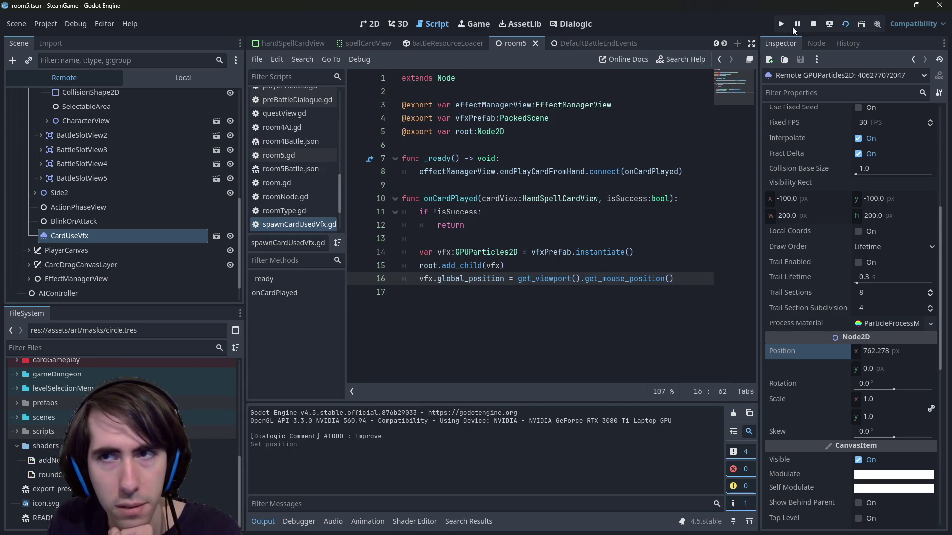
left_click(811, 25)
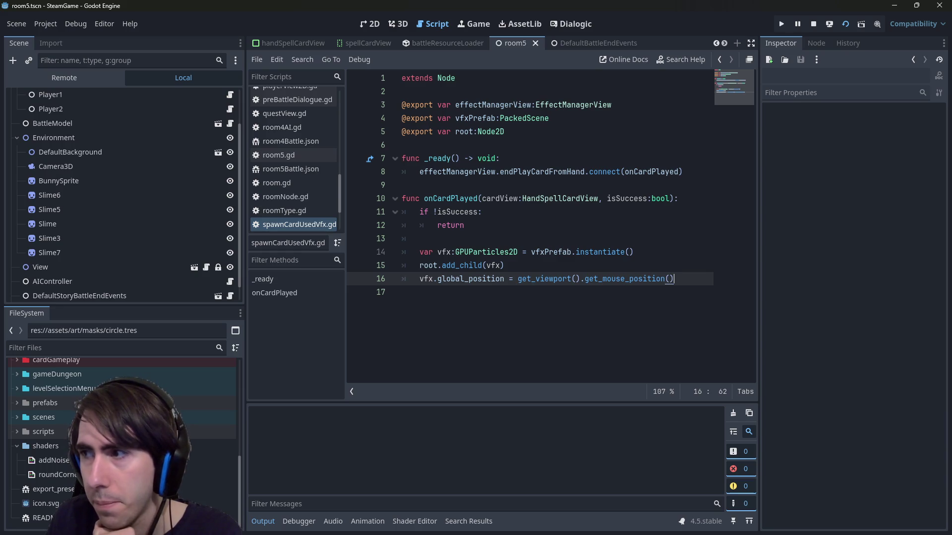
key("F5")
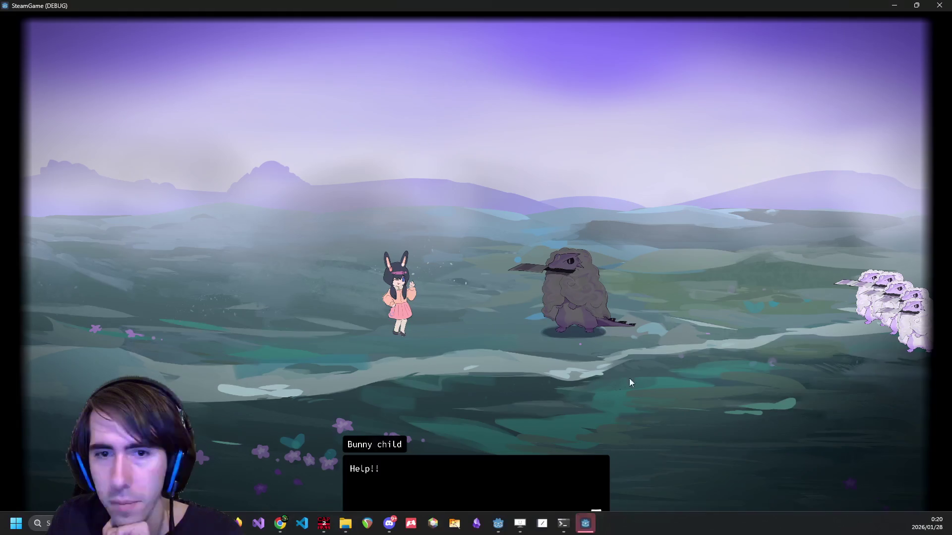
left_click(600, 305)
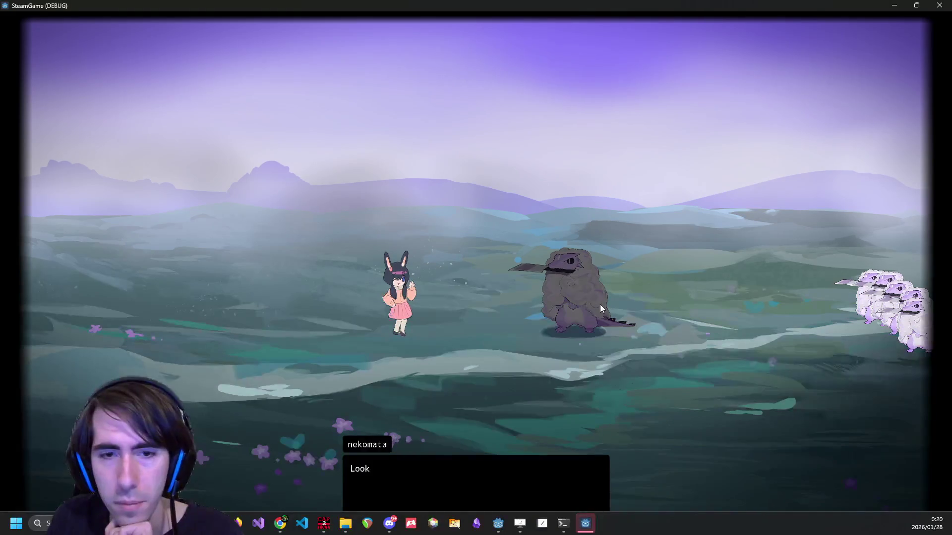
Skip the dialogue, deploy two characters, play Give Mana on the black-cat fighter, then return to Godot.
left_click(447, 252)
left_click(446, 254)
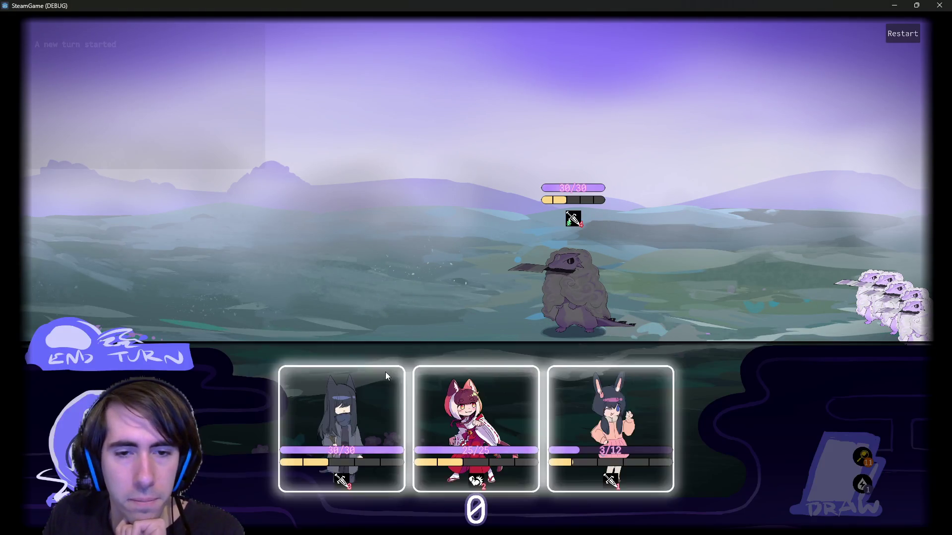
left_click_drag(385, 372, 376, 284)
left_click_drag(476, 426, 304, 282)
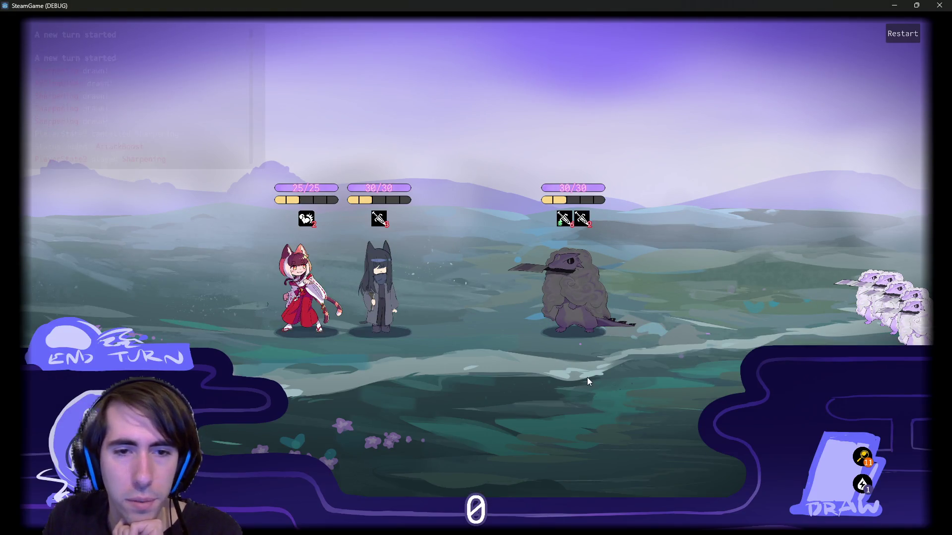
left_click_drag(642, 439, 415, 302)
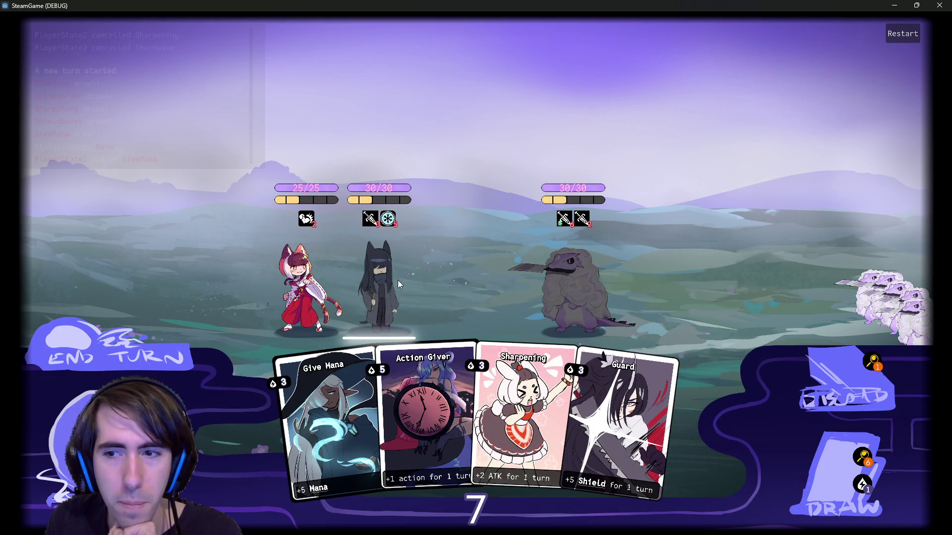
key("alt+Tab")
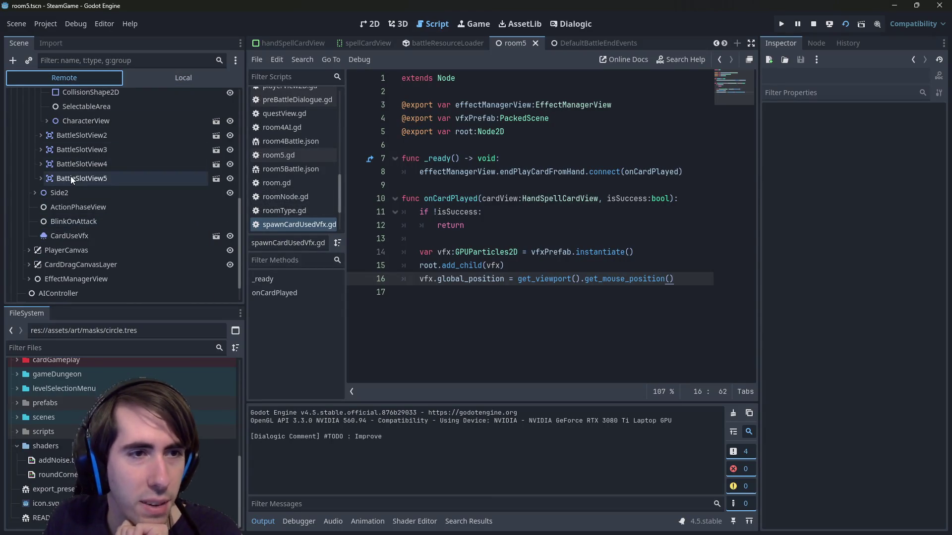
Select the live CardUseVfx node and check its position of 784.758, 530.293 px.
scroll(70, 177, "up", 2)
scroll(92, 183, "down", 3)
left_click(93, 206)
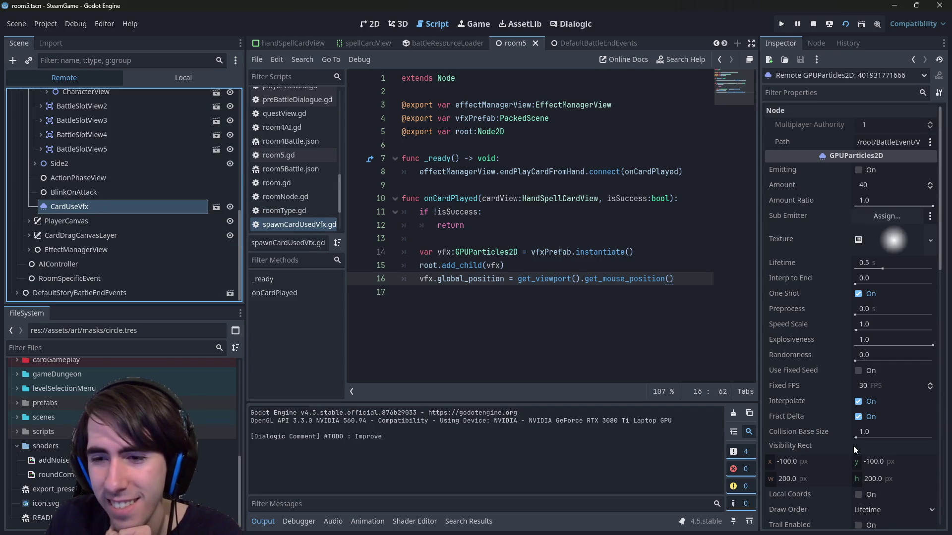
scroll(854, 447, "down", 2)
scroll(885, 460, "down", 5)
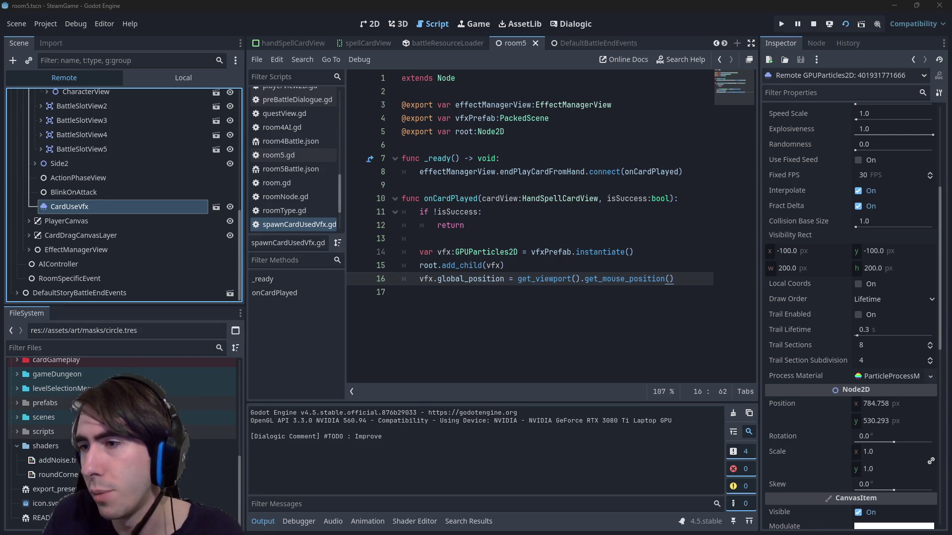
Open the 'Get Global Mouse Position' and mouse-pointer world-position forum threads in new tabs.
key("alt+Tab")
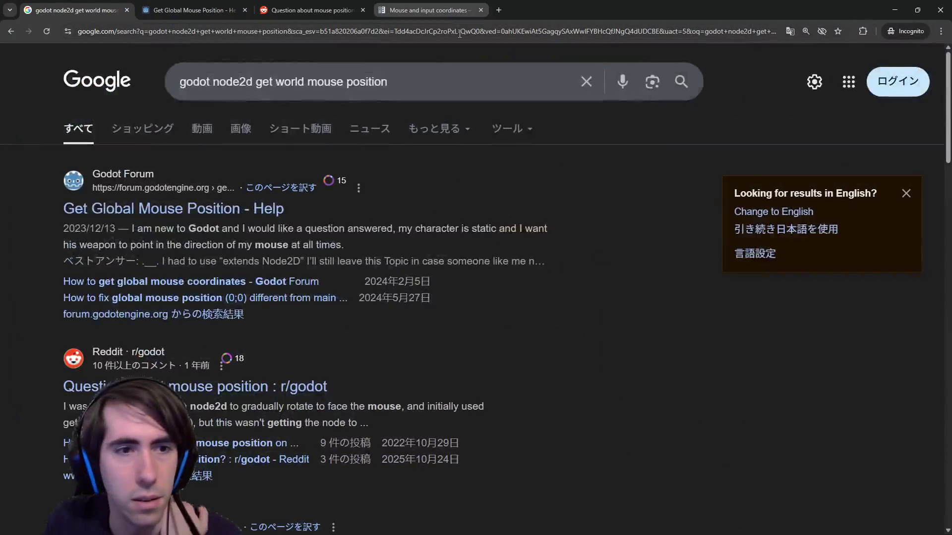
scroll(307, 269, "down", 2)
scroll(306, 269, "up", 1)
middle_click(222, 154)
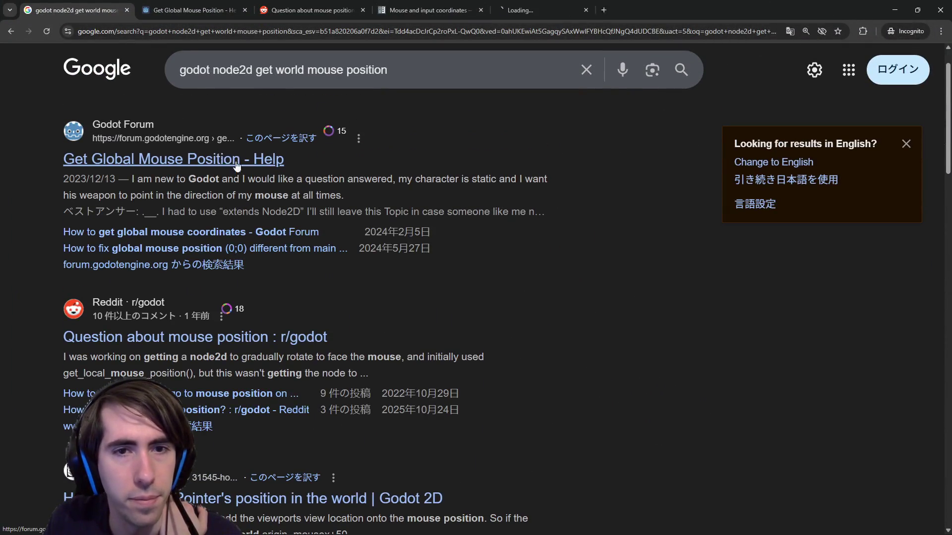
scroll(236, 167, "down", 4)
middle_click(236, 304)
middle_click(236, 304)
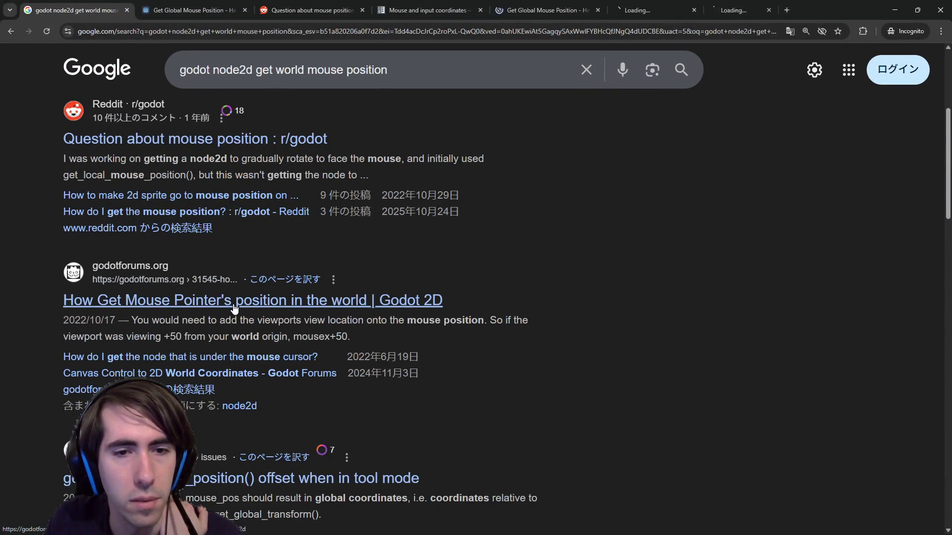
Read the mouse-pointer world-position thread, then close it.
left_click(734, 10)
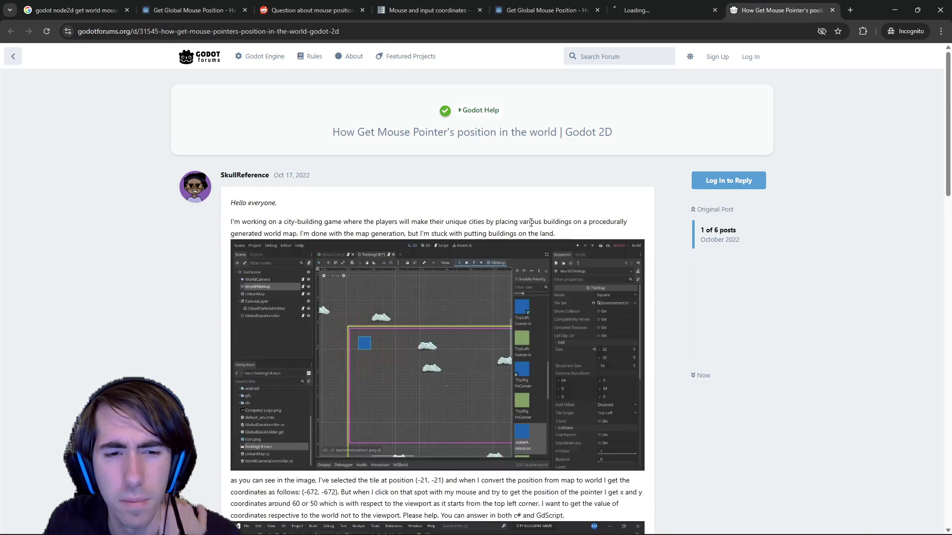
scroll(583, 284, "down", 9)
scroll(583, 287, "down", 2)
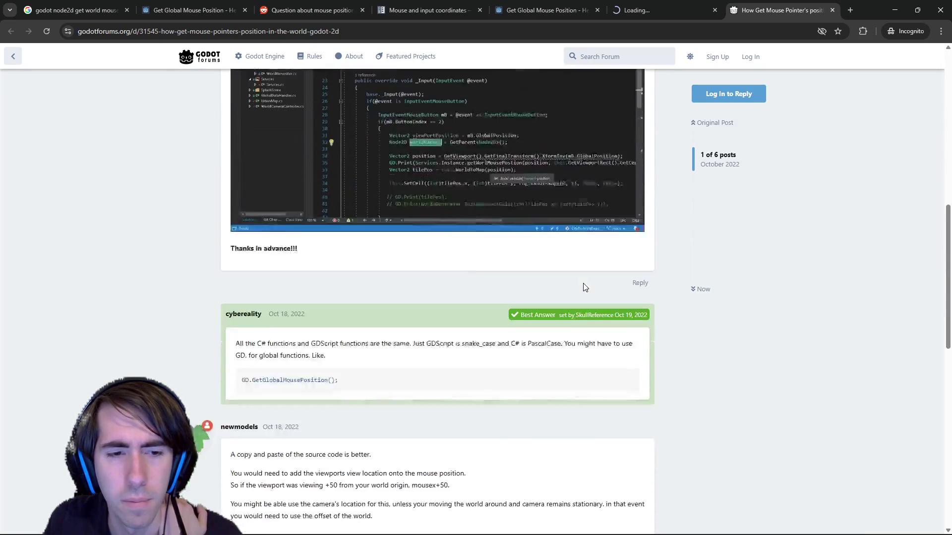
scroll(567, 283, "down", 4)
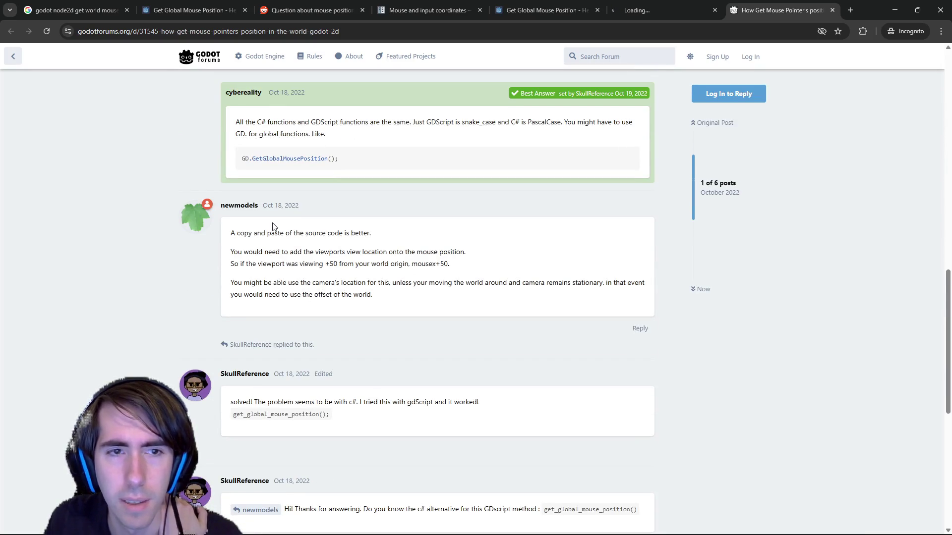
scroll(273, 224, "down", 2)
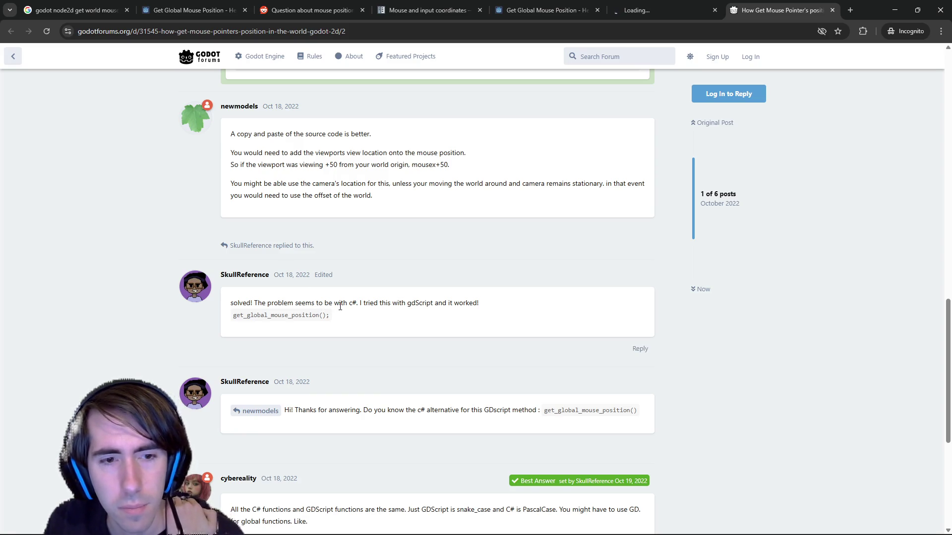
scroll(337, 307, "down", 5)
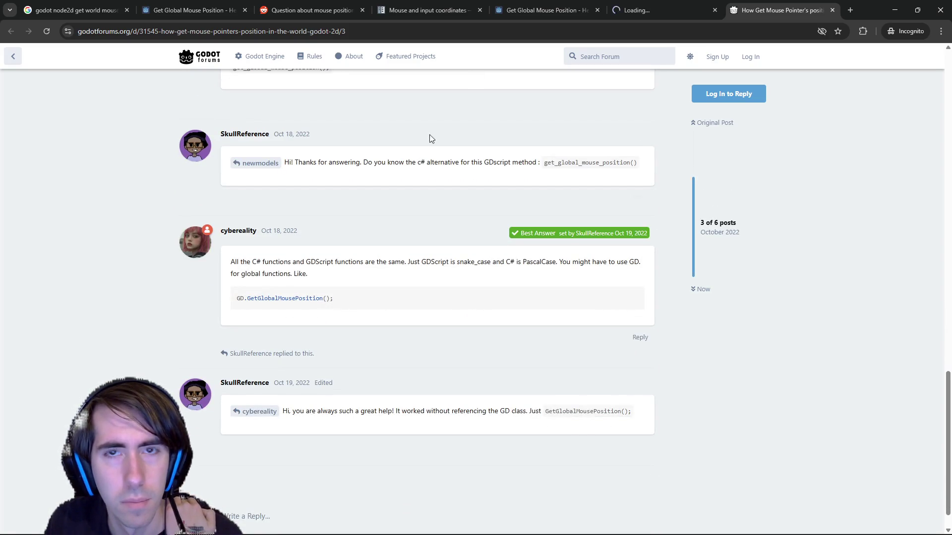
key("ctrl+w")
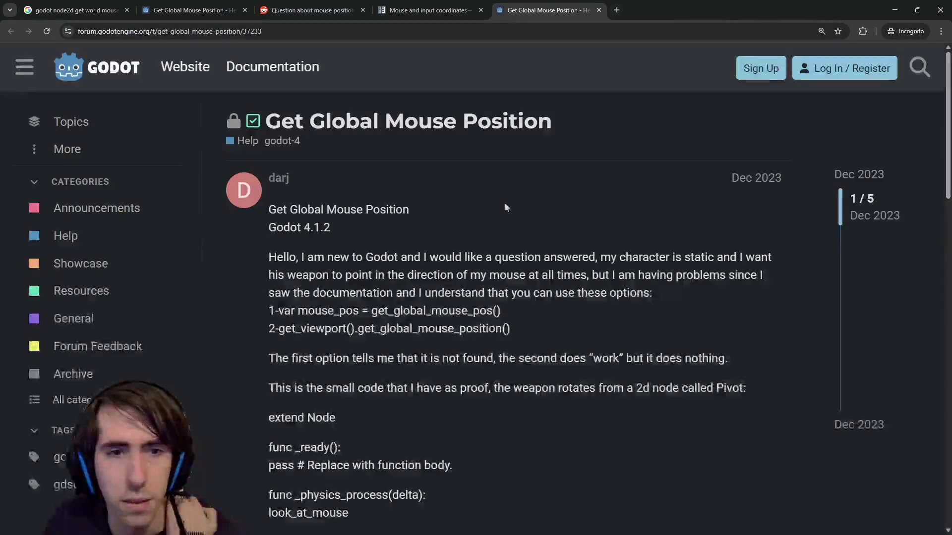
Check the Get Global Mouse Position thread and go back to the Google results.
scroll(496, 213, "down", 5)
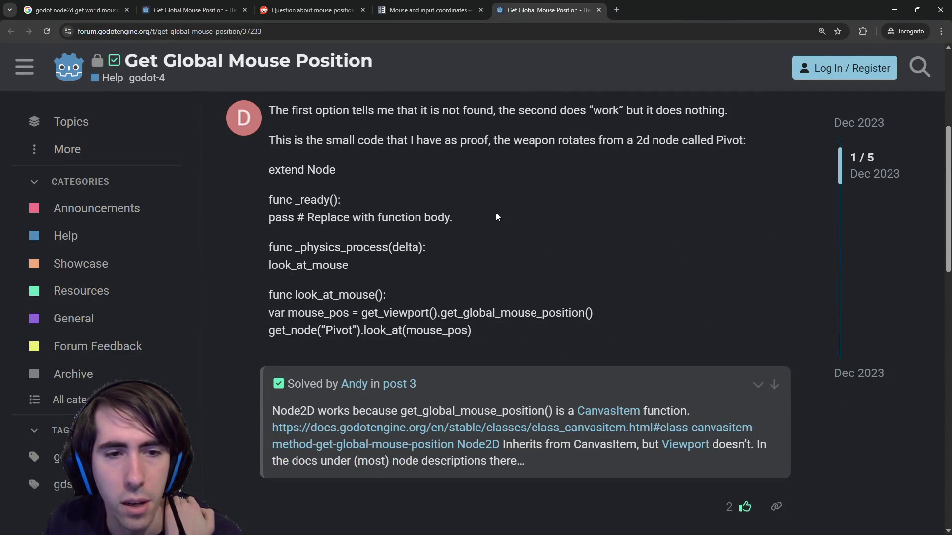
scroll(496, 217, "down", 7)
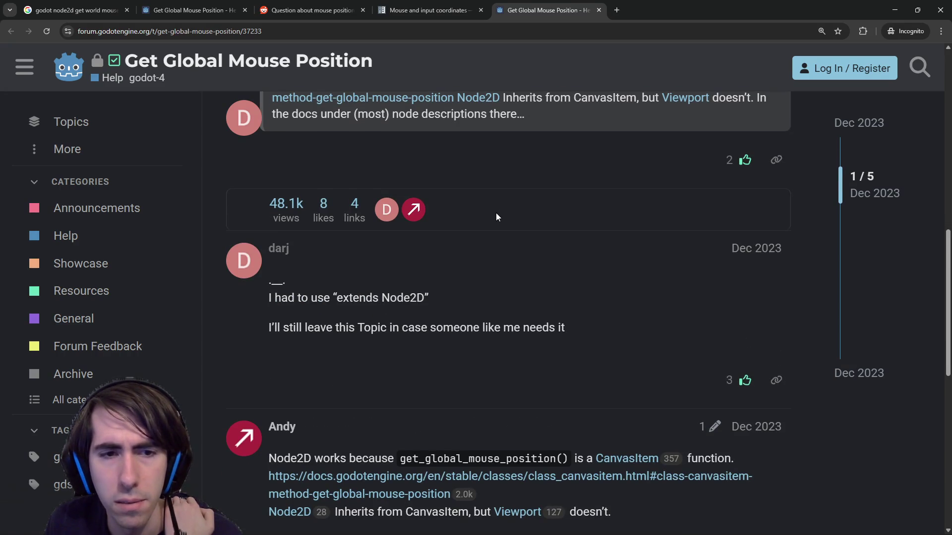
scroll(497, 217, "down", 9)
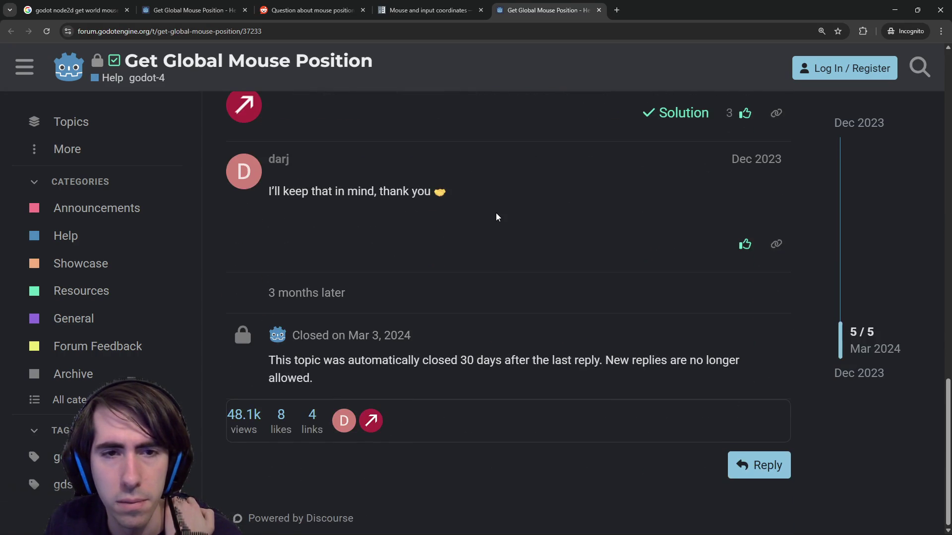
scroll(497, 217, "up", 5)
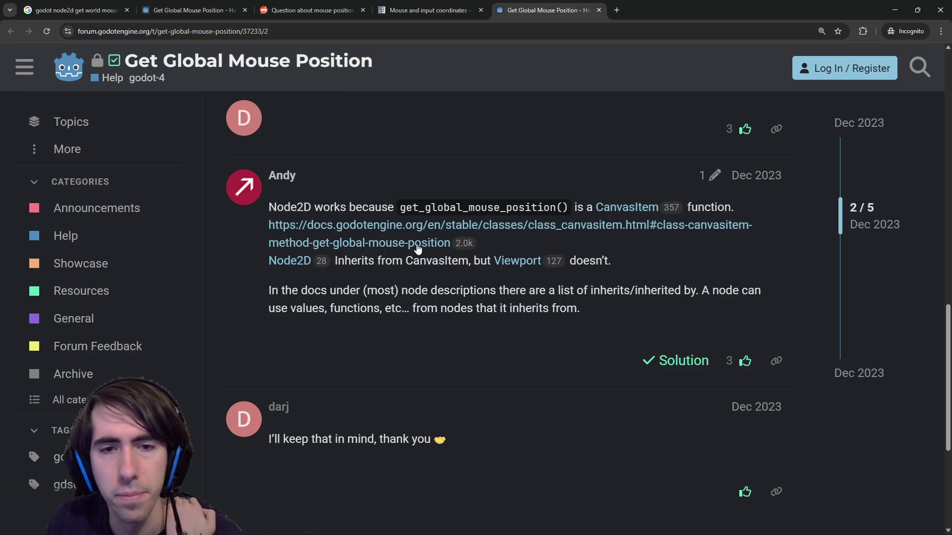
left_click(143, 6)
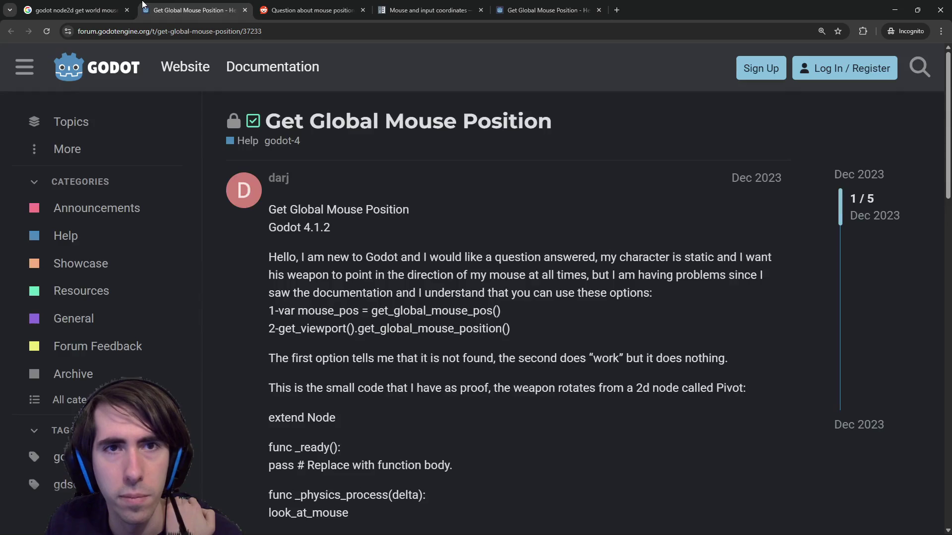
left_click(74, 10)
scroll(649, 253, "down", 6)
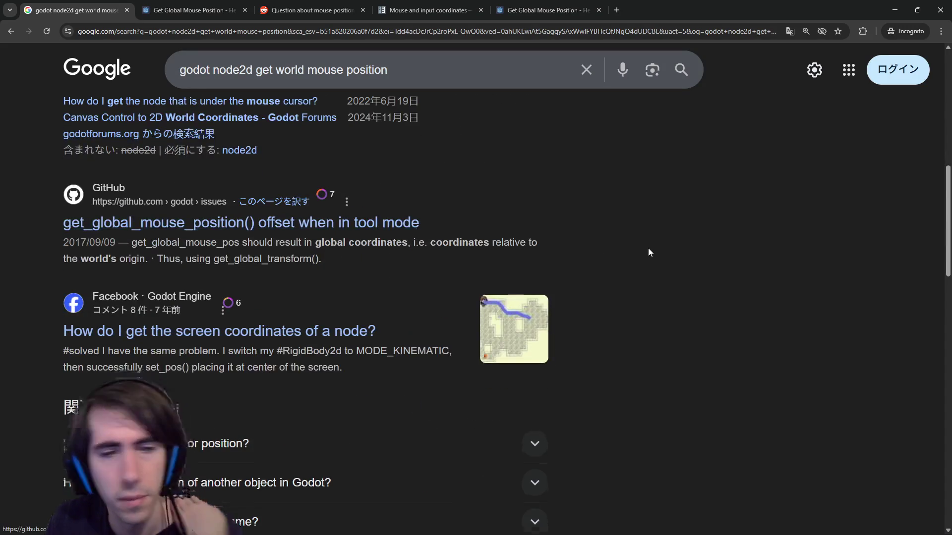
Search Google for 'godot project viewport position to world 2d' and open the Reddit result in a new tab.
scroll(647, 248, "down", 4)
key("ctrl+minus")
key("ctrl+minus")
key("ctrl+minus")
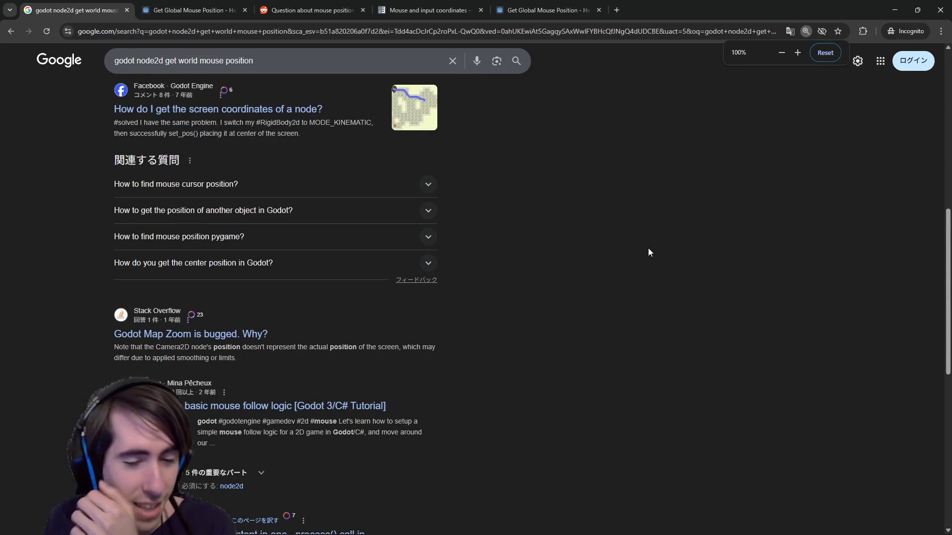
scroll(636, 245, "down", 1)
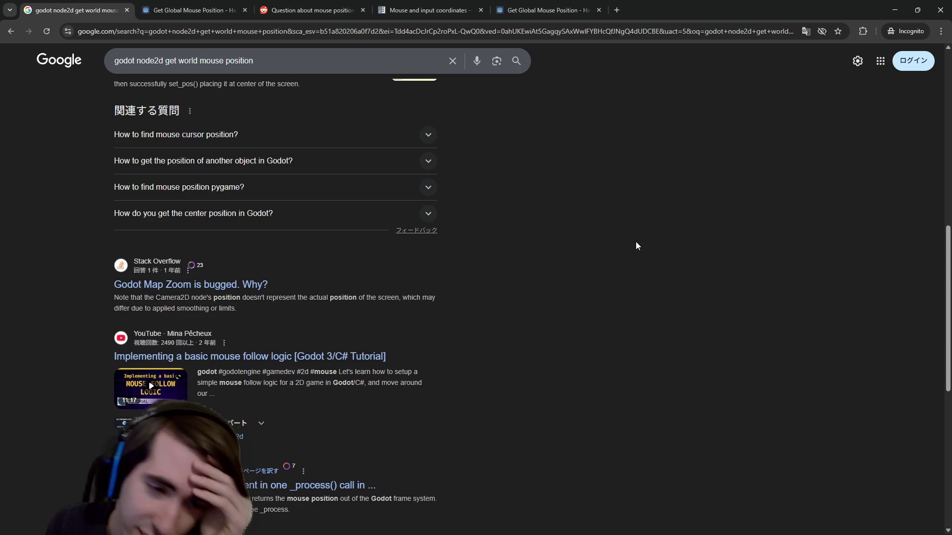
left_click(304, 64)
key("ctrl+shift+Left")
key("ctrl+shift+Left")
key("ctrl+shift+Left")
type("project")
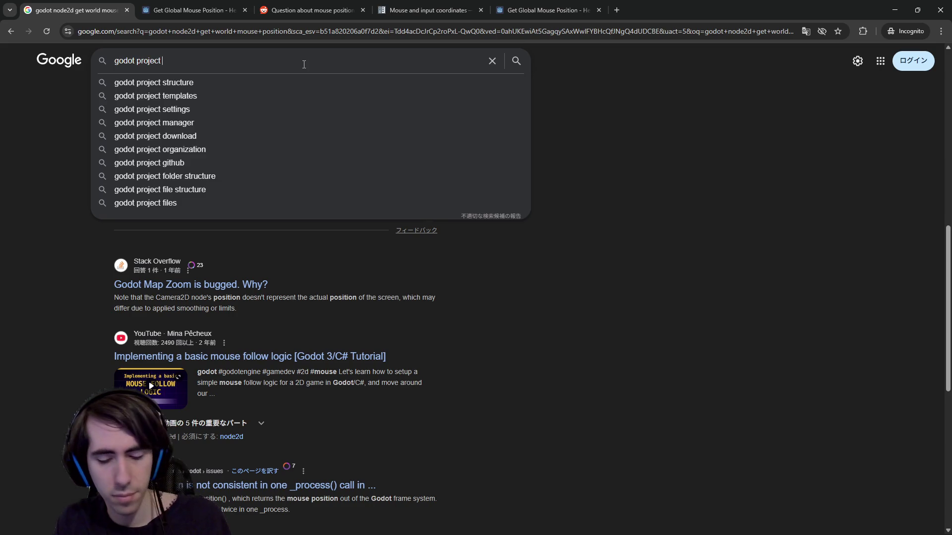
type(" vieport")
key("BackSpace")
key("BackSpace")
key("BackSpace")
type("wport c")
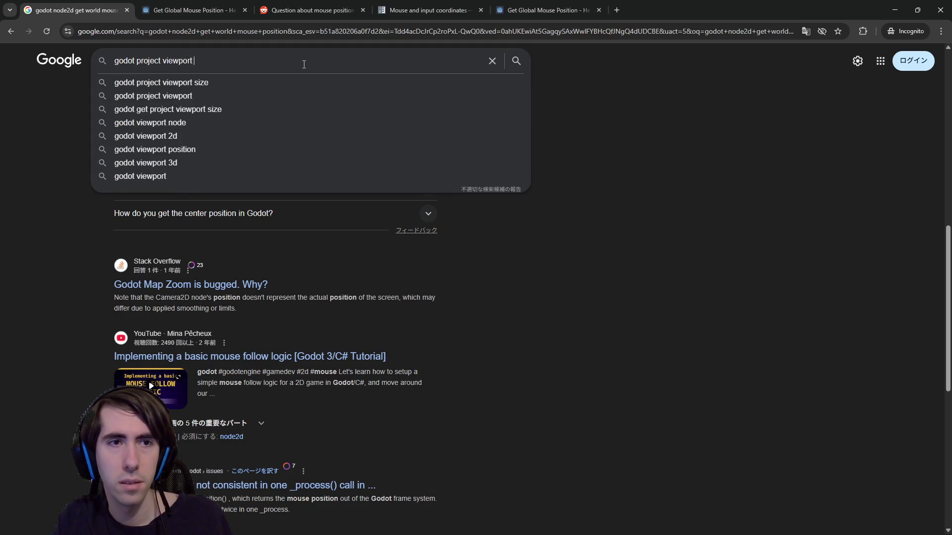
key("BackSpace")
type("position to wo")
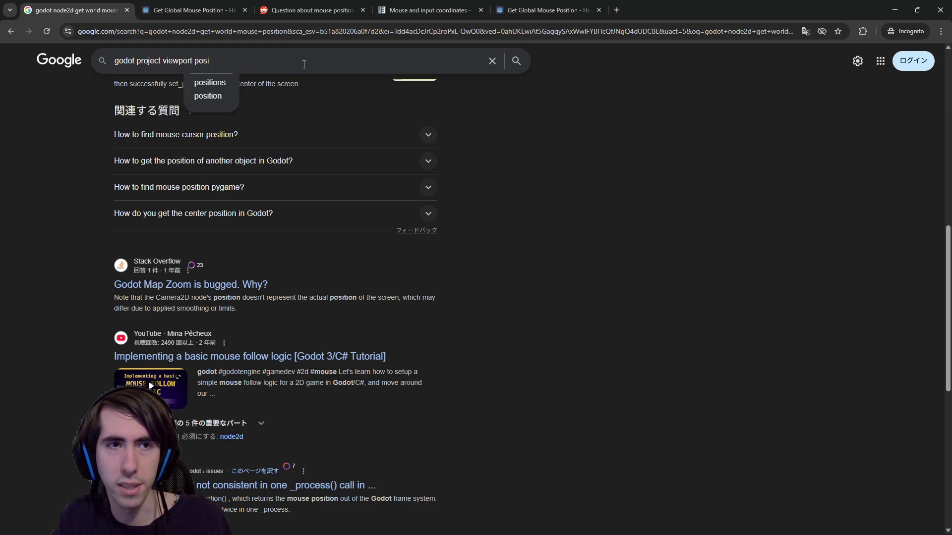
type("rld 2")
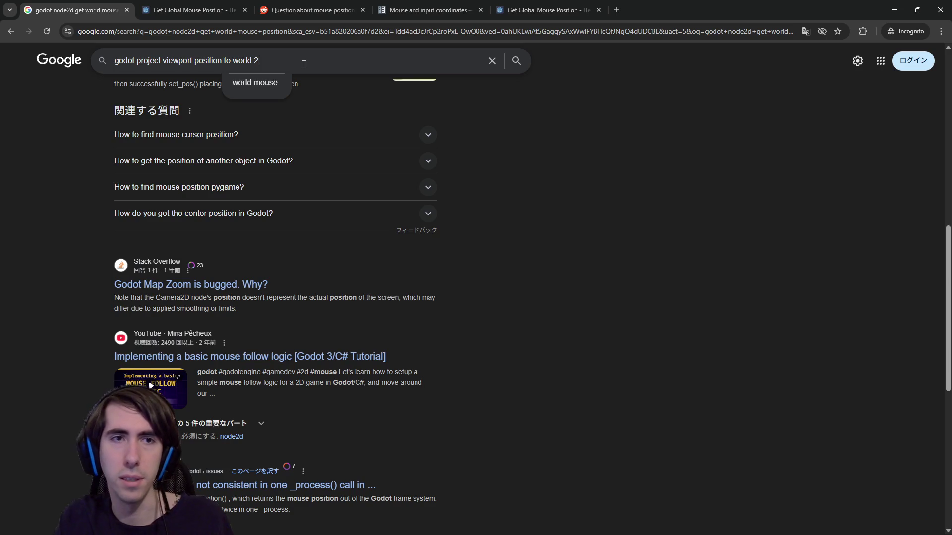
type("d")
key("Return")
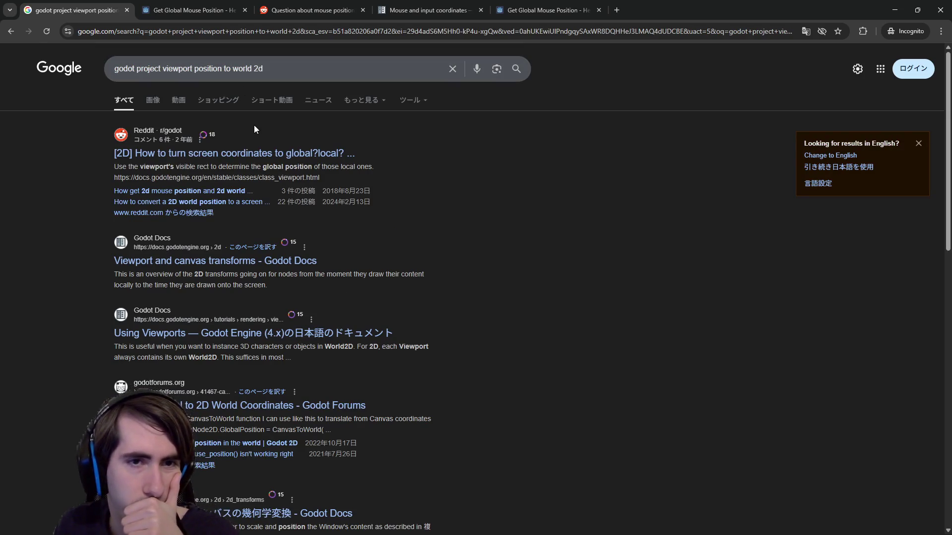
middle_click(308, 154)
View the r/godot screen-to-global coordinates thread and its linked Viewport docs page.
left_click(642, 5)
scroll(419, 260, "down", 5)
middle_click(214, 196)
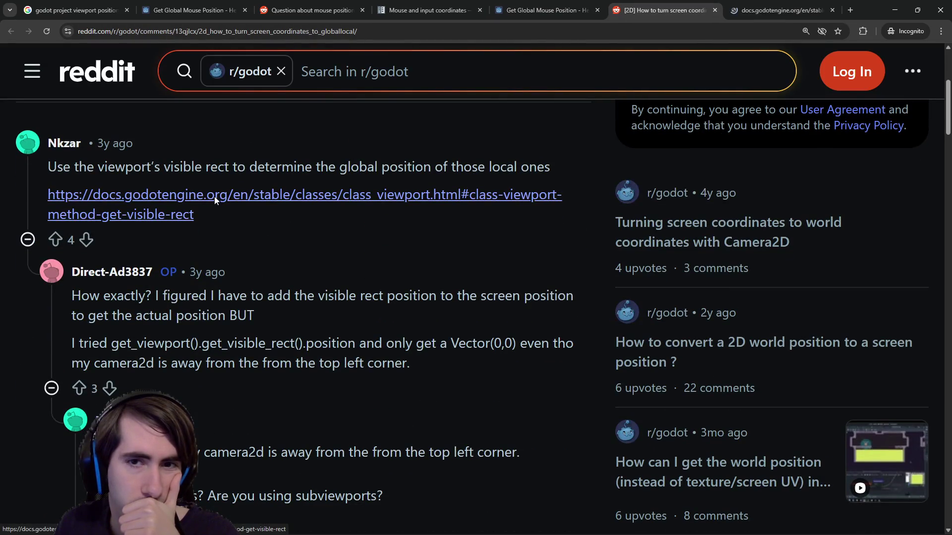
scroll(215, 199, "up", 1)
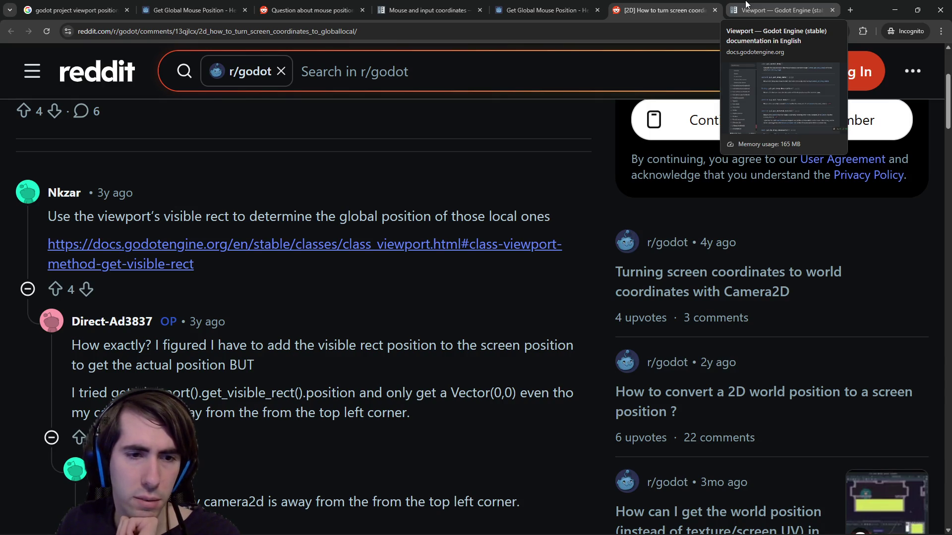
left_click(746, 4)
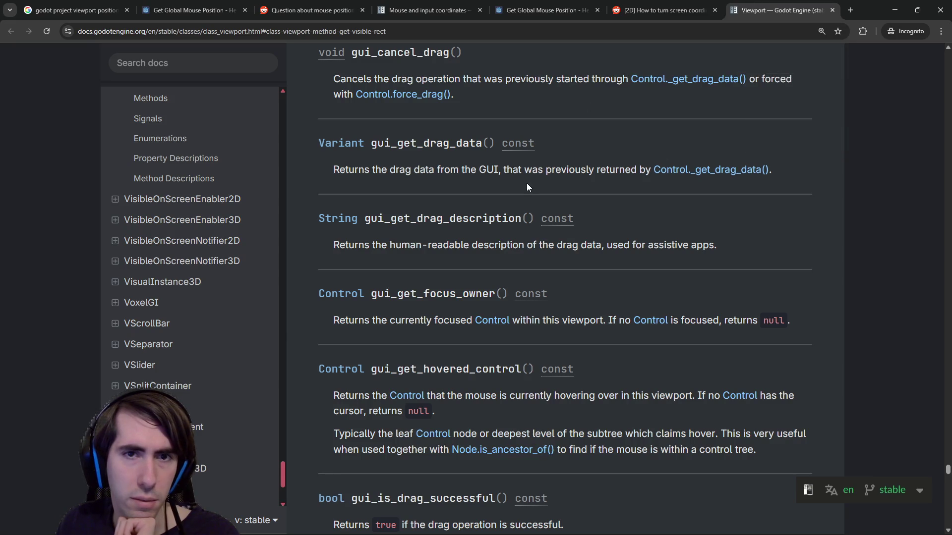
left_click(659, 10)
Read the thread's get_global_mouse_position() advice, then return to the Google results.
scroll(412, 273, "down", 6)
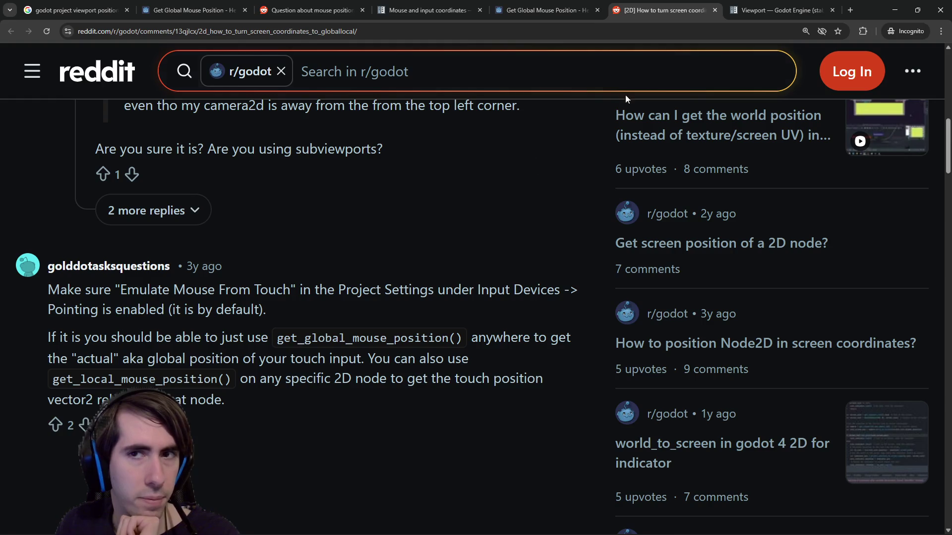
left_click_drag(221, 338, 379, 346)
left_click(379, 346)
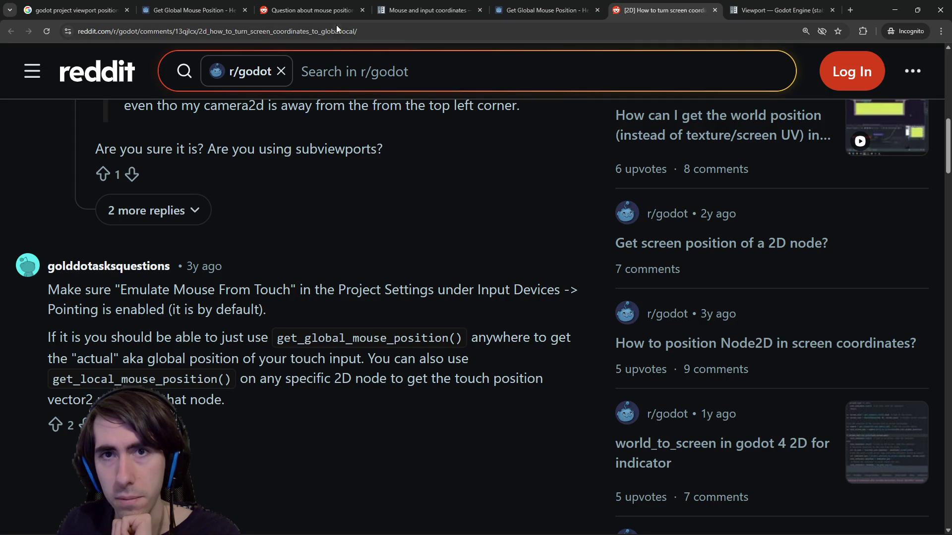
left_click(501, 6)
left_click(664, 7)
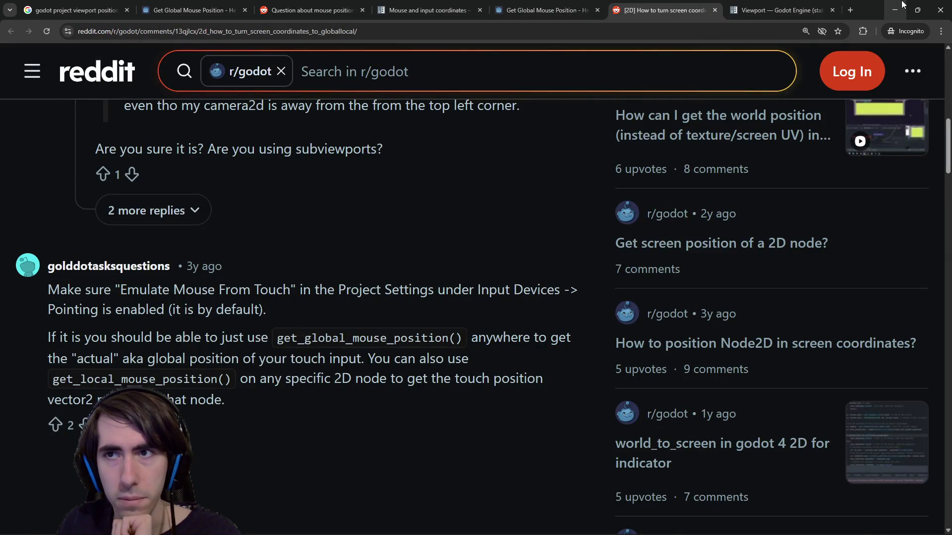
left_click(114, 6)
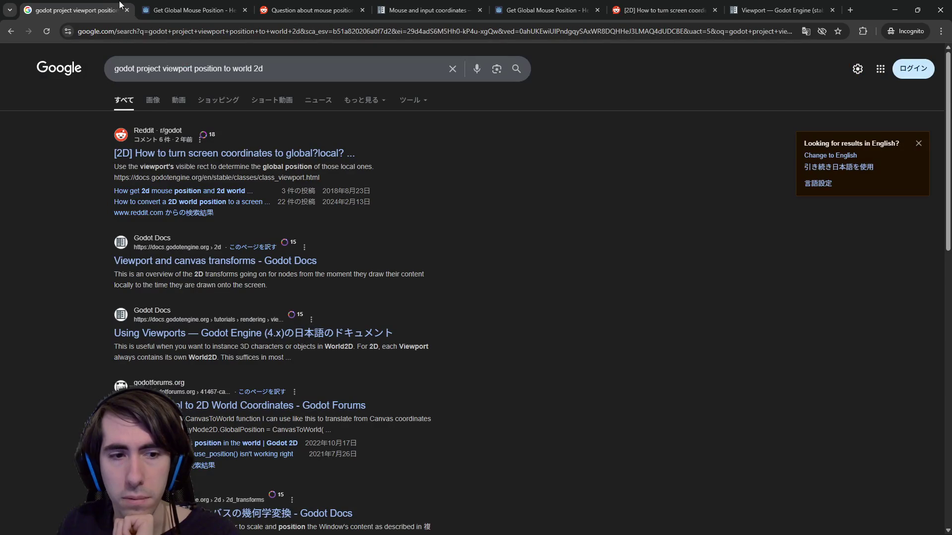
Scroll the remaining results, then minimize Chrome to reveal the spawnCardUsedVfx.gd script.
scroll(203, 347, "down", 1)
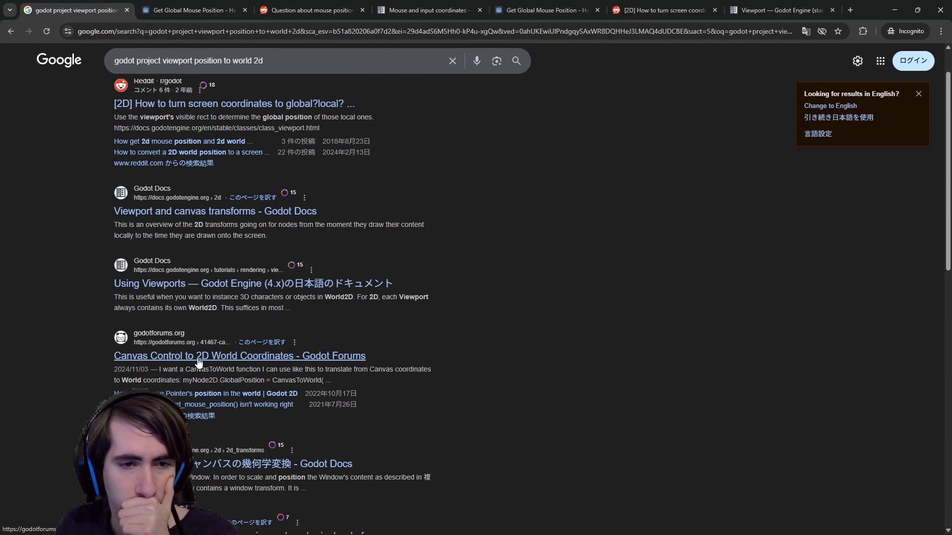
scroll(198, 362, "down", 4)
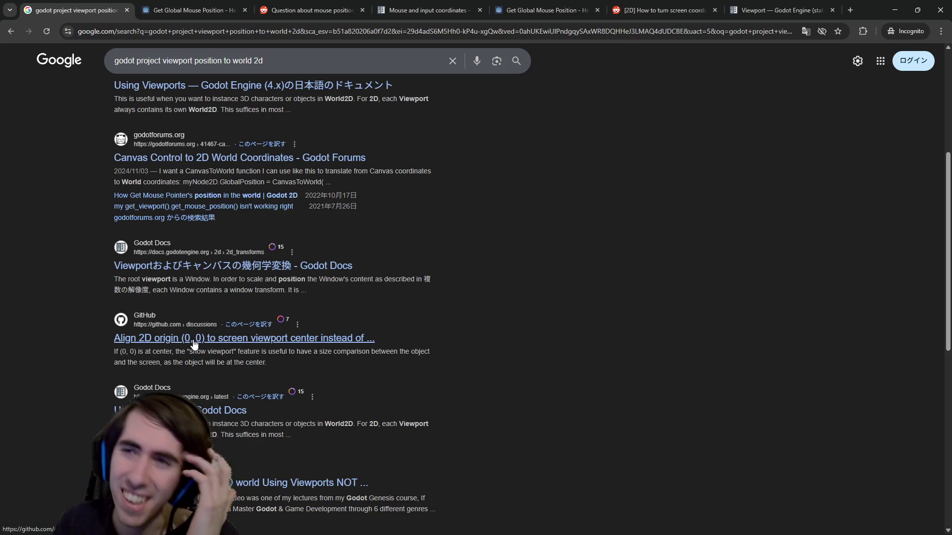
scroll(193, 344, "down", 8)
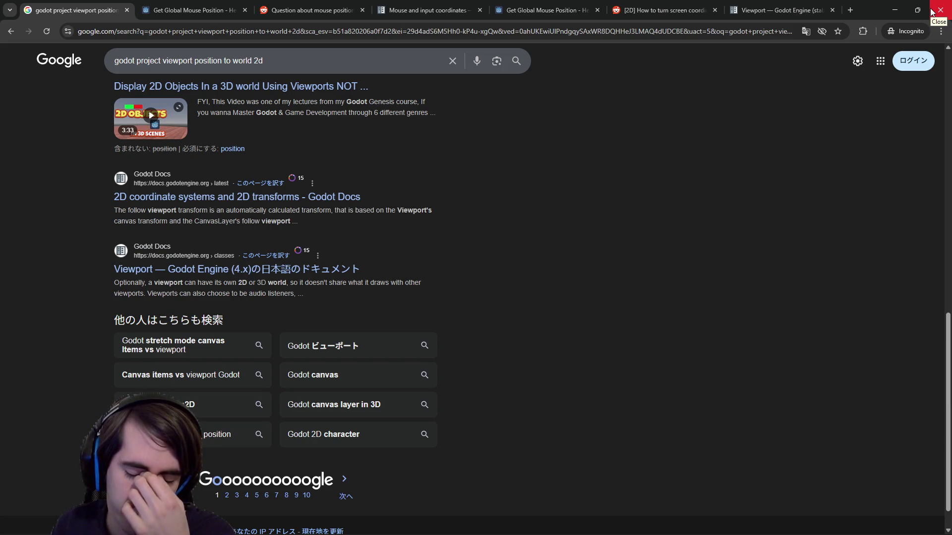
mouse_move(927, 12)
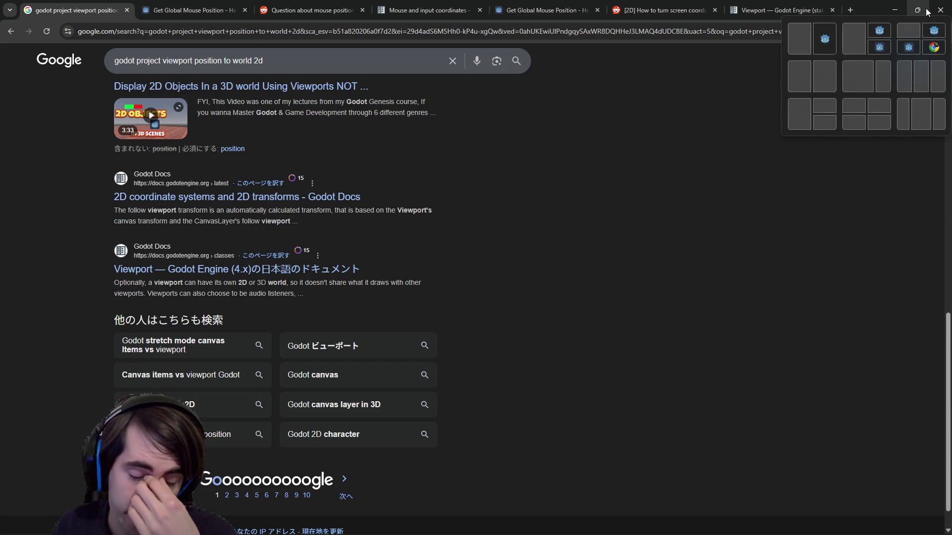
left_click(894, 10)
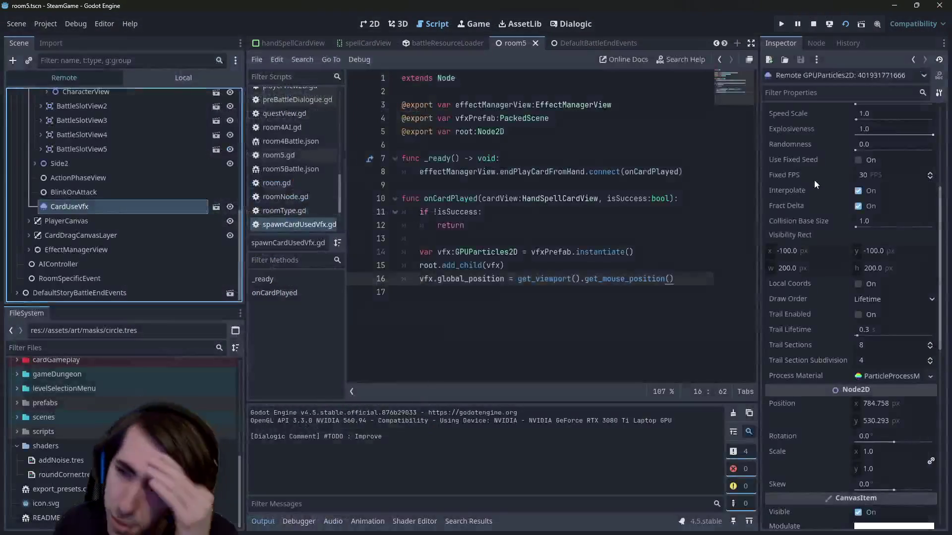
Close the running debug game with Alt+F4 and inspect the get_viewport() call on line 16.
key("alt+F4")
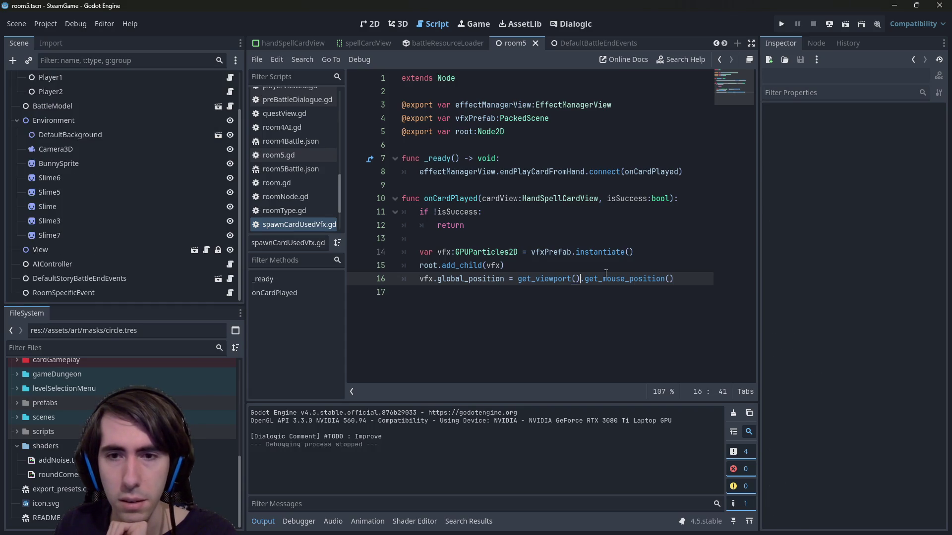
left_click(519, 279)
mouse_move(521, 274)
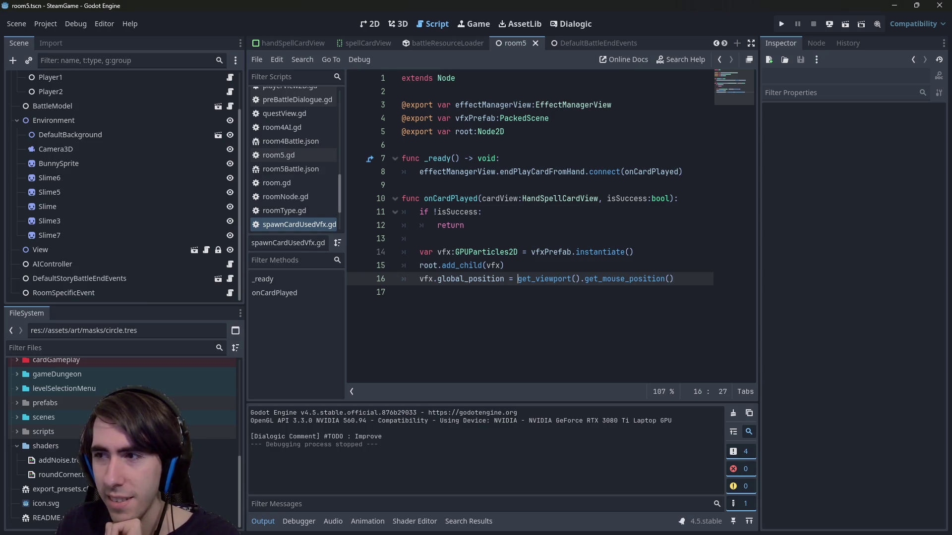
mouse_move(553, 285)
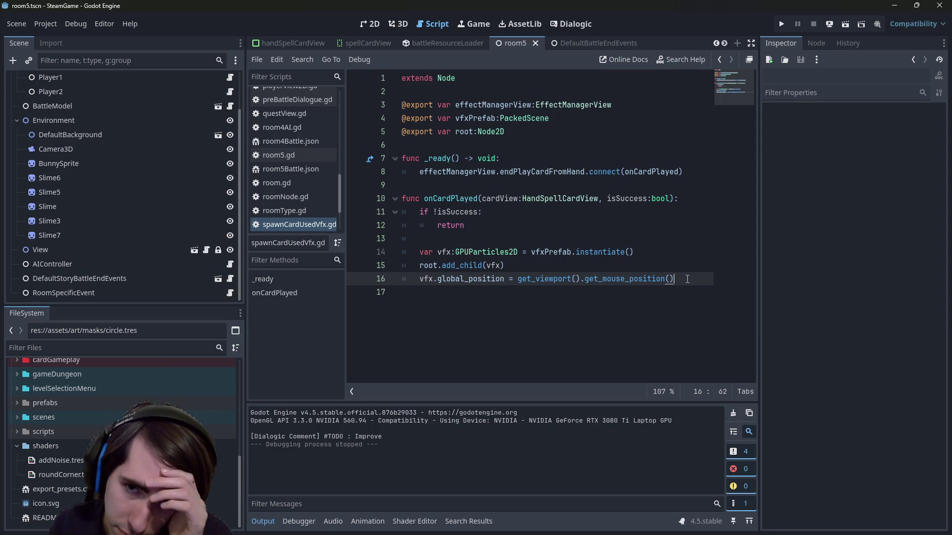
left_click(663, 268)
key("Return")
type("Project")
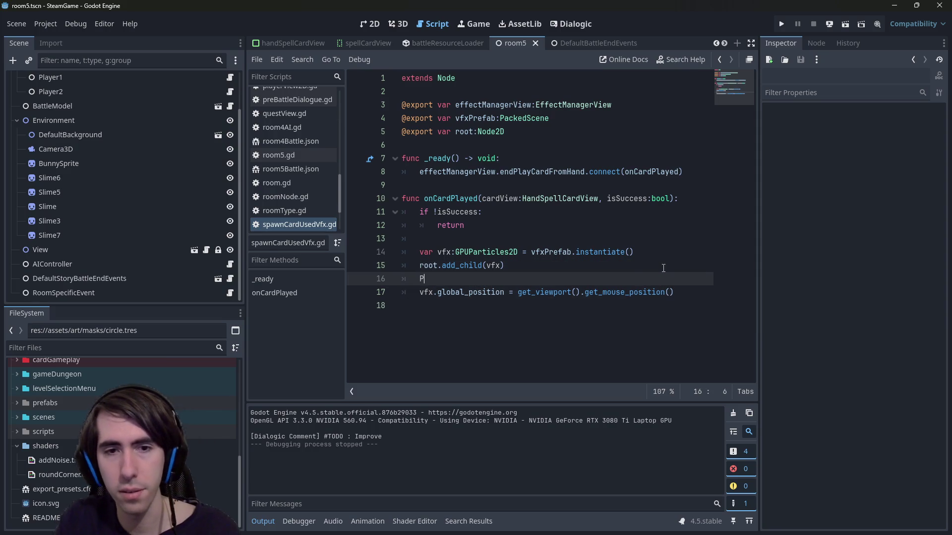
key("ctrl+BackSpace")
type("RayC")
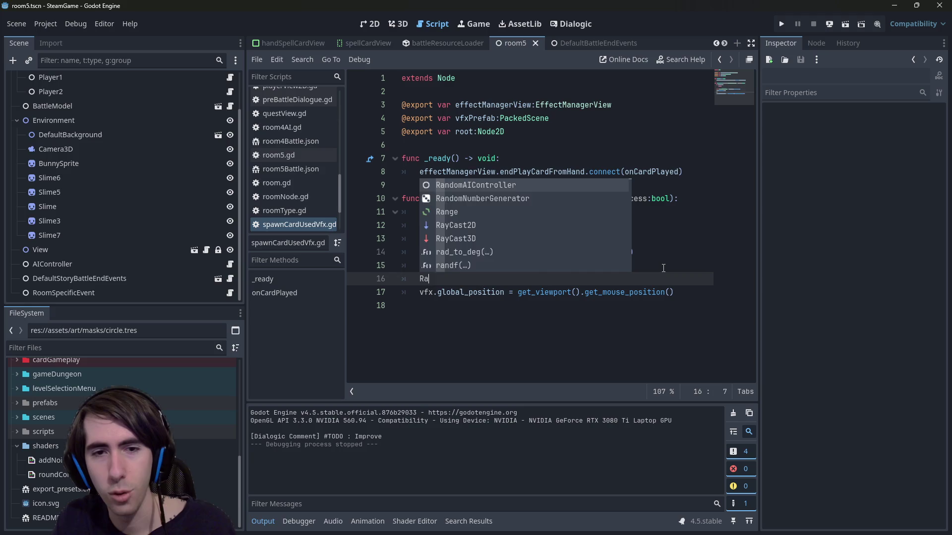
type("ast")
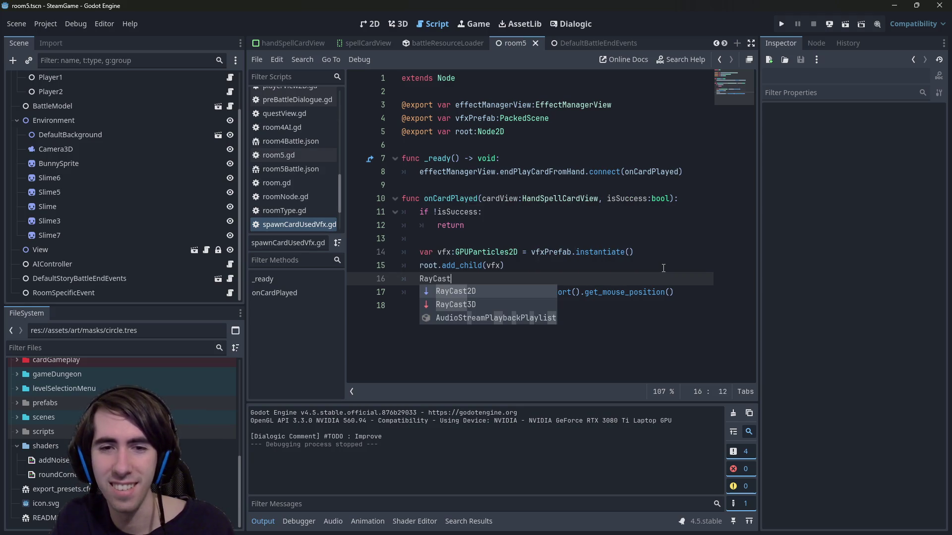
key("Return")
key("BackSpace")
key("BackSpace")
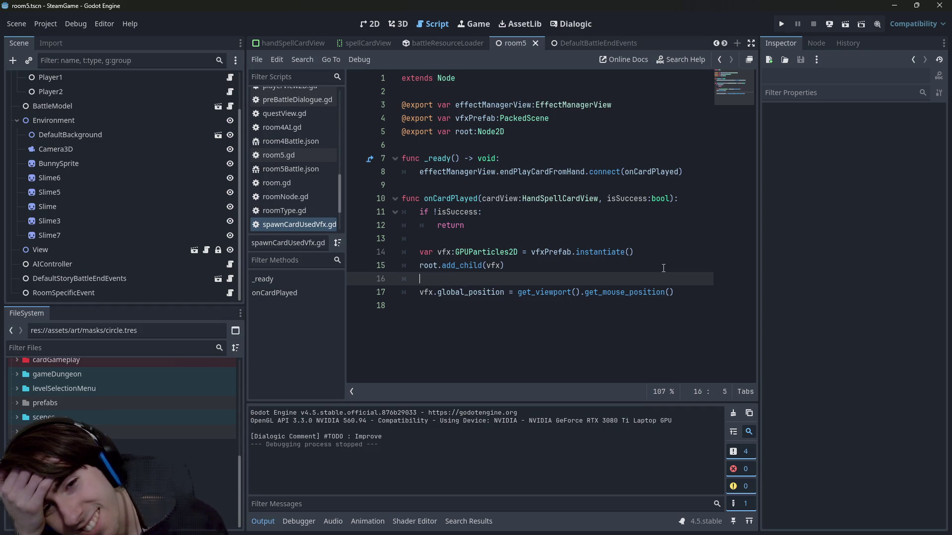
key("ctrl+BackSpace")
key("BackSpace")
key("BackSpace")
key("ctrl+s")
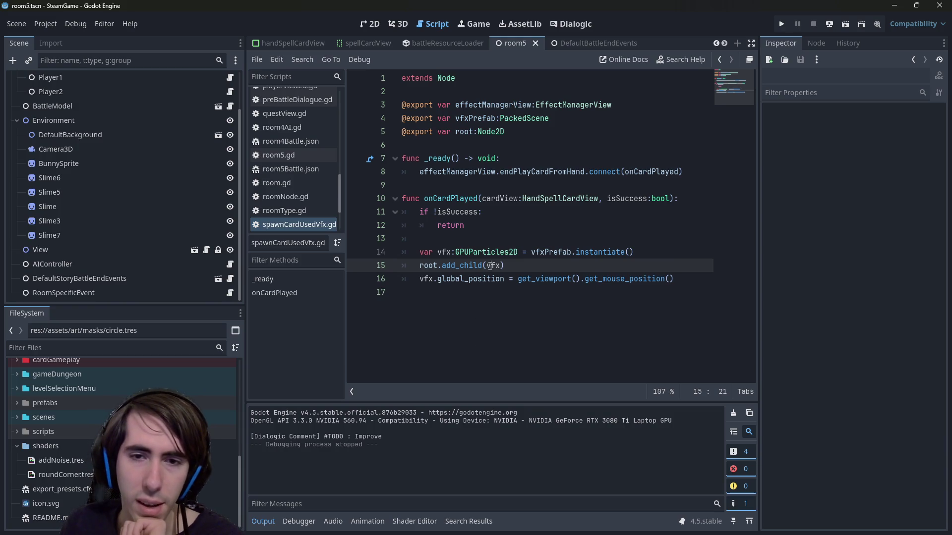
Try retyping get_mouse_position as get_global on line 16, then undo the change.
double_click(524, 279)
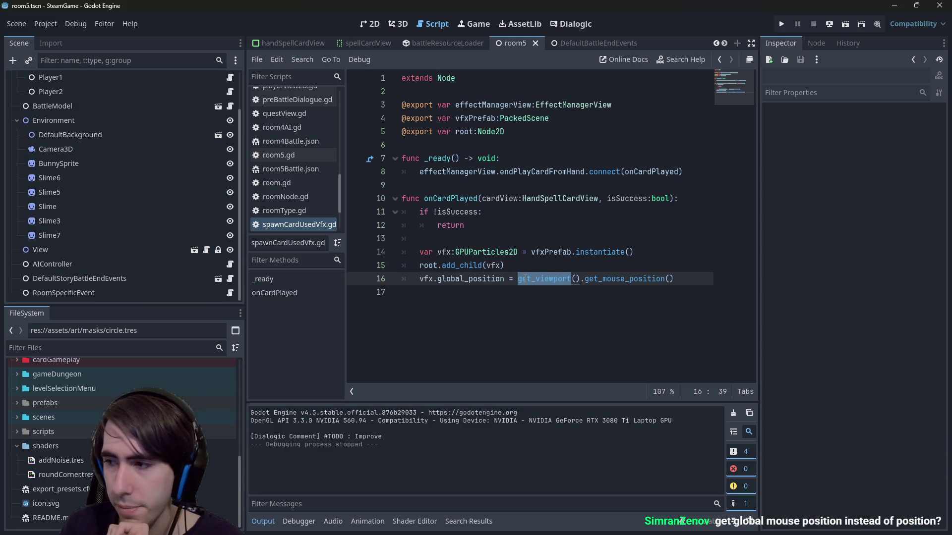
mouse_move(525, 280)
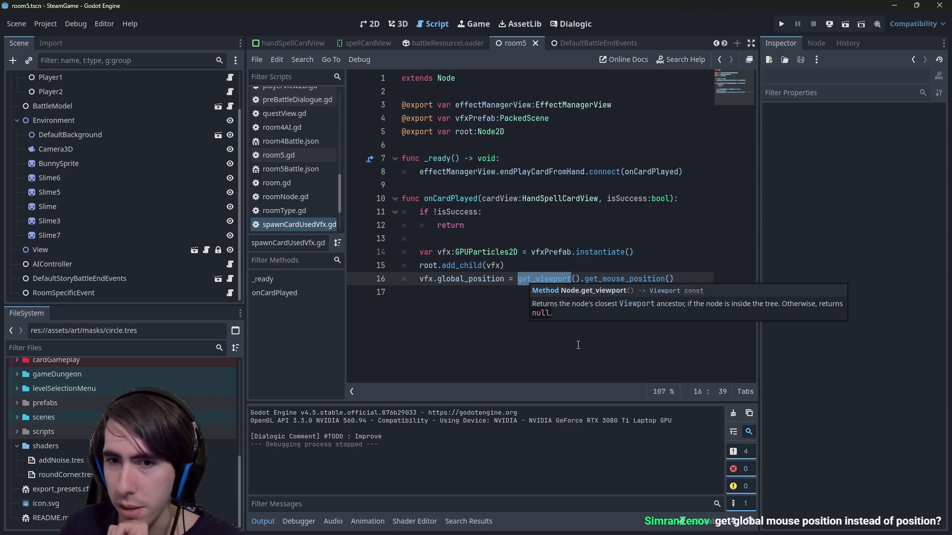
double_click(635, 274)
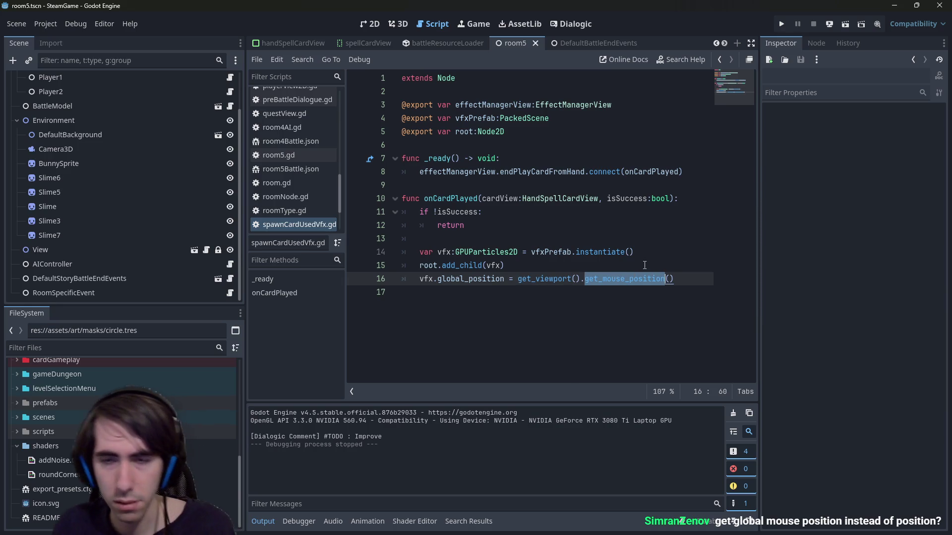
type("get_global")
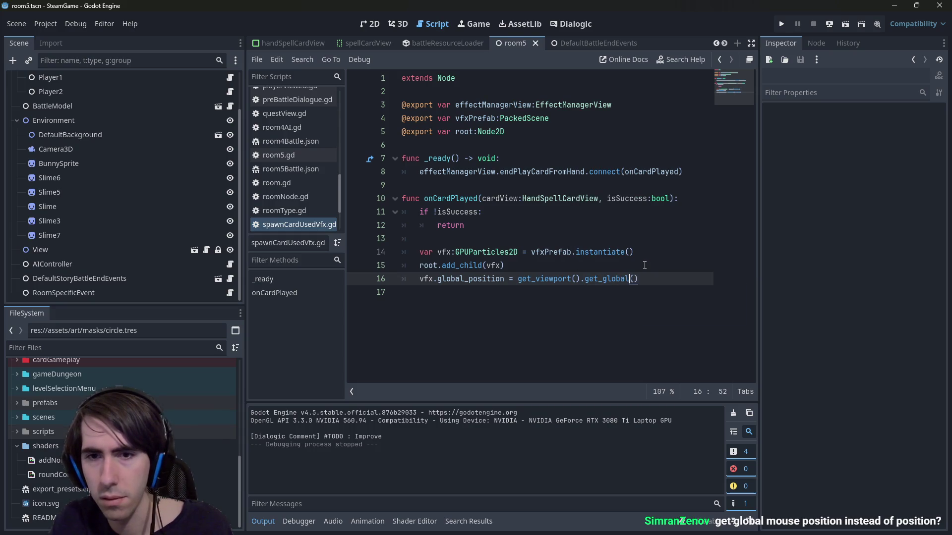
key("BackSpace")
key("BackSpace")
key("BackSpace")
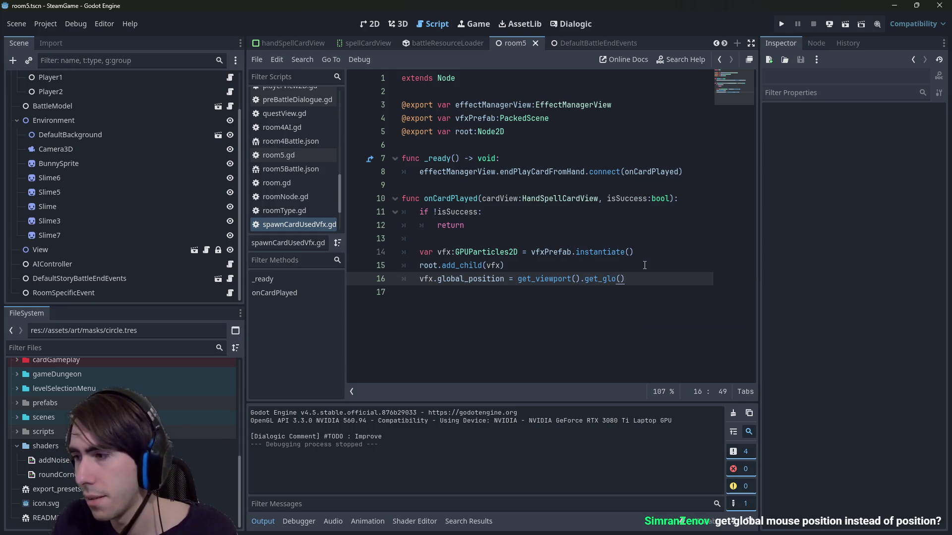
key("ctrl+z")
key("ctrl+z")
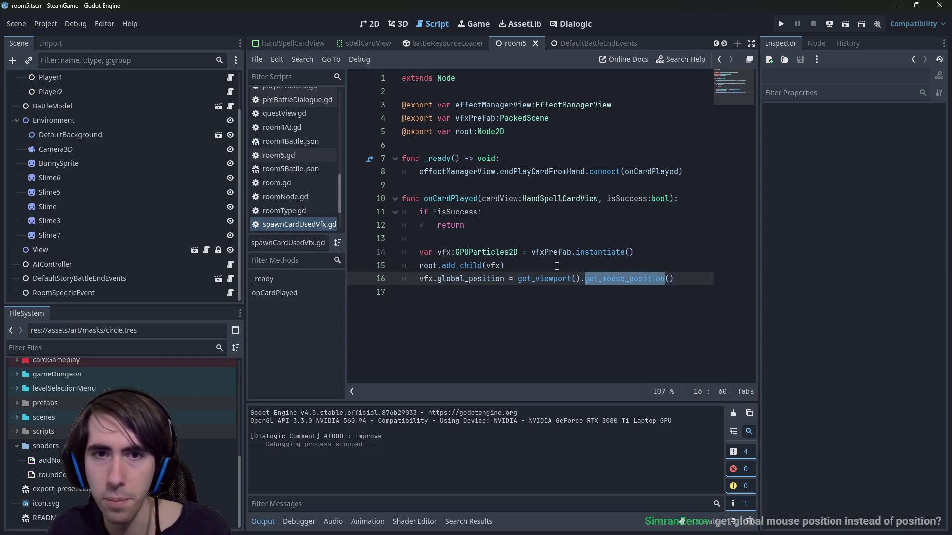
left_click(489, 137)
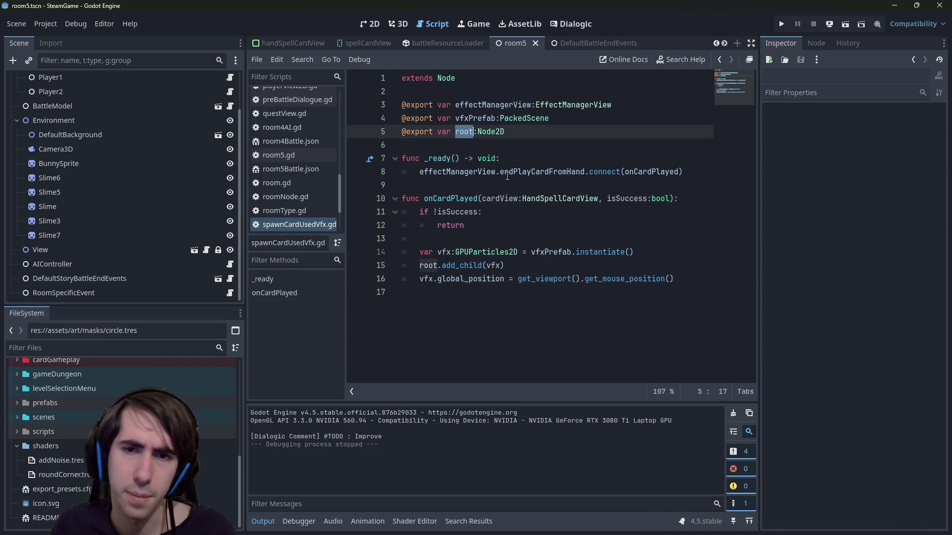
Replace line 16's viewport mouse expression with root.get_global_mouse_position().
left_click(588, 261)
key("Return")
type("root.get_")
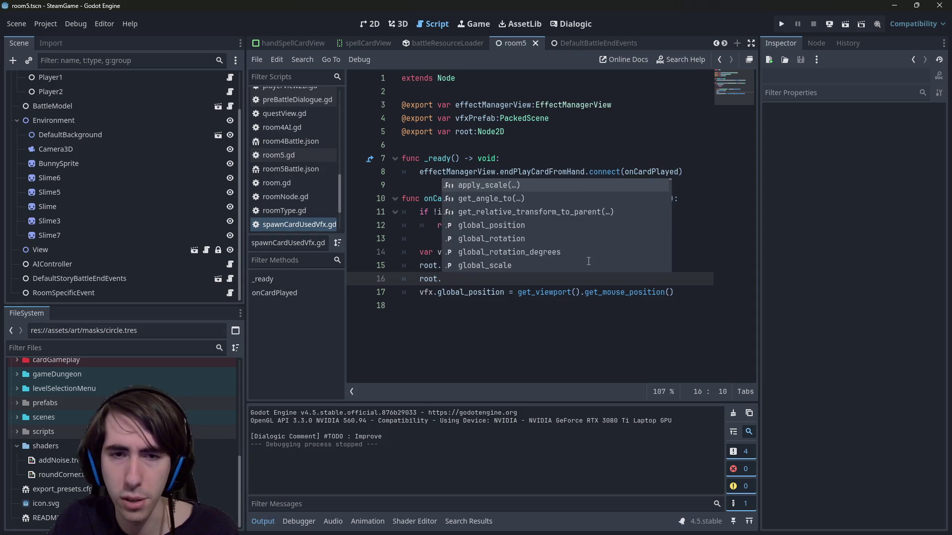
type("glob")
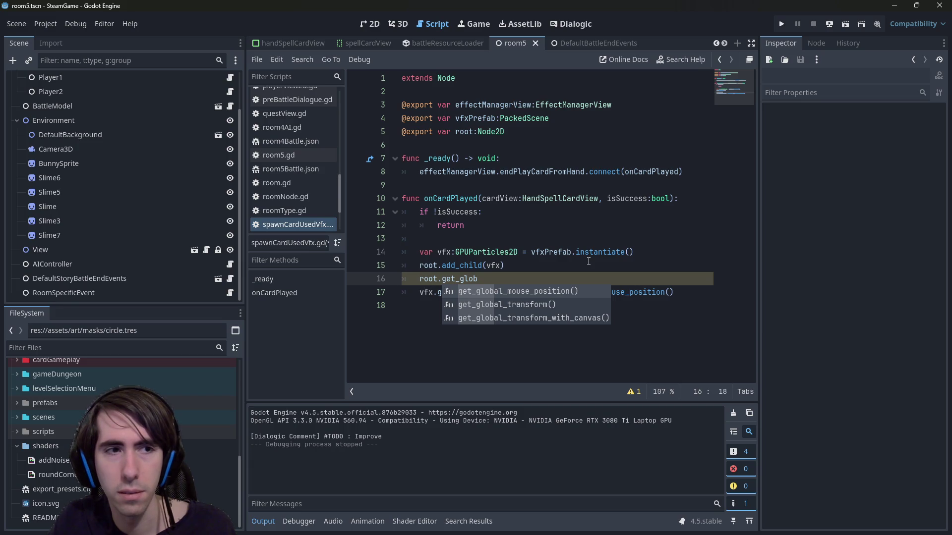
key("Return")
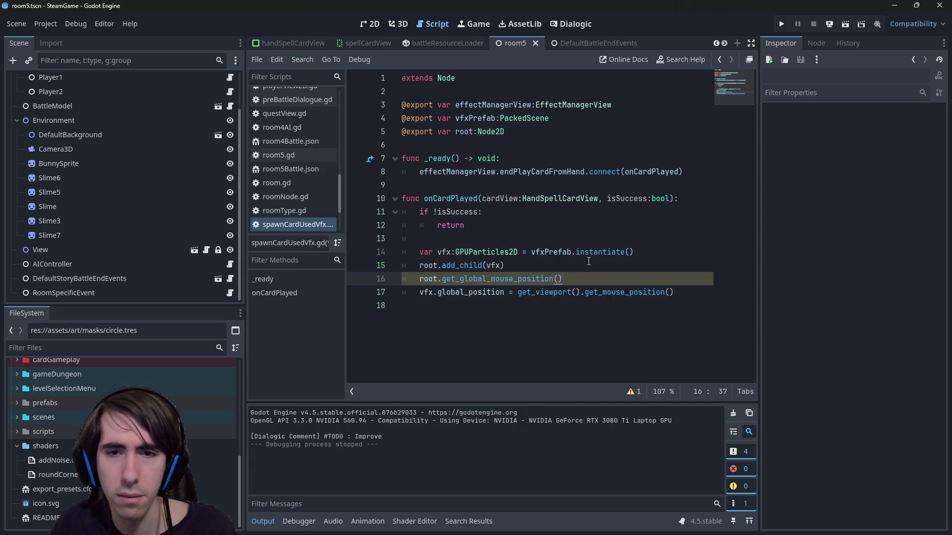
key("ctrl+shift+Left")
key("ctrl+shift+Left")
key("ctrl+c")
key("BackSpace")
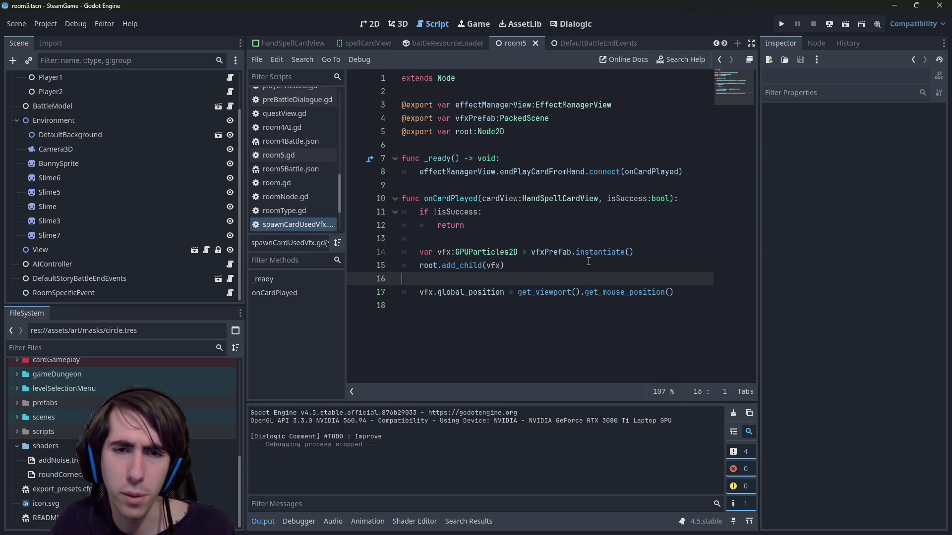
key("ctrl+shift+k")
key("ctrl+Right")
key("ctrl+Right")
key("shift+End")
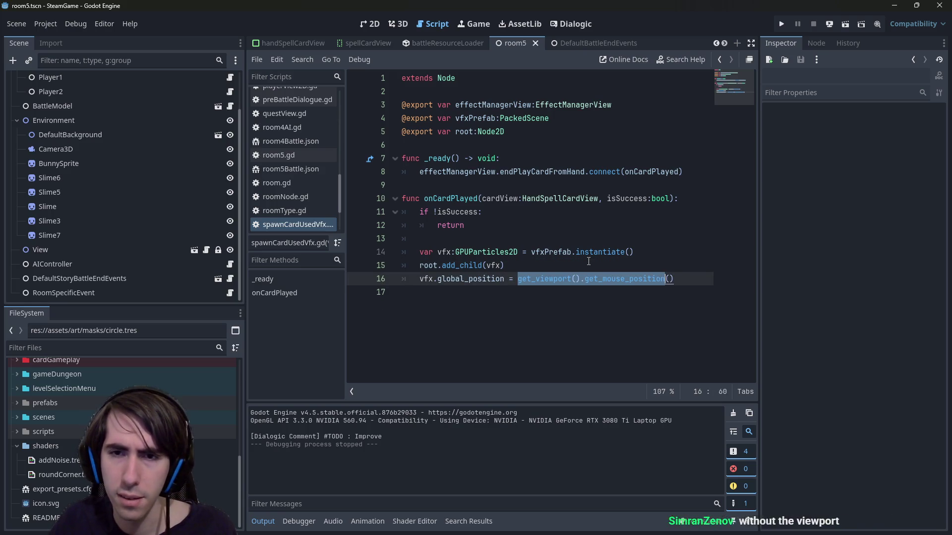
key("ctrl+v")
Save spawnCardUsedVfx.gd and run the game to test the change.
key("ctrl+s")
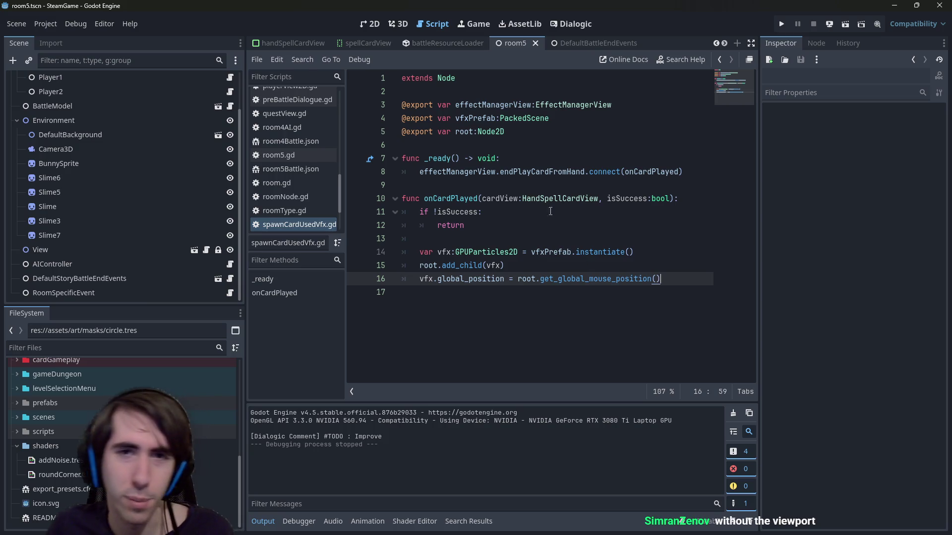
double_click(446, 79)
mouse_move(447, 80)
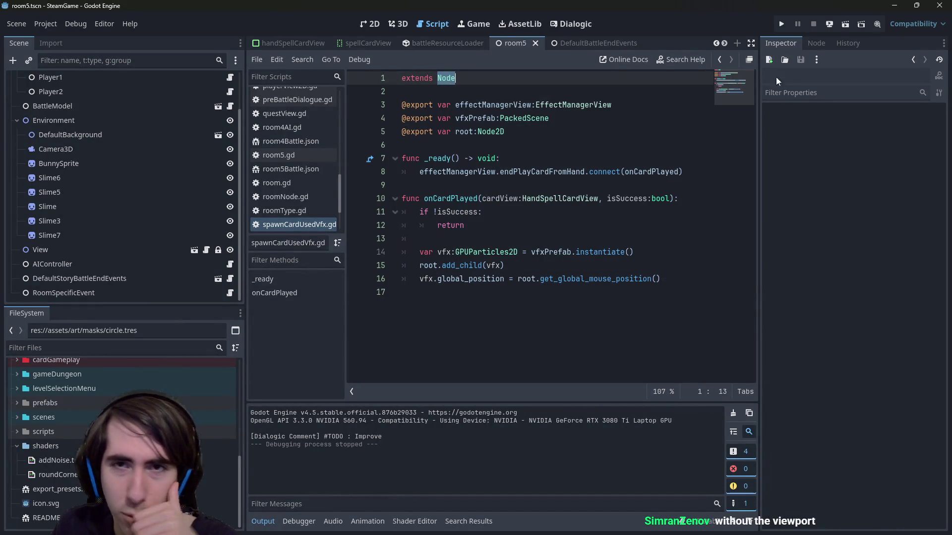
left_click(844, 30)
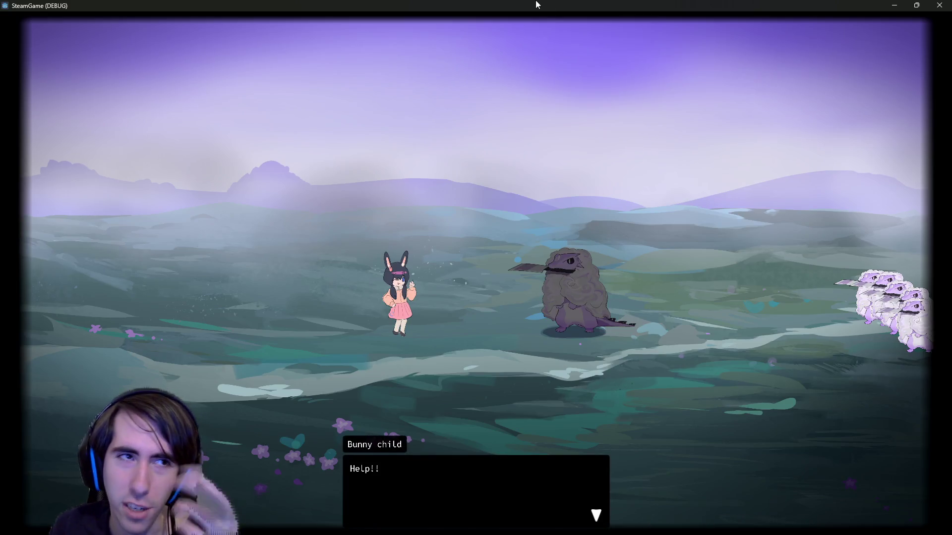
Restore the game window to full size and click through the intro dialogue.
left_click_drag(536, 5, 540, 38)
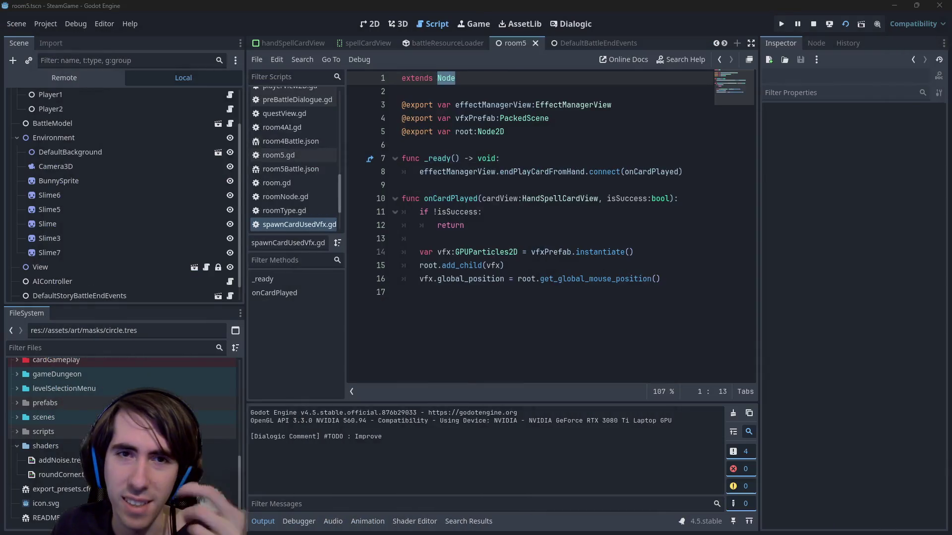
double_click(540, 38)
left_click(459, 155)
left_click(459, 155)
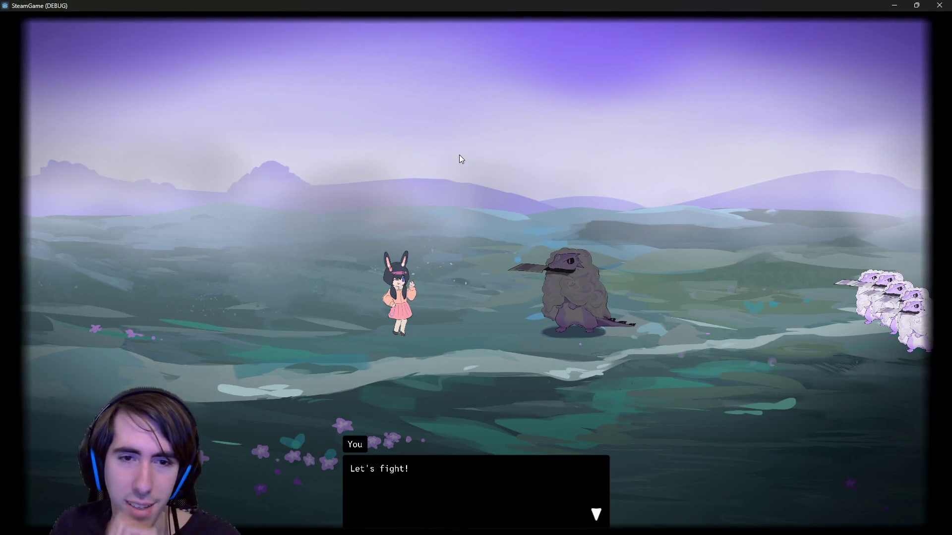
left_click(459, 154)
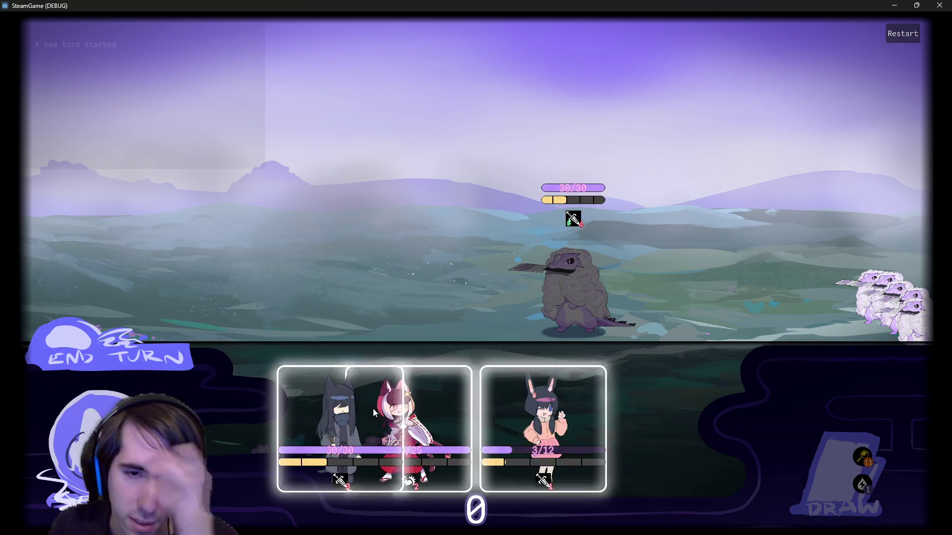
Play the cat and fox cards, cast Give Mana on the dark-haired ally, then close the game.
left_click_drag(372, 408, 397, 299)
mouse_move(410, 395)
left_mouse_down()
mouse_move(286, 260)
mouse_move(297, 278)
left_mouse_up()
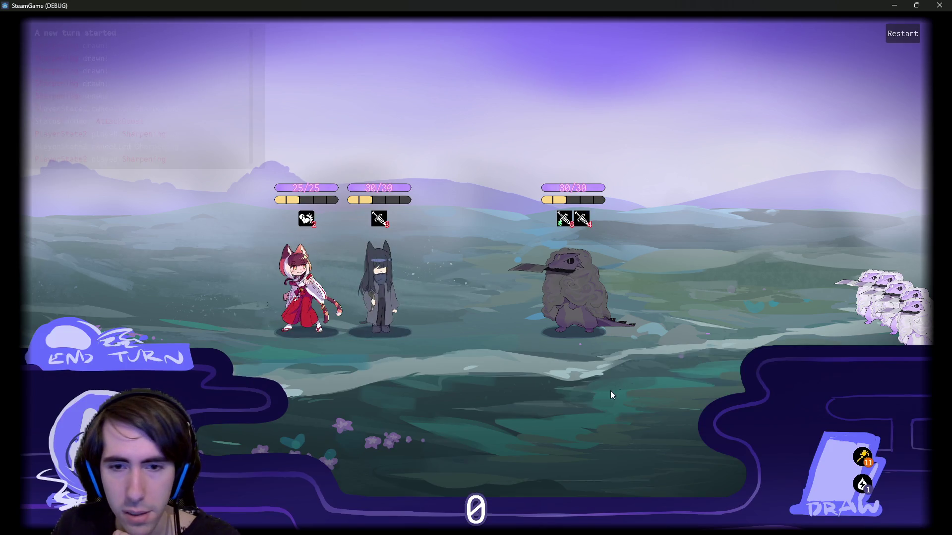
mouse_move(670, 451)
left_mouse_down()
mouse_move(391, 260)
mouse_move(379, 276)
left_mouse_up()
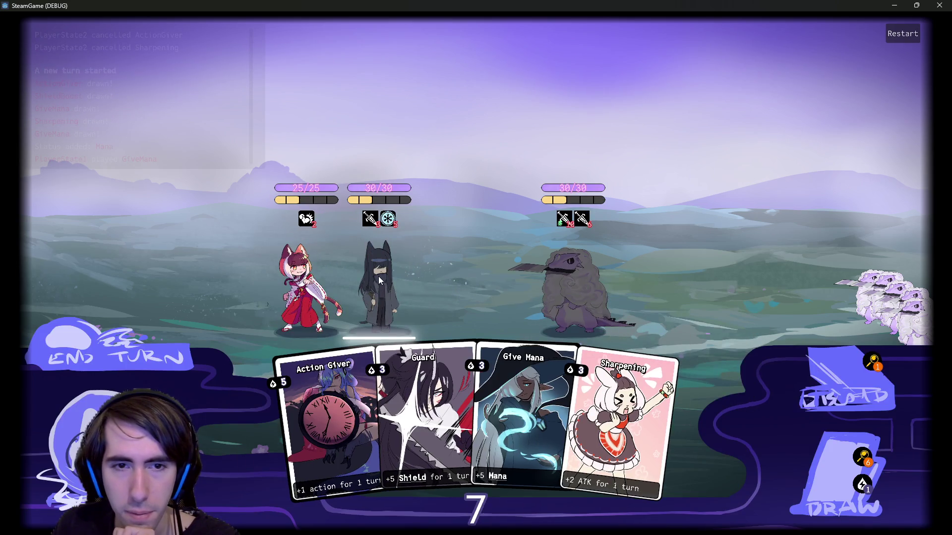
key("alt+F4")
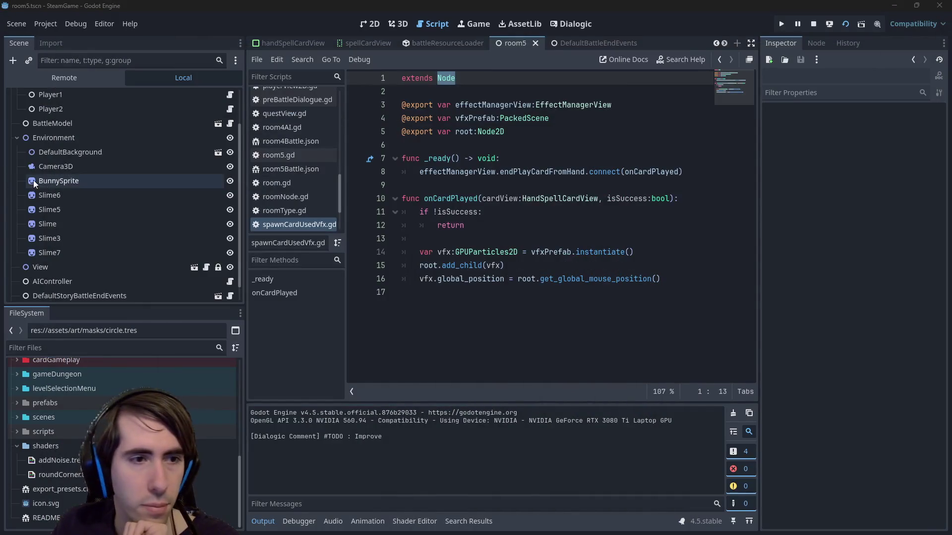
Select the live CardUseVfx node in the Remote tree, check its position (-201.806, 7.406 px), and return to the game.
scroll(48, 216, "down", 1)
scroll(66, 244, "up", 3)
scroll(66, 244, "down", 3)
scroll(56, 231, "up", 3)
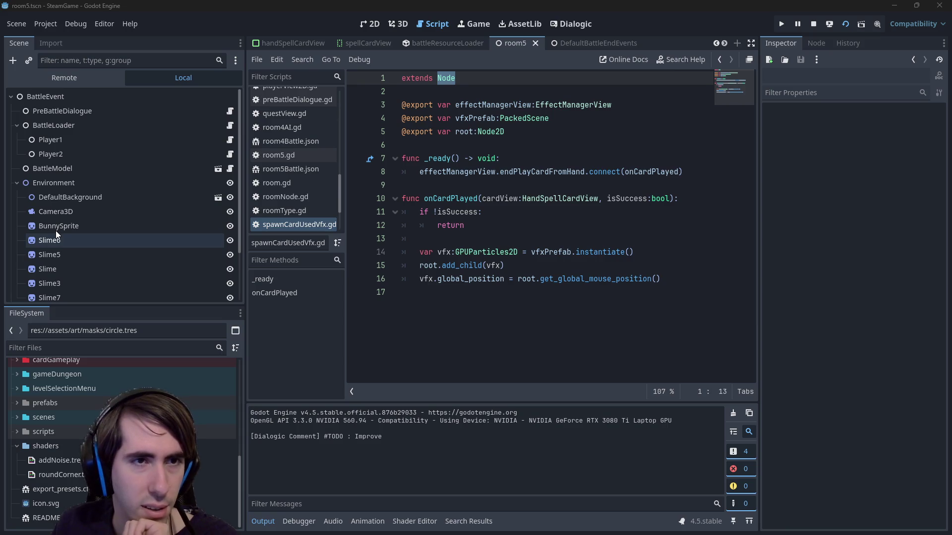
left_click(79, 80)
left_click(107, 206)
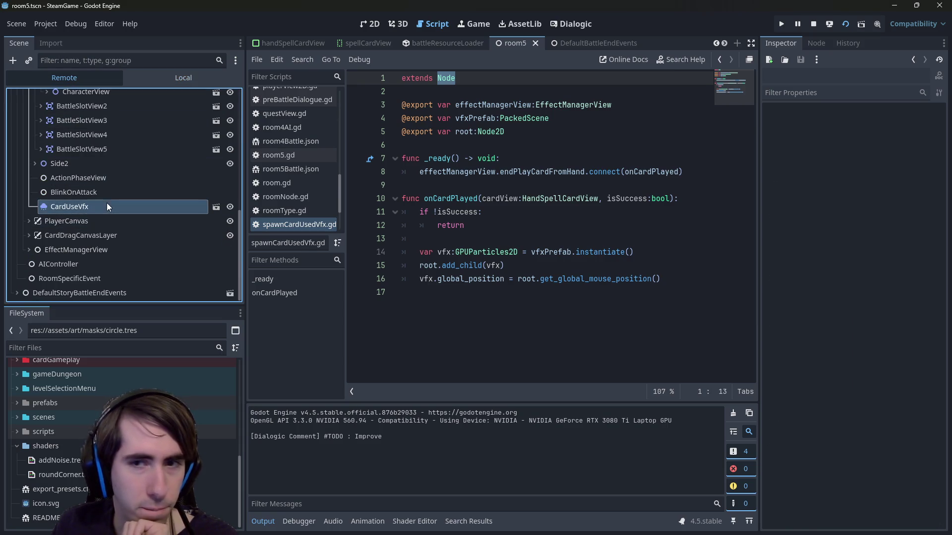
scroll(781, 355, "down", 5)
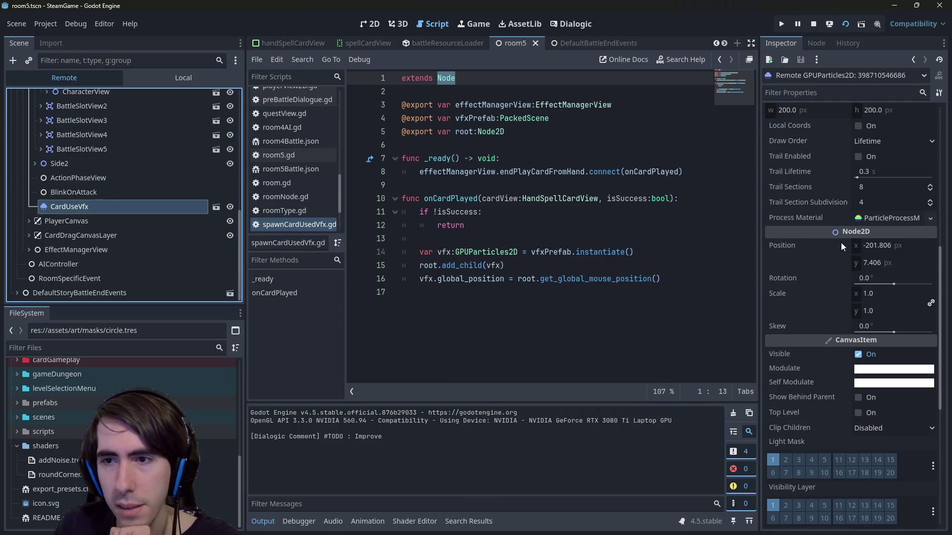
mouse_move(882, 244)
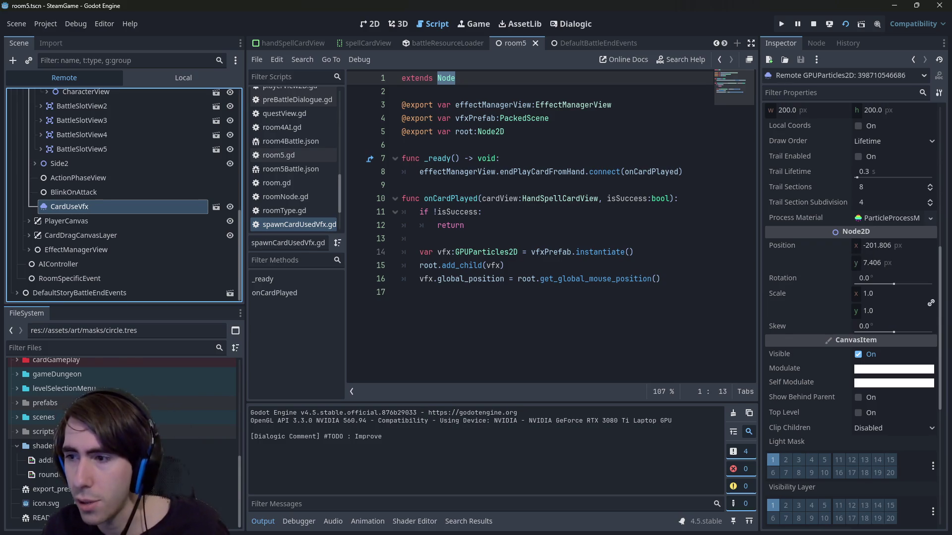
key("alt+Tab")
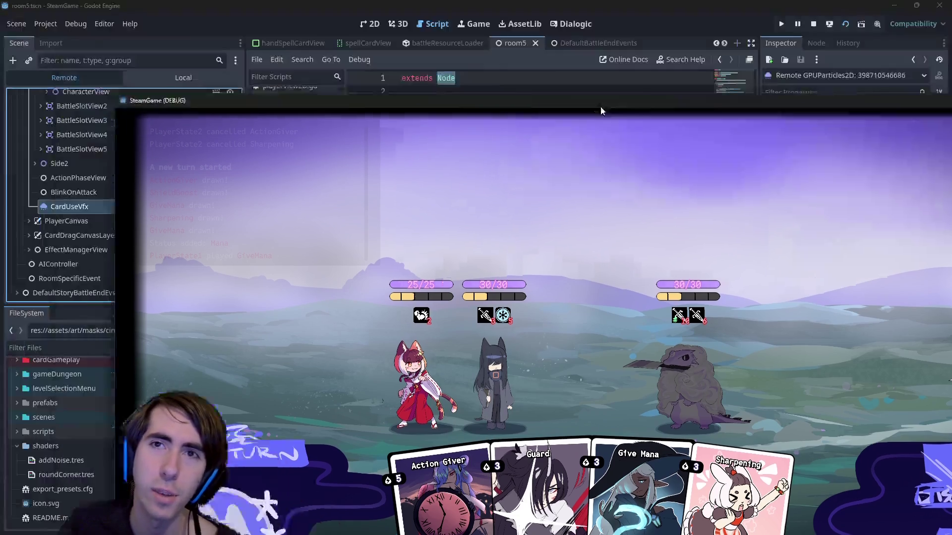
In spawnCardUsedVfx.gd, check the root variable declaration, then go back to the script's top.
key("alt+Tab")
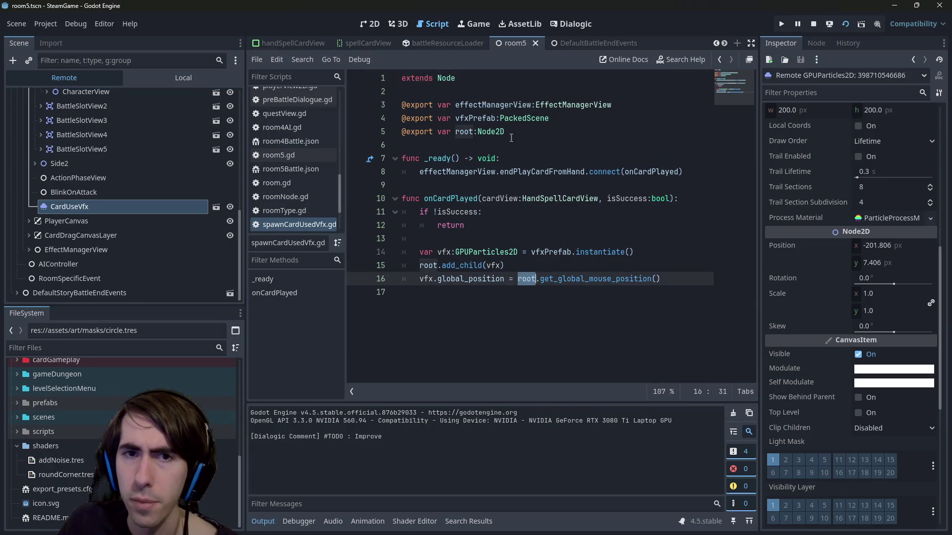
left_click(496, 132)
key("ctrl+z")
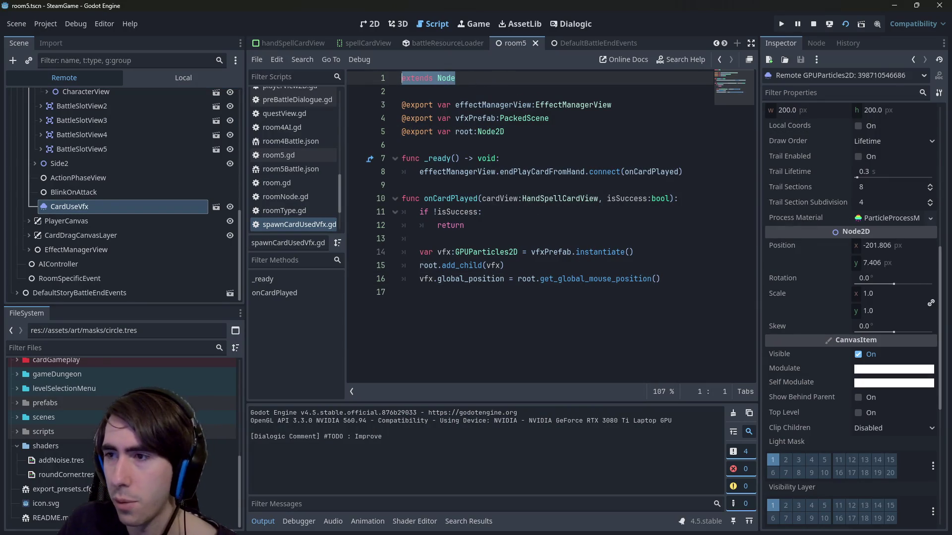
In the re-maximized game, play Give Mana on the hooded ally and return to the editor.
key("alt+Tab")
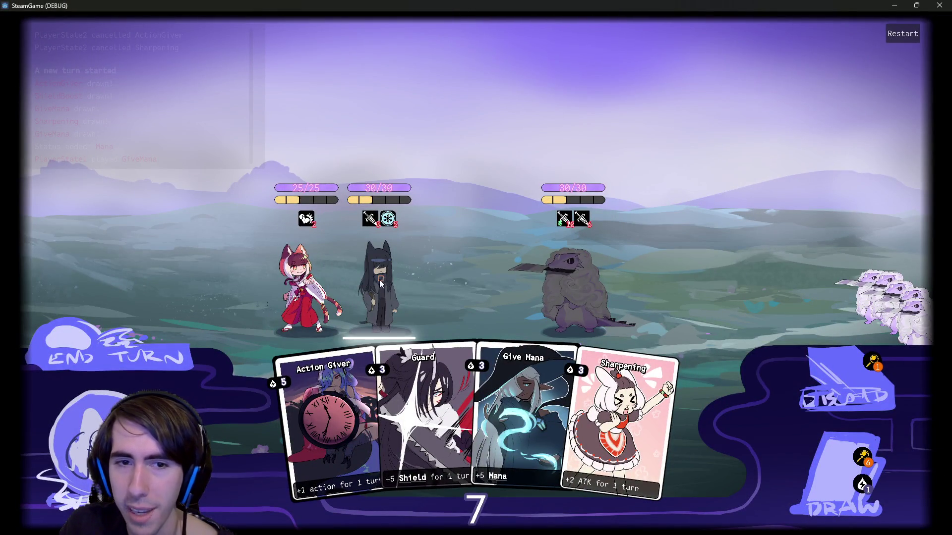
mouse_move(462, 5)
left_mouse_down()
mouse_move(769, 195)
mouse_move(605, 1)
left_mouse_up()
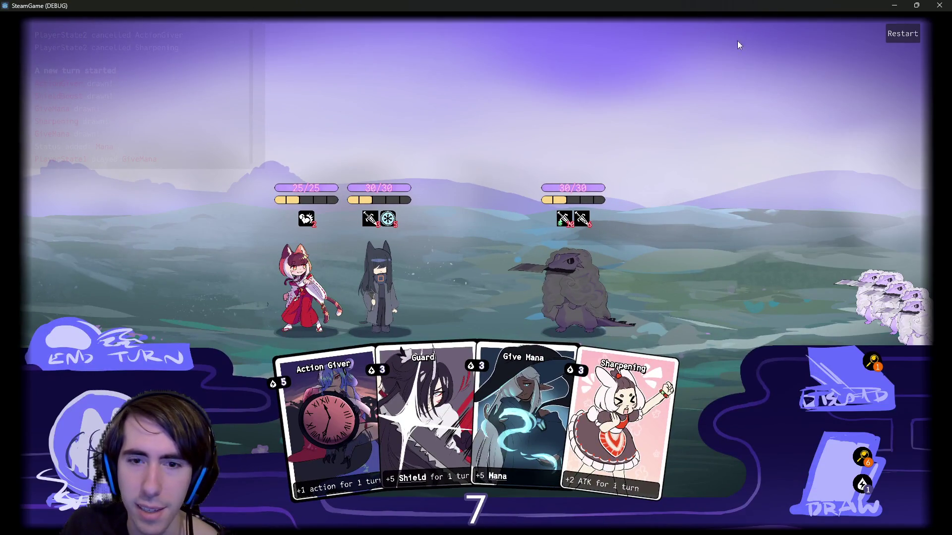
left_click_drag(525, 407, 397, 257)
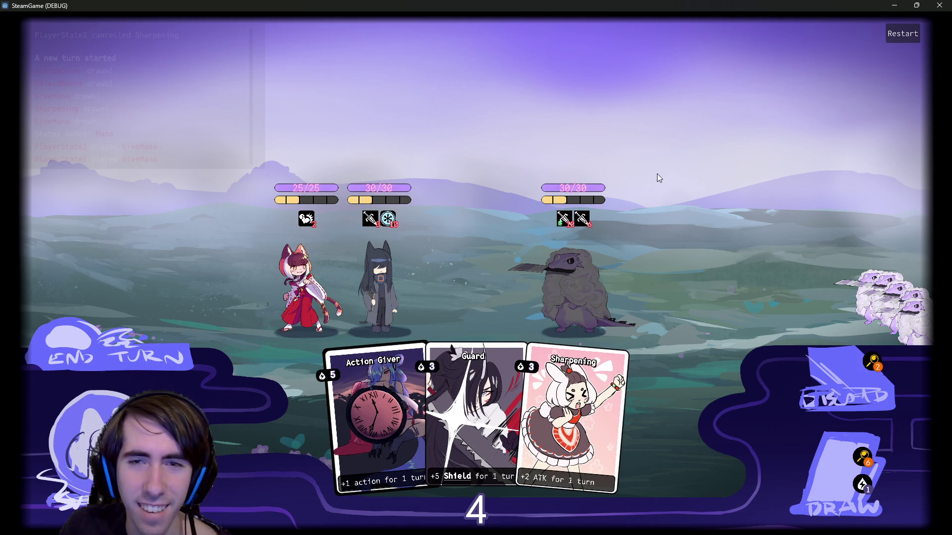
key("alt+Tab")
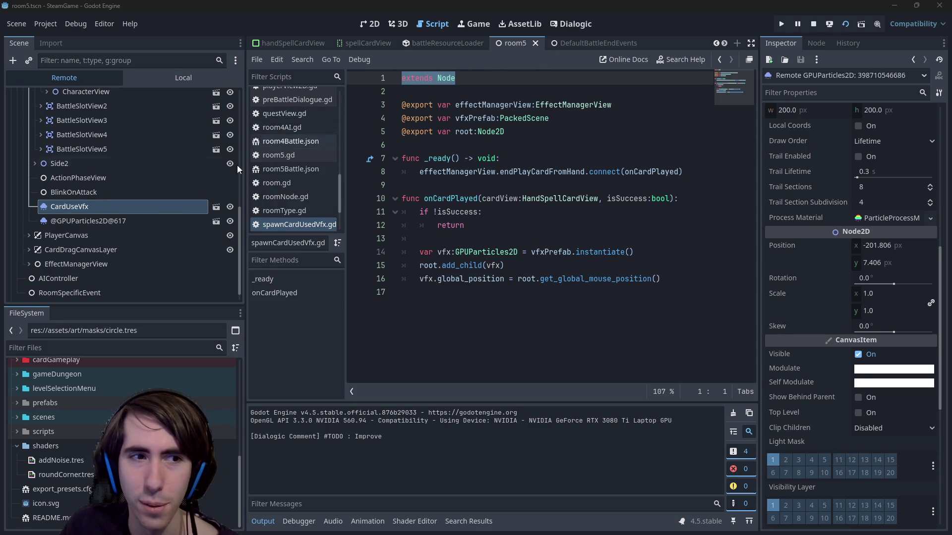
Select CharacterView in the Remote scene tree and scroll through its Inspector properties.
scroll(97, 213, "up", 2)
scroll(58, 192, "down", 1)
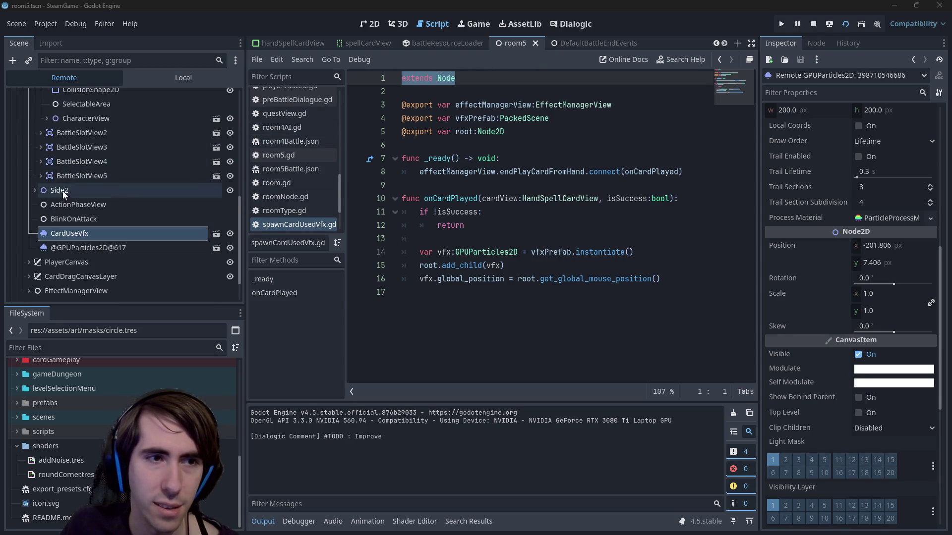
scroll(74, 144, "up", 1)
left_click(80, 150)
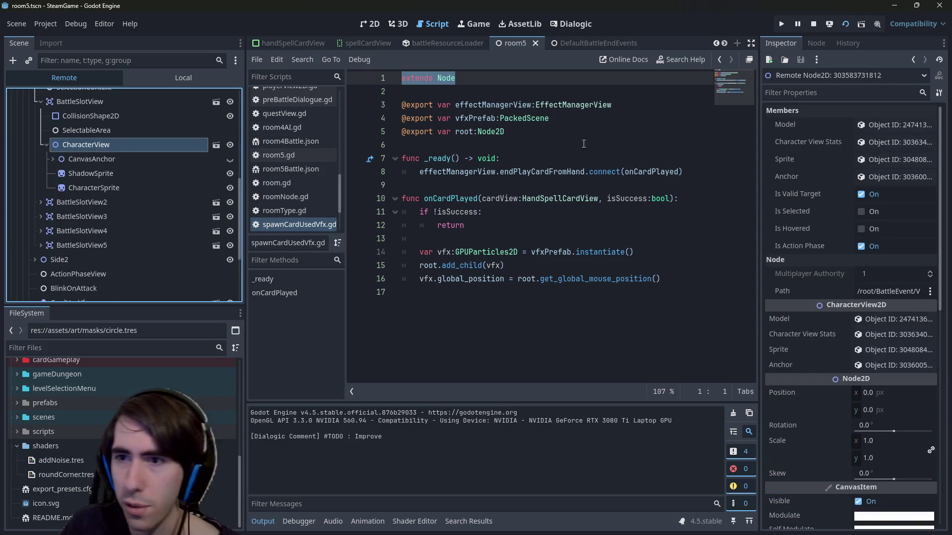
scroll(843, 303, "down", 5)
scroll(830, 258, "up", 1)
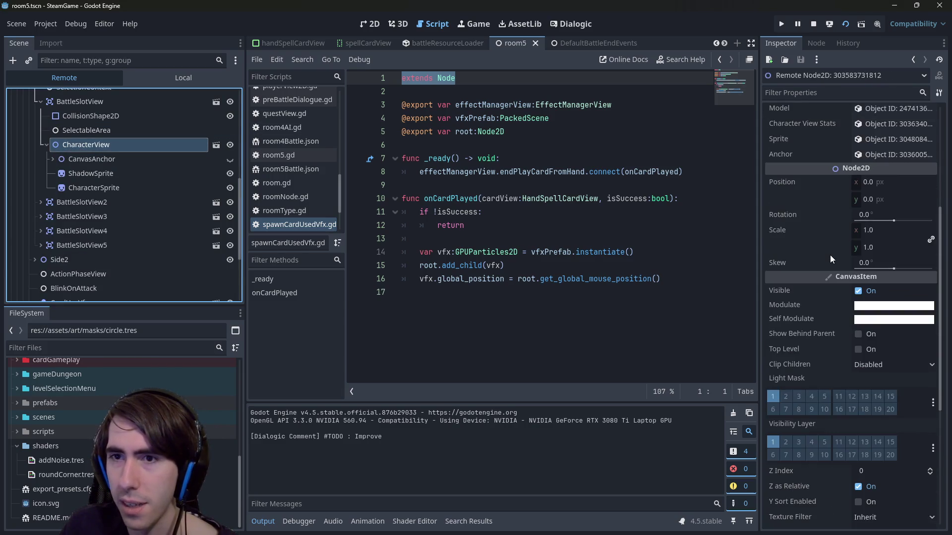
scroll(829, 255, "down", 2)
scroll(830, 255, "down", 2)
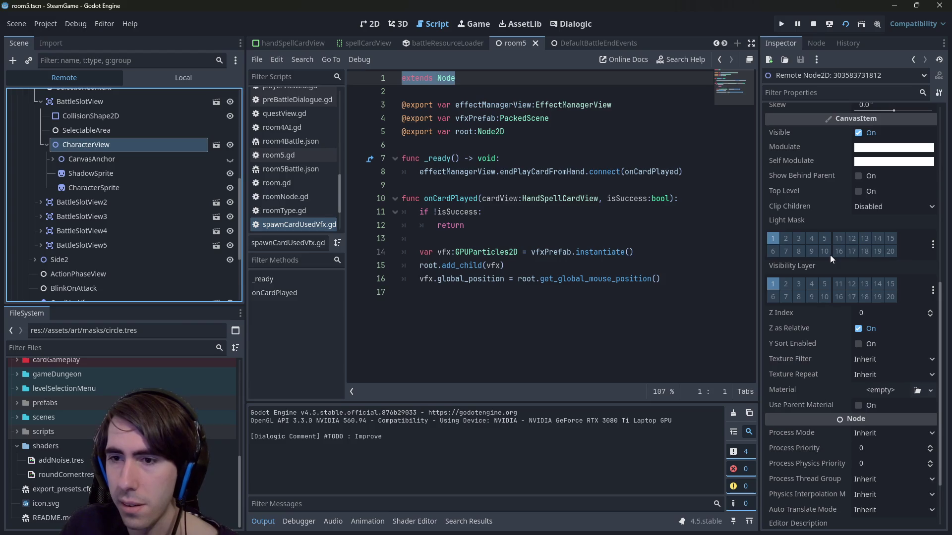
scroll(794, 313, "down", 2)
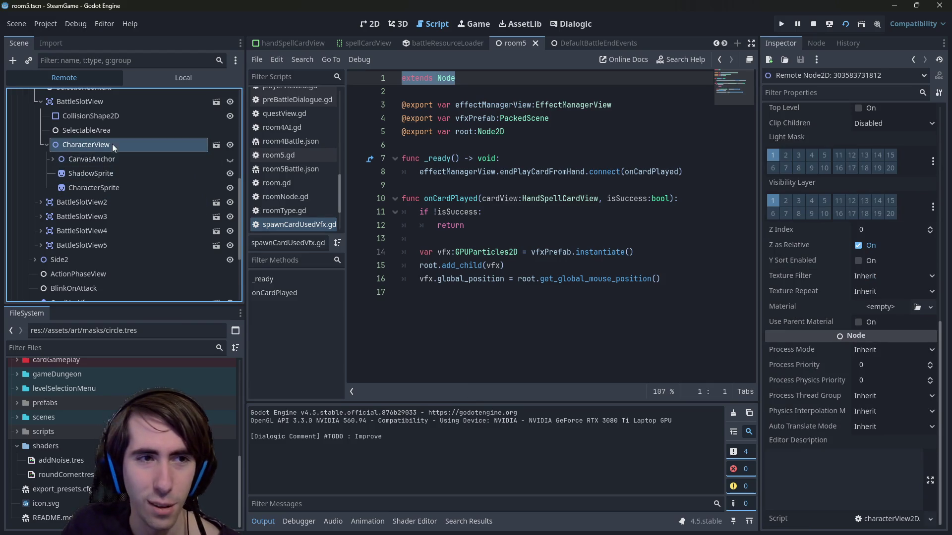
Inspect ShadowSprite under CanvasAnchor, collapse CharacterView, and stop the running game.
left_click(52, 160)
left_click(70, 187)
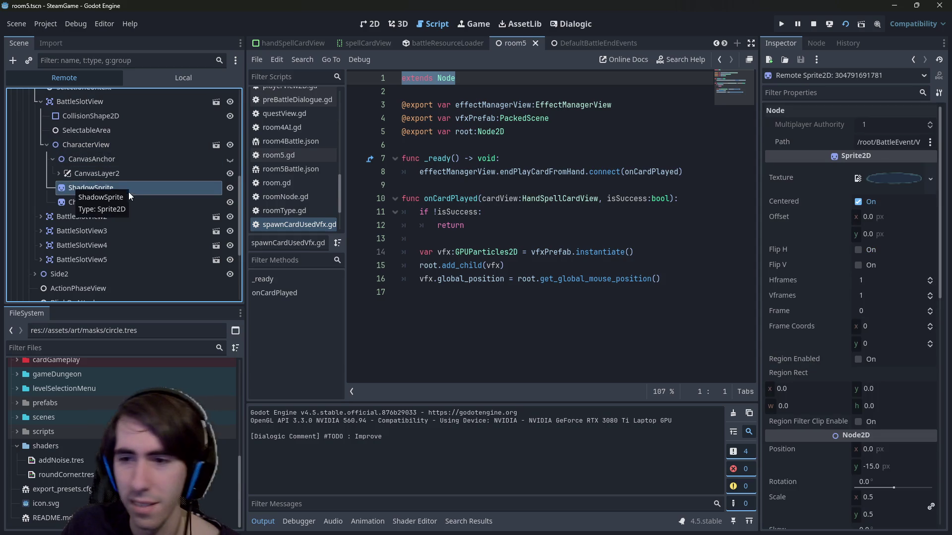
left_click(91, 143)
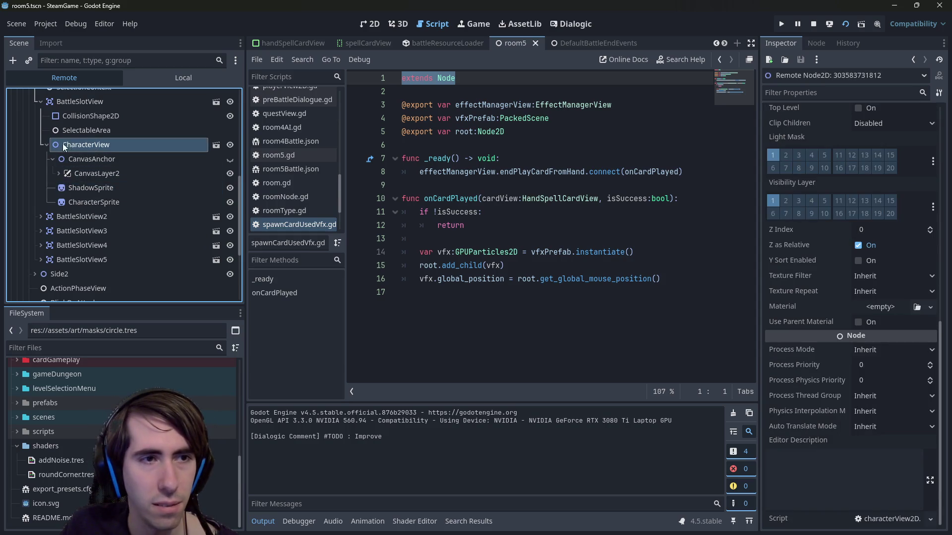
left_click(46, 145)
left_click(813, 25)
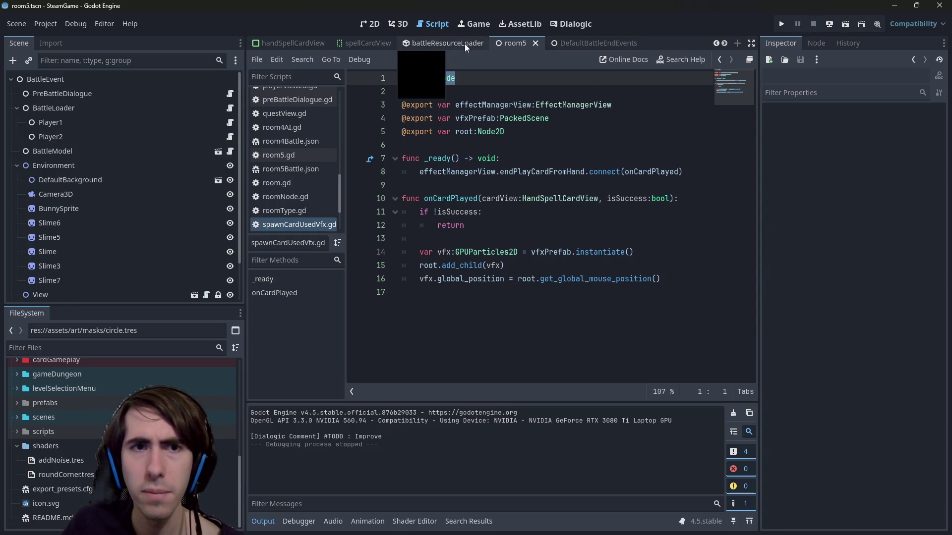
In the cardUseVfx scene's 2D view, turn One Shot off and Emitting on for the particles.
scroll(481, 47, "down", 3)
left_click(646, 43)
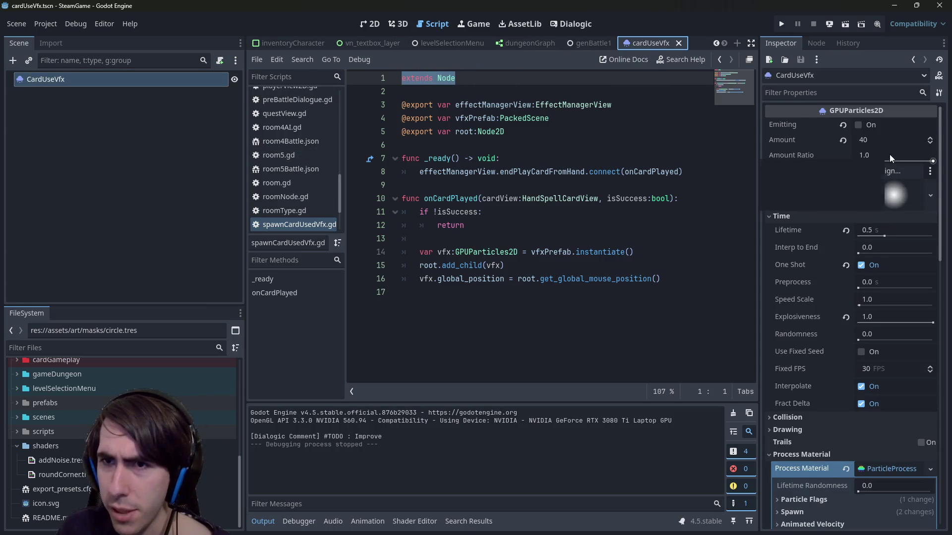
left_click(369, 24)
left_click(876, 268)
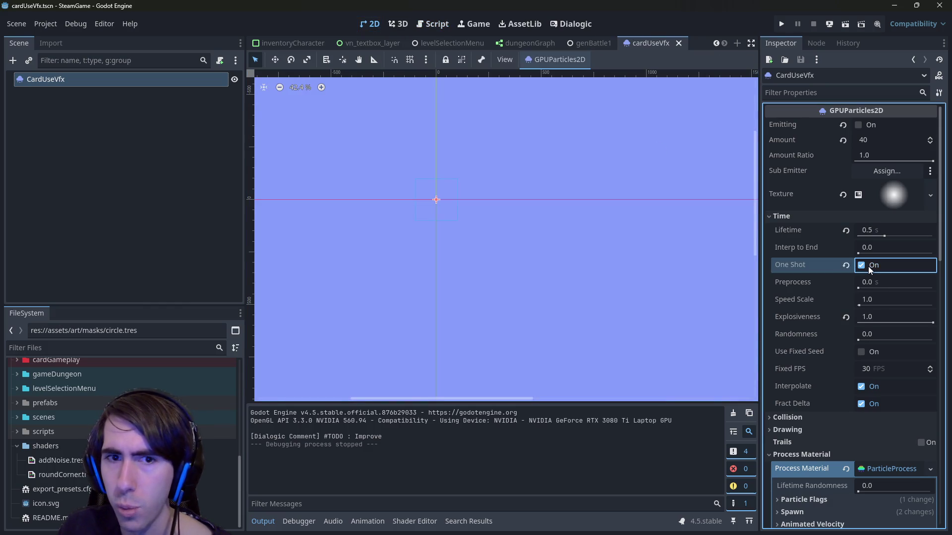
left_click(561, 76)
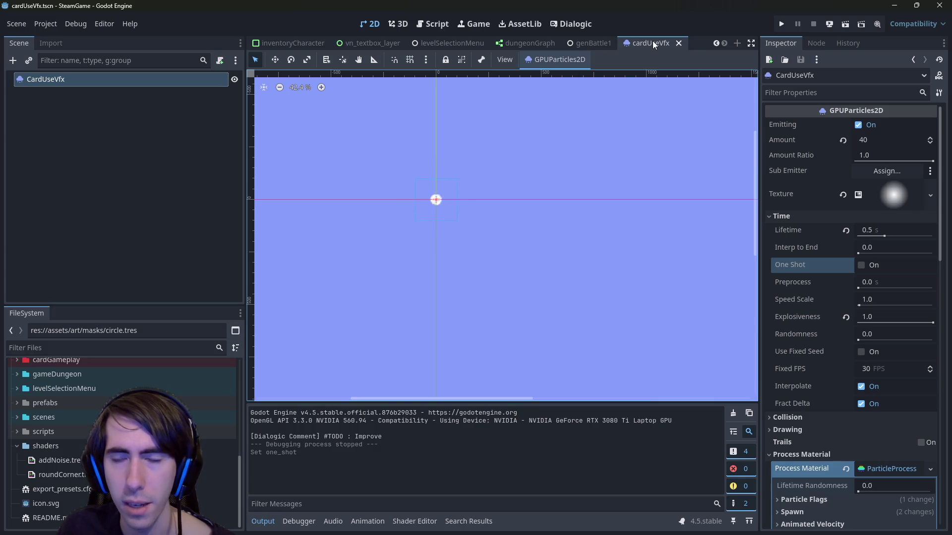
Switch back to the room5 scene and run it.
scroll(443, 39, "up", 4)
scroll(443, 37, "down", 2)
left_click(443, 37)
left_click(845, 26)
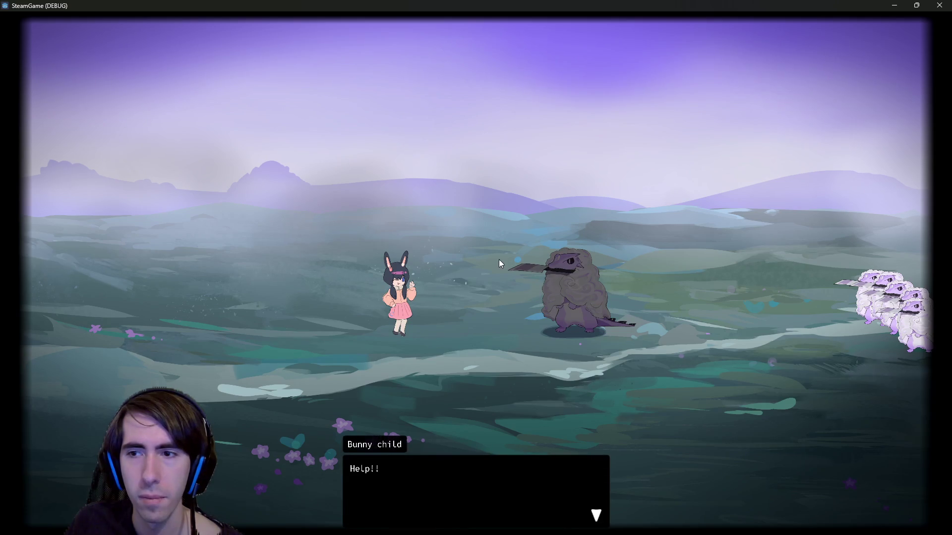
Finish the dialogue, deploy both characters, and play Give Mana on the dark-haired ally.
left_click(497, 259)
left_click(490, 258)
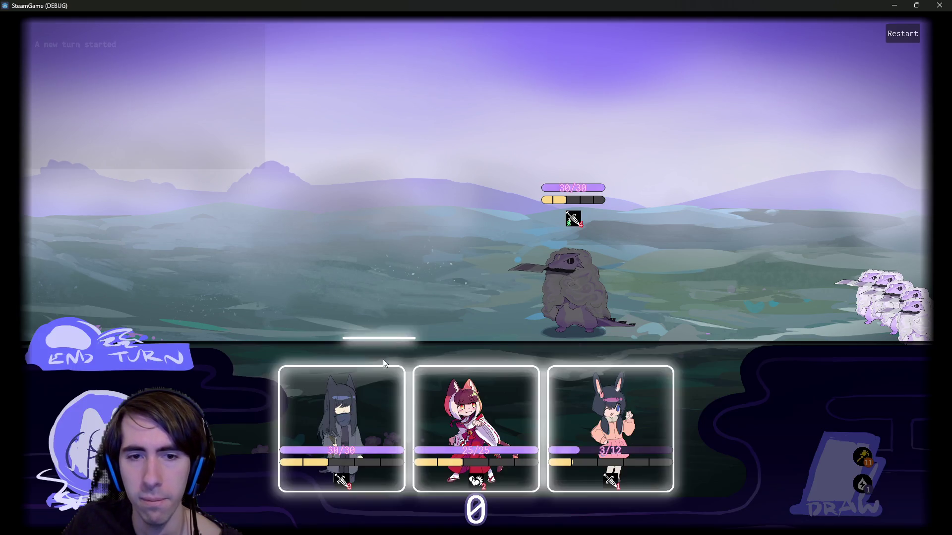
left_click_drag(384, 369, 393, 262)
left_click_drag(476, 422, 307, 278)
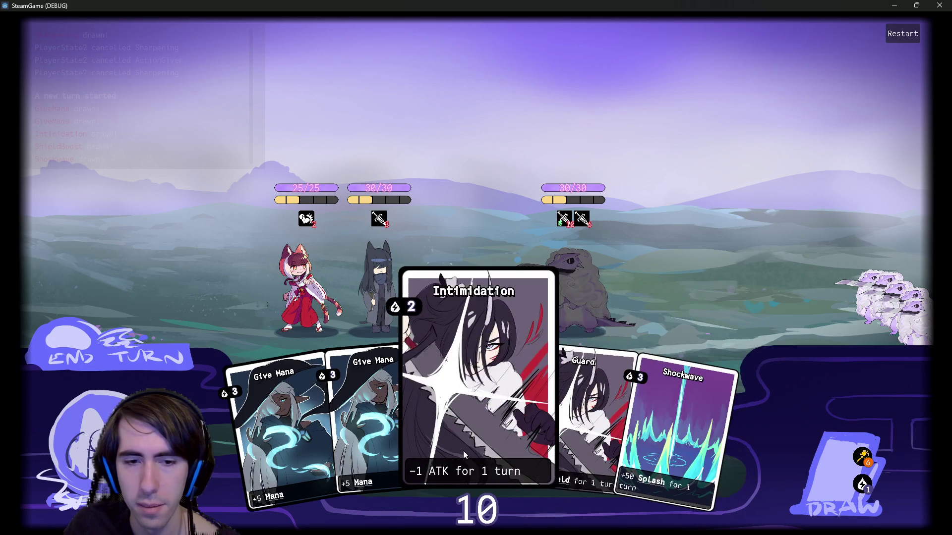
left_click_drag(383, 453, 380, 274)
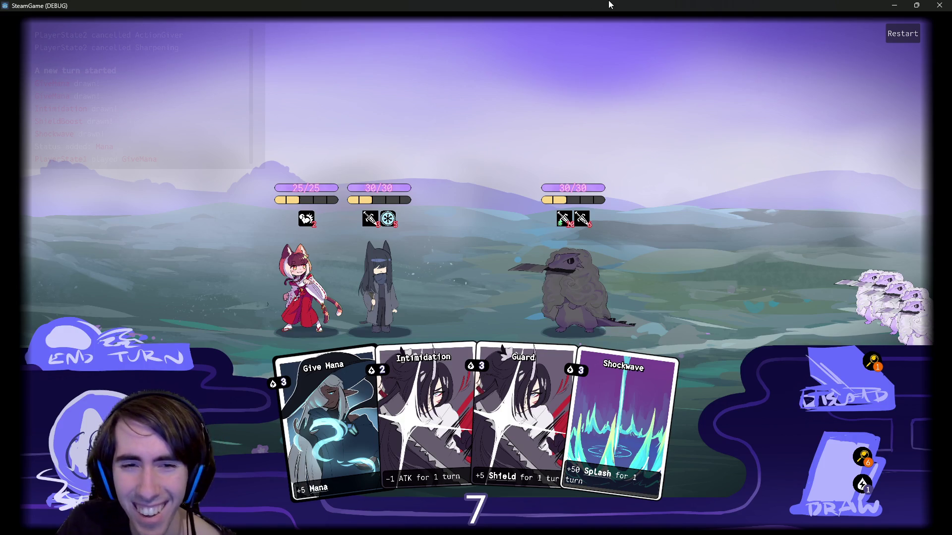
key("alt+F4")
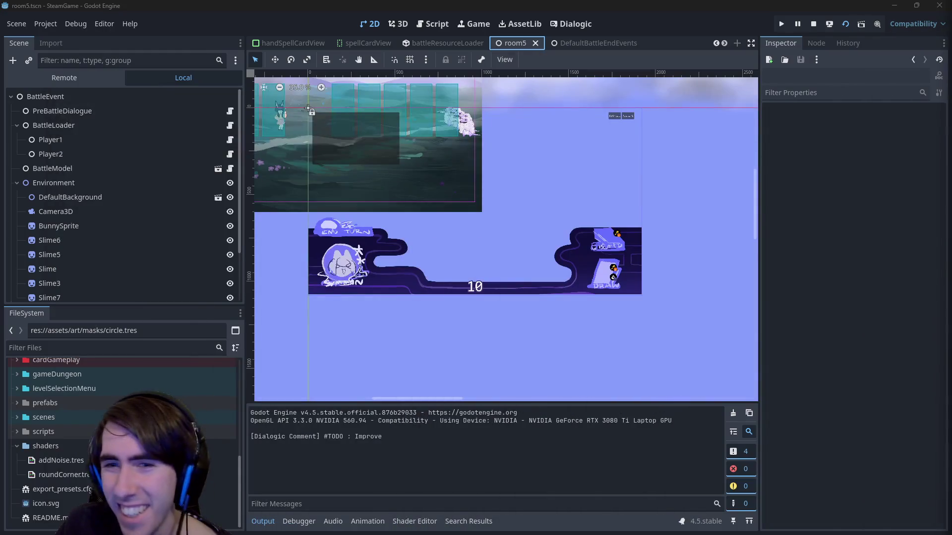
key("alt+Tab")
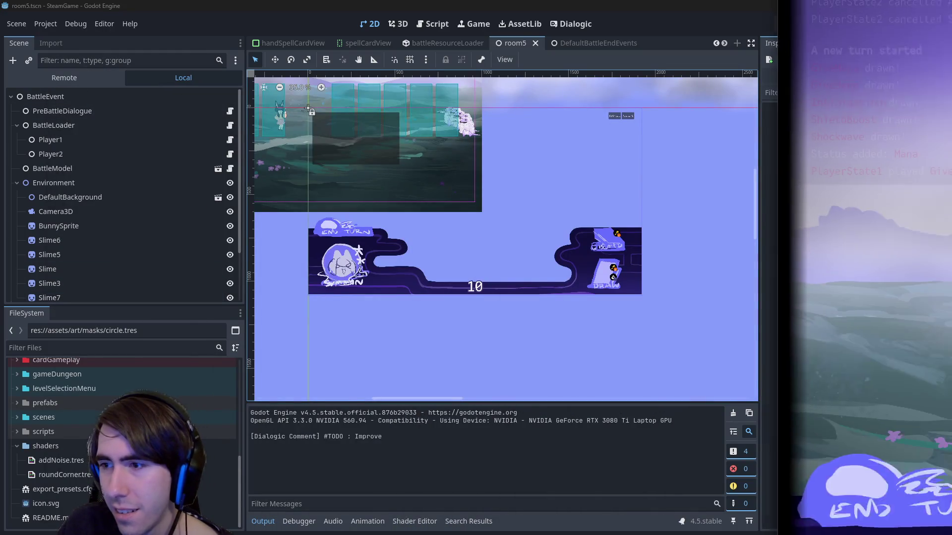
key("alt+F4")
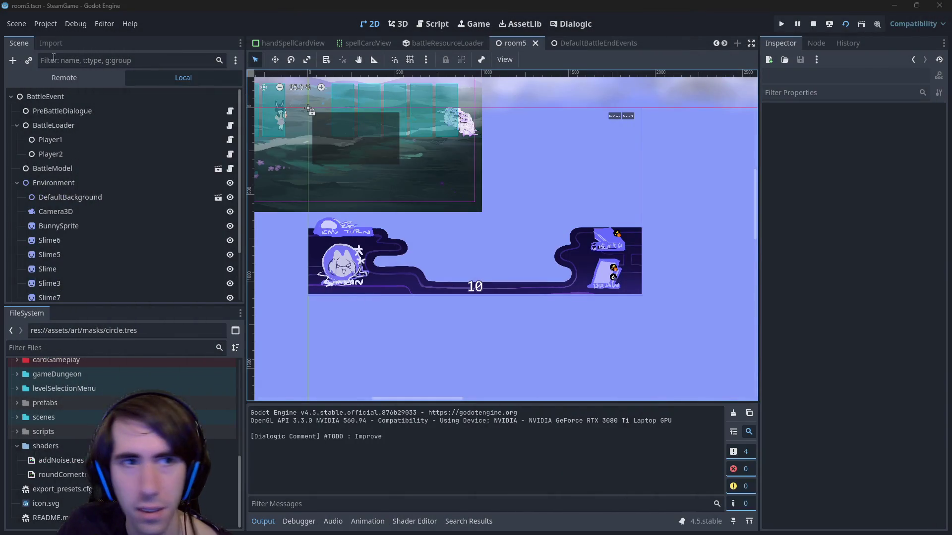
Select the live CardUseVfx node in the Remote scene tree, glancing at the game.
left_click(73, 78)
left_click(100, 232)
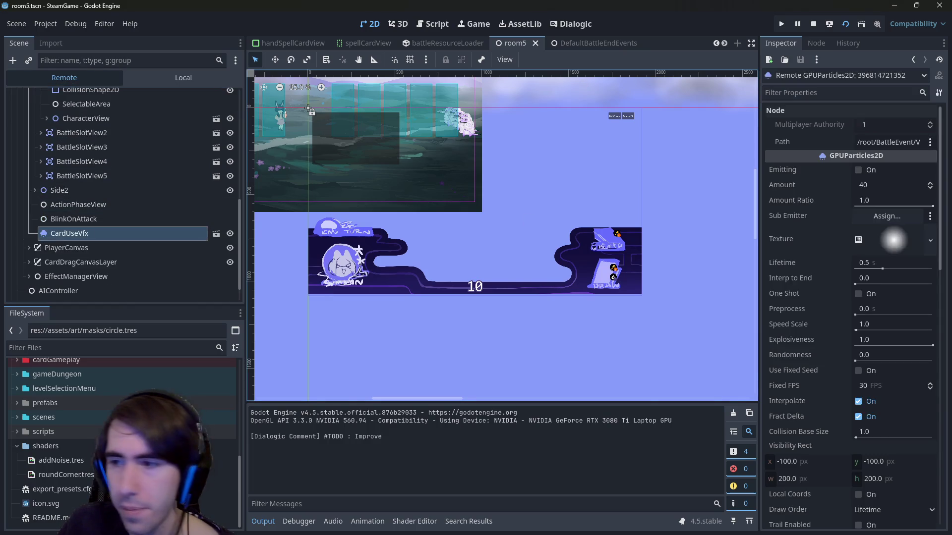
key("alt+Tab")
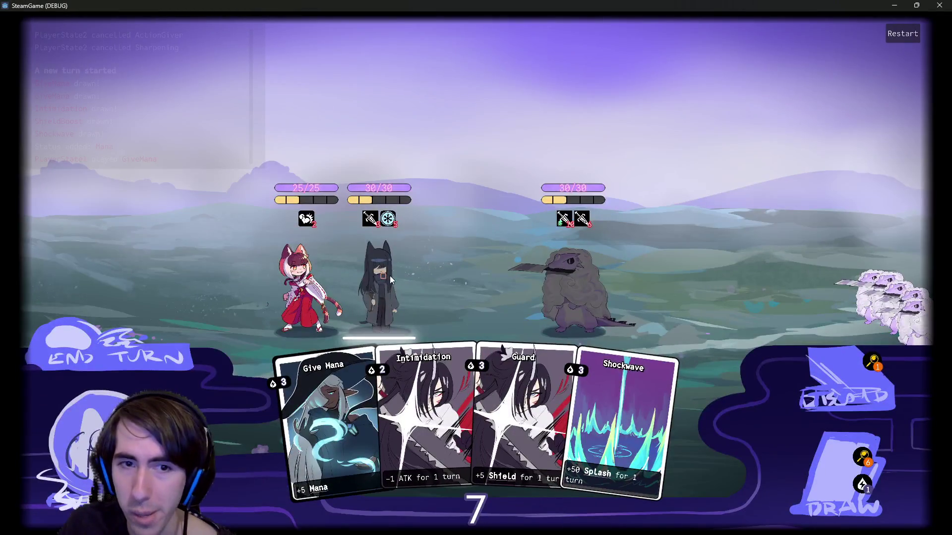
key("alt+Tab")
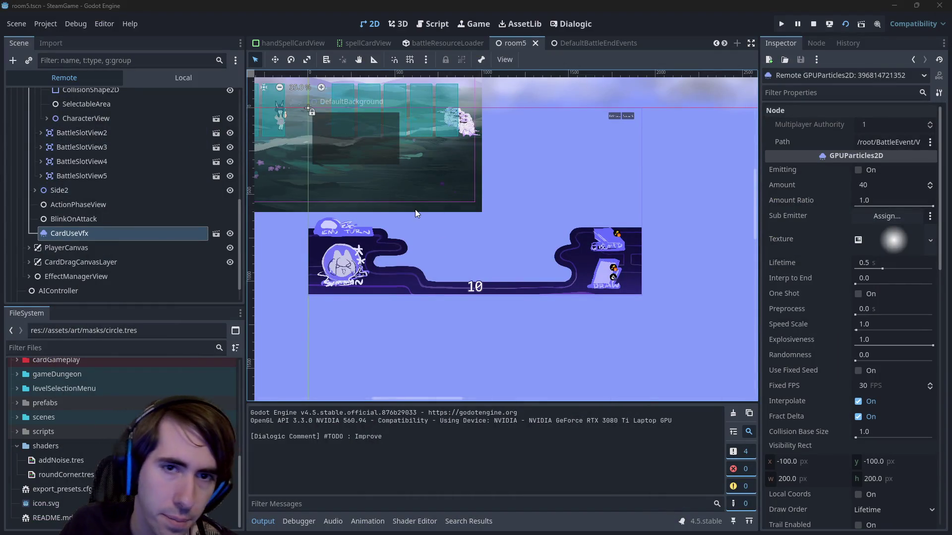
Hide the Side1 and Environment branches in the running game and check the result.
scroll(208, 198, "up", 3)
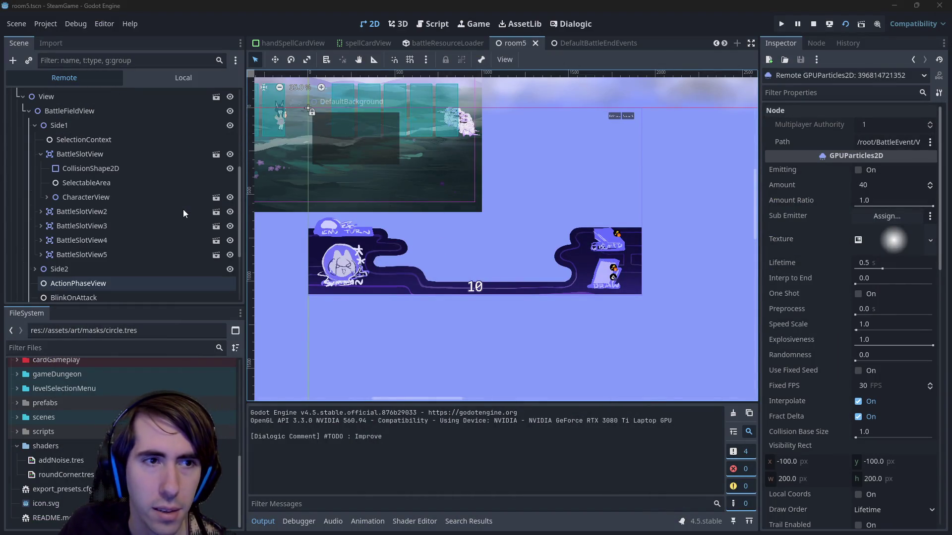
left_click(230, 126)
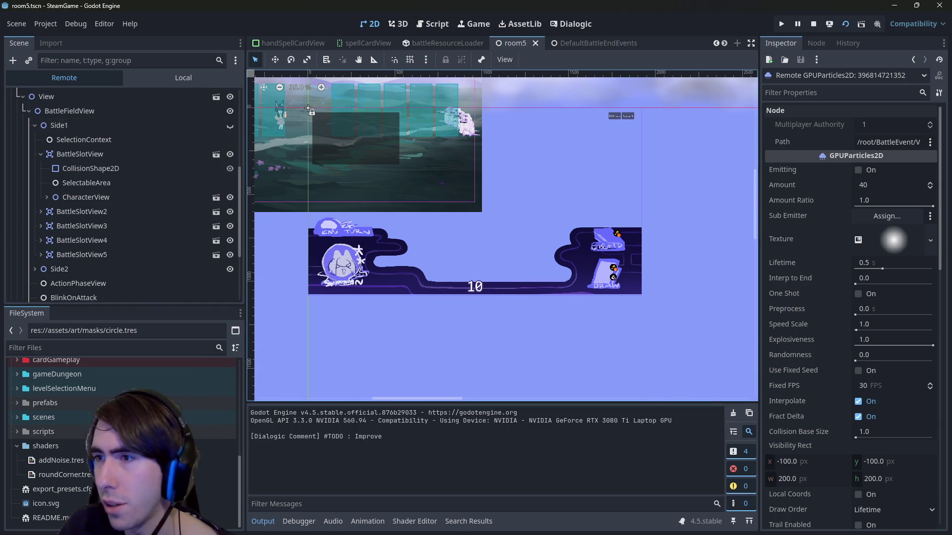
key("alt+Tab")
key("super+Up")
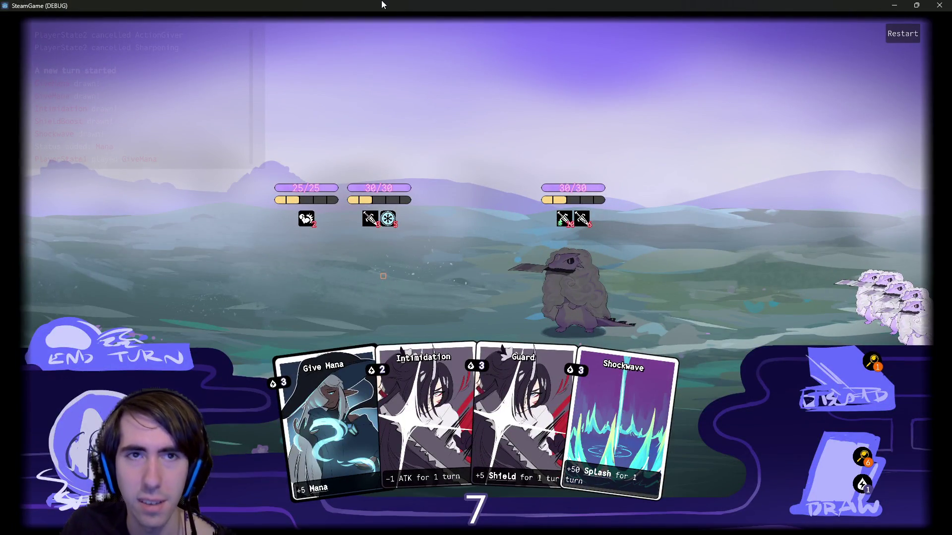
key("super+Down")
key("super+Down")
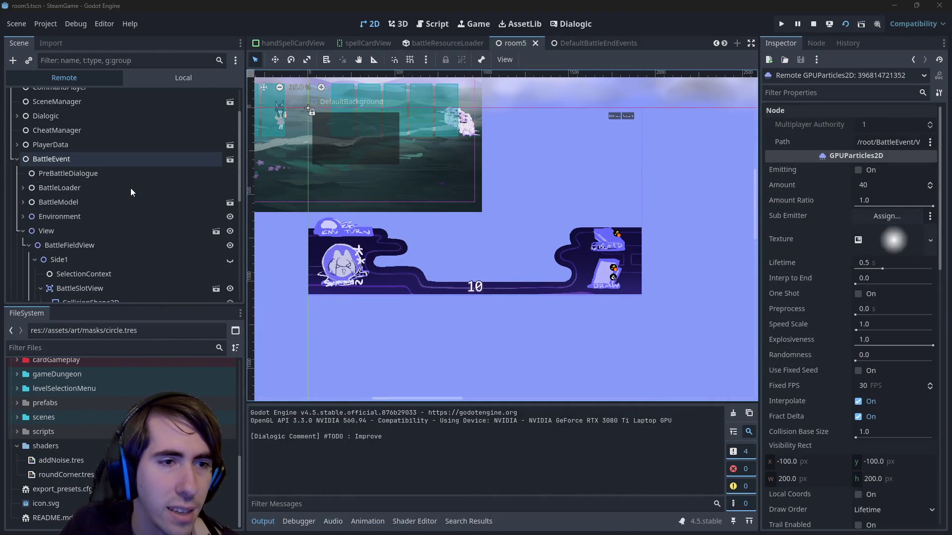
left_click(230, 217)
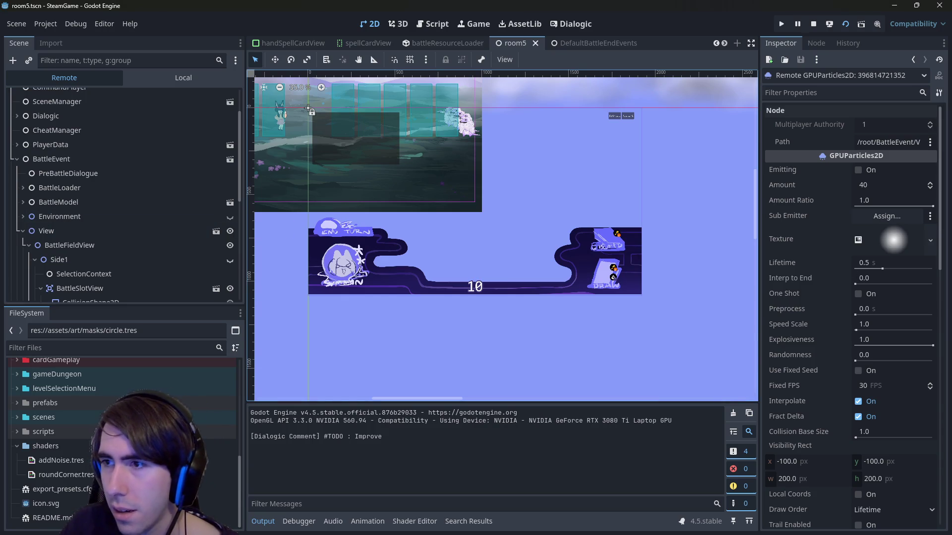
key("alt+Tab")
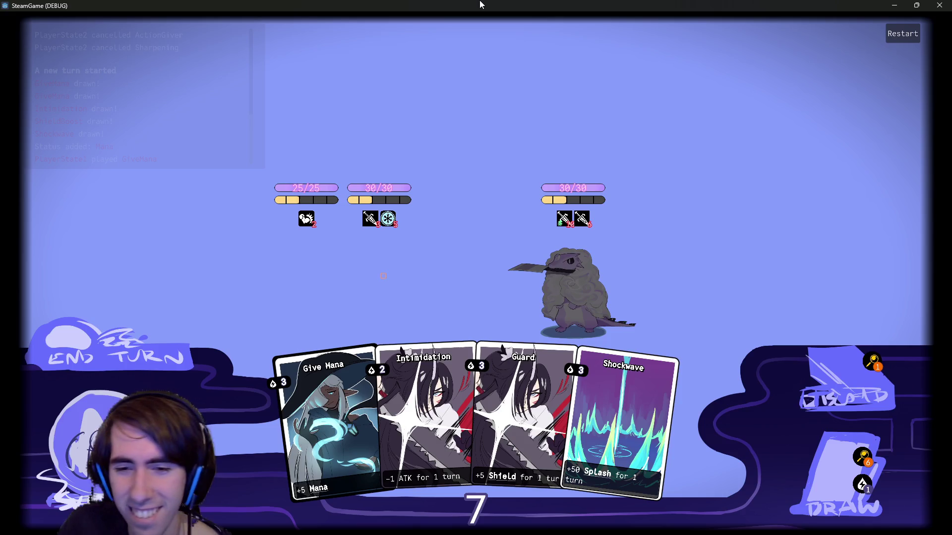
key("alt+Tab")
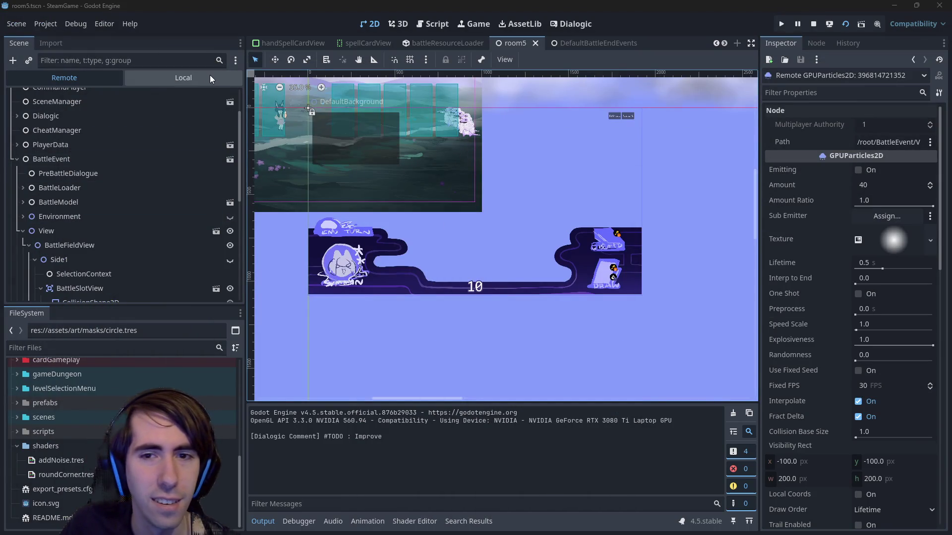
Tick Emitting on the live CardUseVfx particles, view the ring burst, and stop the game.
scroll(166, 242, "down", 5)
left_click(119, 248)
left_click(110, 262)
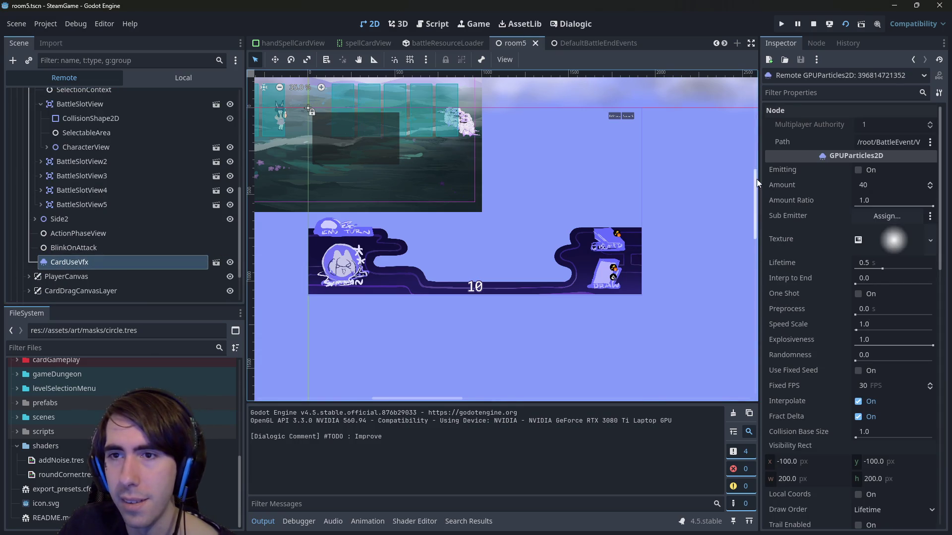
left_click_drag(760, 180, 720, 175)
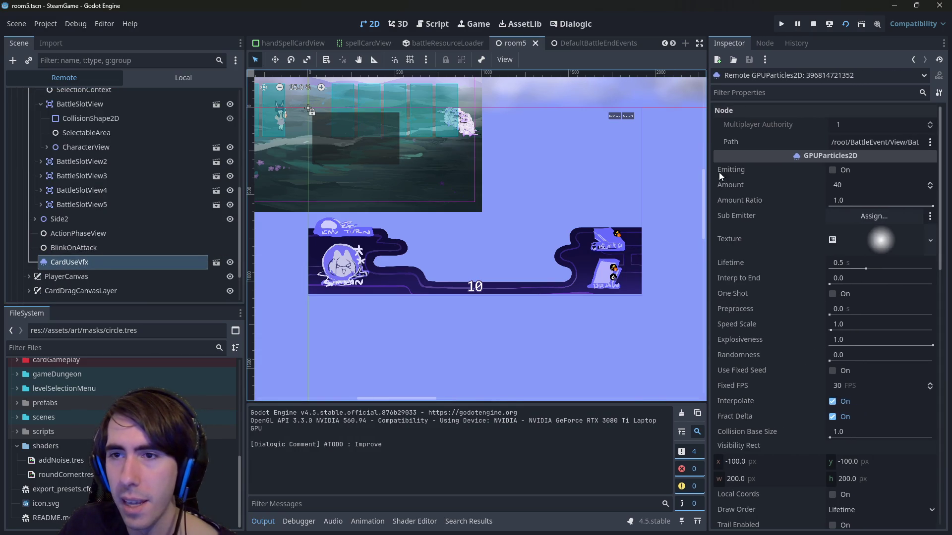
left_click(833, 170)
key("alt+Tab")
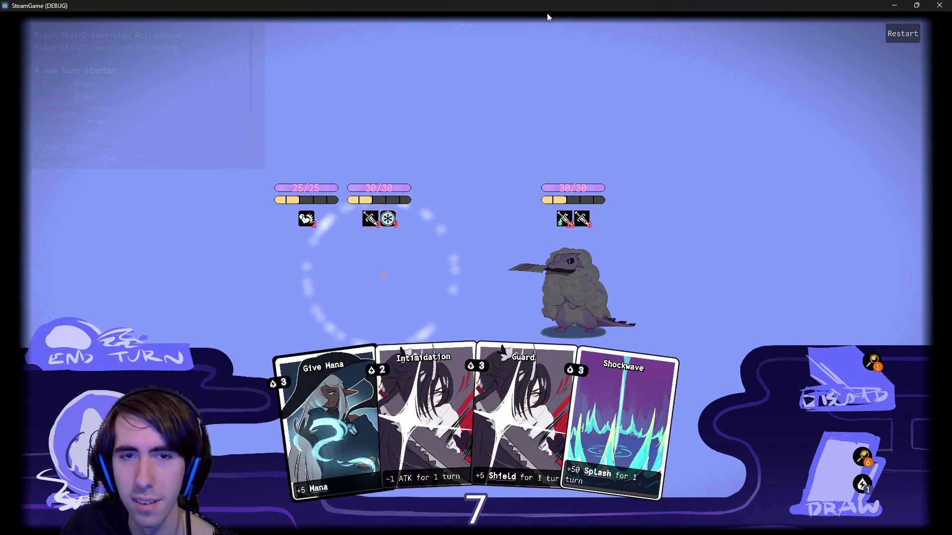
key("alt+Tab")
left_click(813, 24)
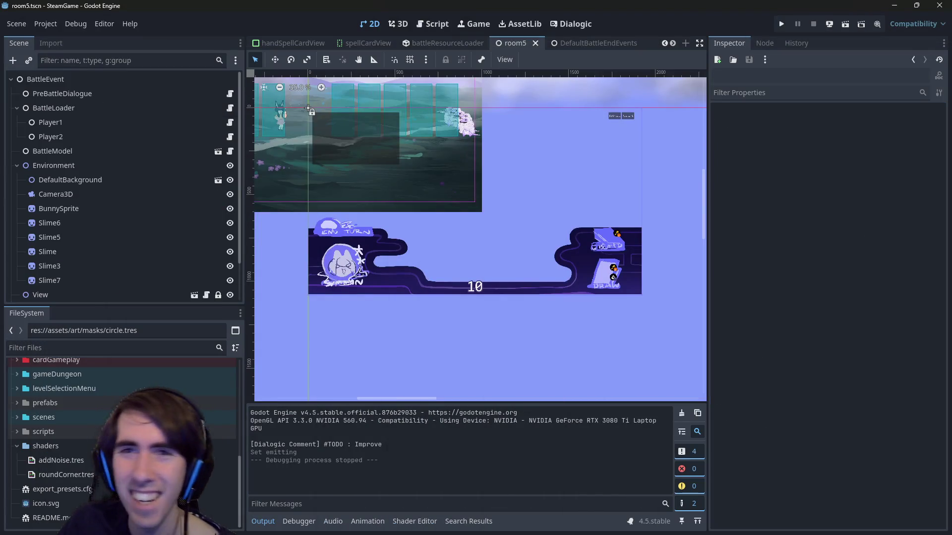
In the Script workspace, select the vfx variable on line 14 of spawnCardUsedVfx.gd.
left_click(436, 27)
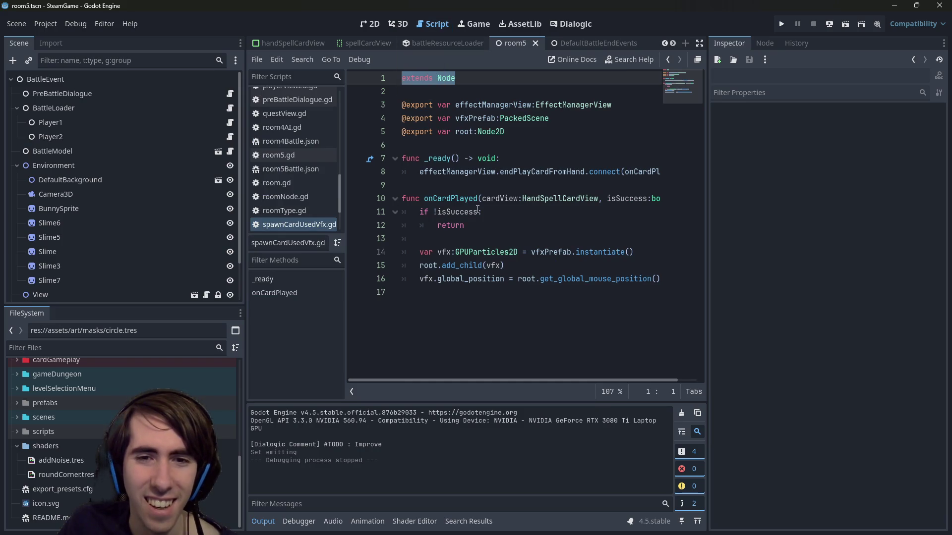
left_click(445, 254)
scroll(609, 46, "down", 5)
scroll(608, 47, "down", 2)
Look over the cardUseVfx particle scene, then return to the room5 scene.
left_click(559, 42)
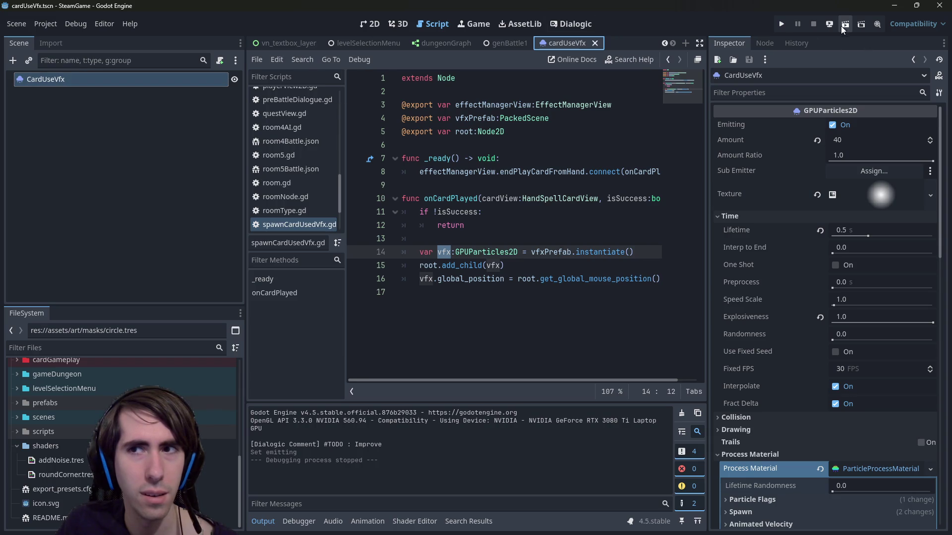
scroll(364, 43, "up", 5)
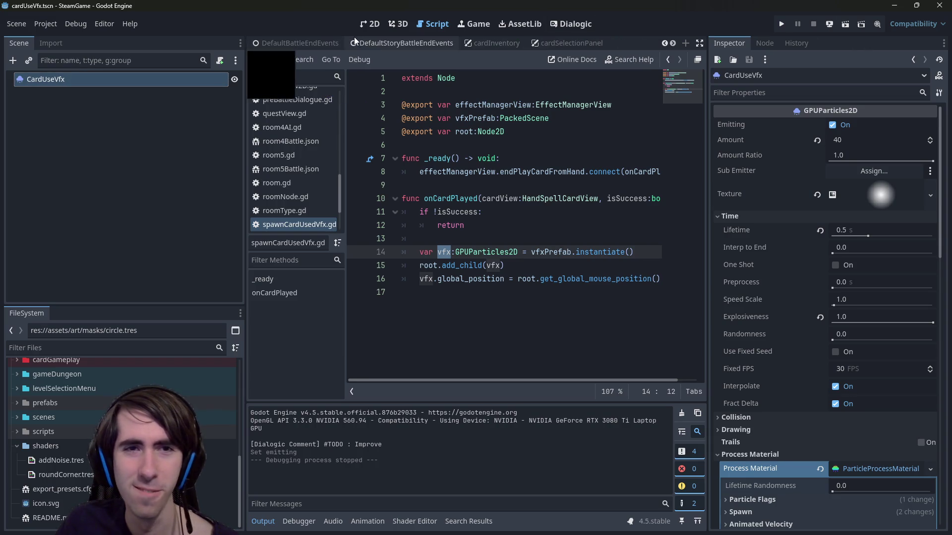
left_click(501, 44)
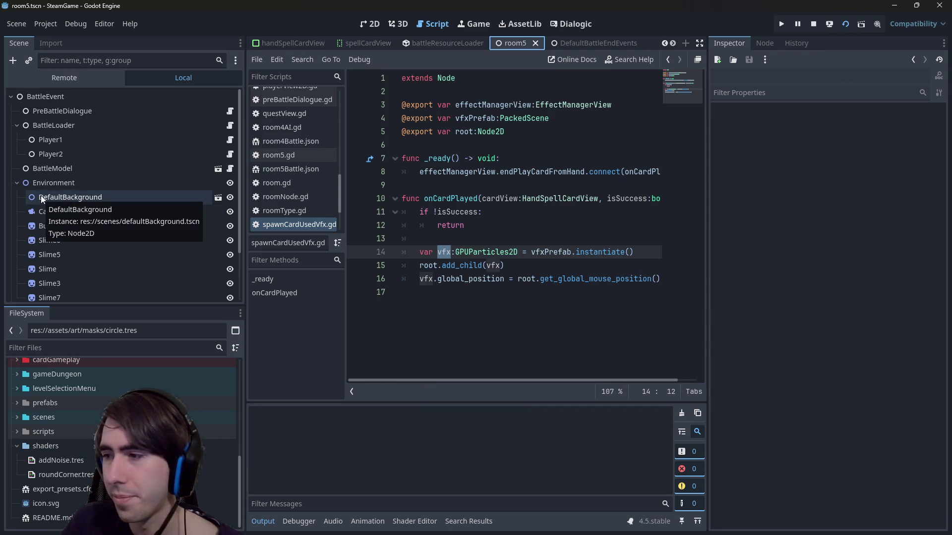
Launch the game with F5, deploy the dark cat, and play Sharpening on it.
key("F5")
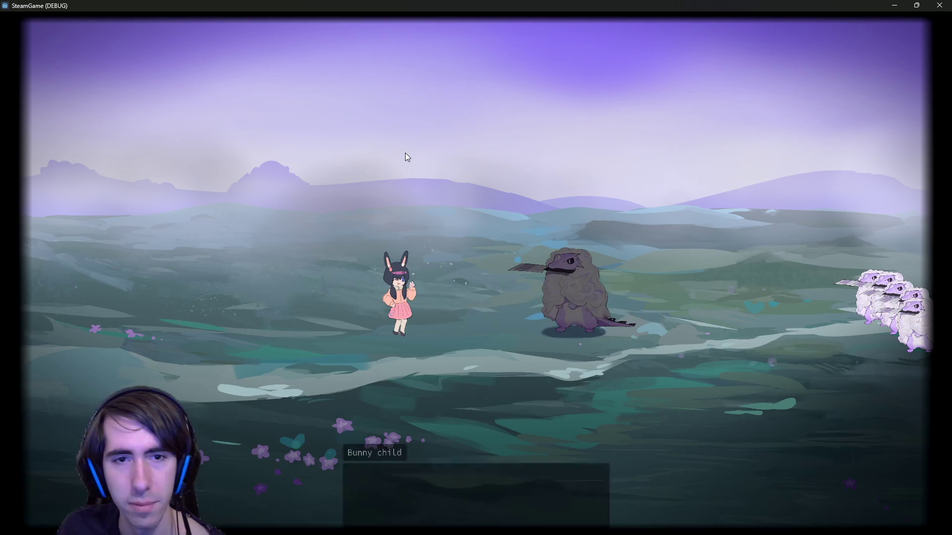
left_click(409, 227)
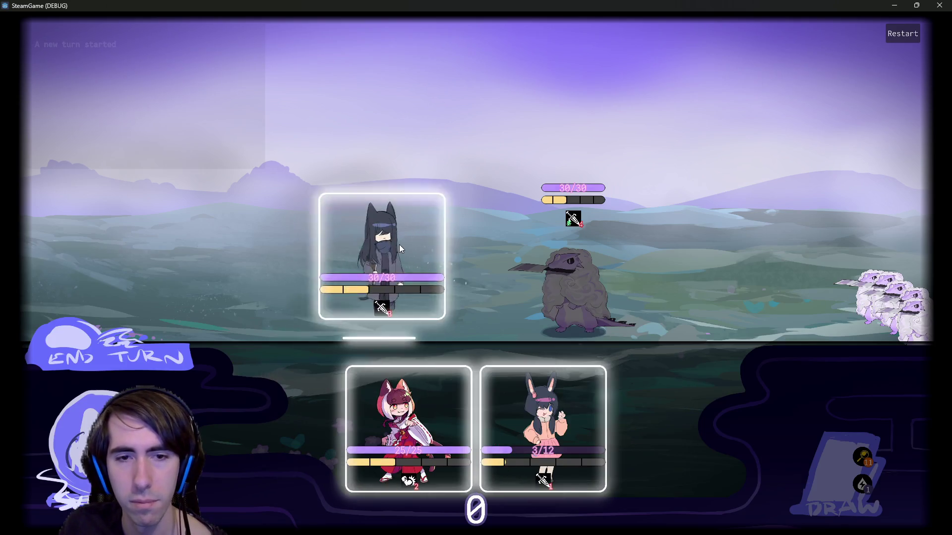
left_click(399, 245)
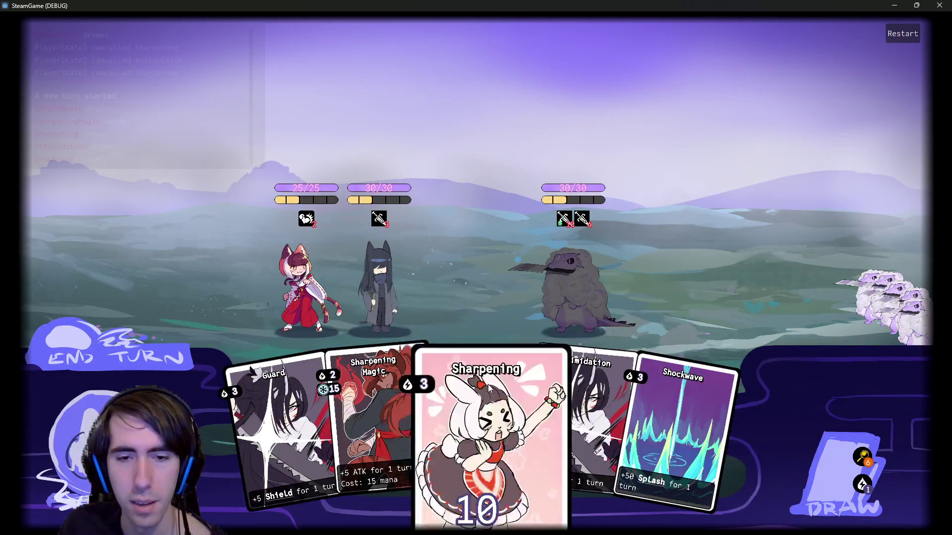
left_click_drag(488, 426, 387, 283)
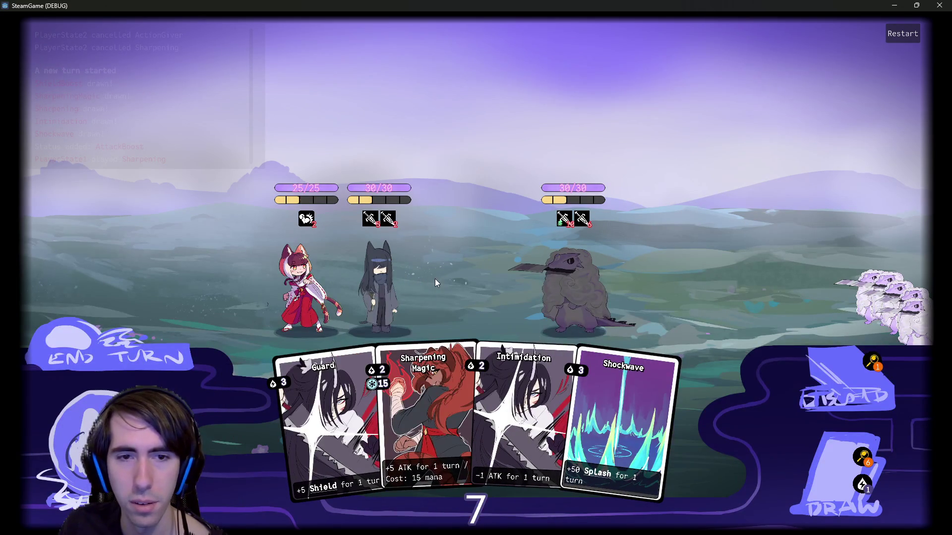
key("F8")
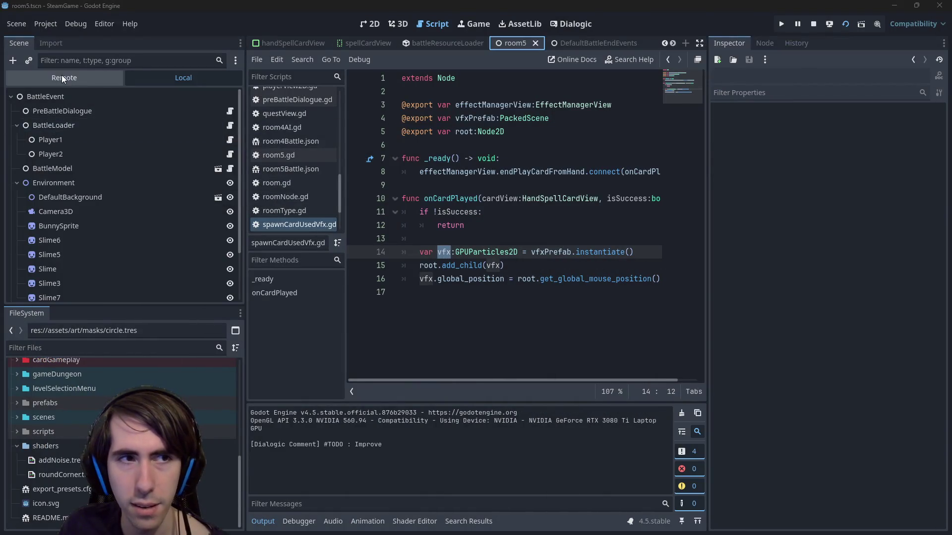
Select the live CardUseVfx node remotely and switch on Emitting.
left_click(61, 75)
left_click(105, 262)
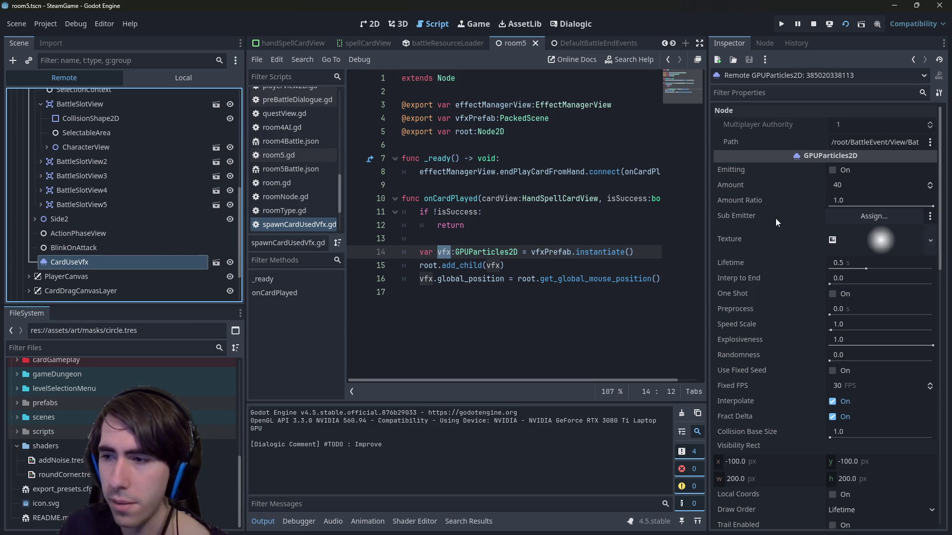
left_click(833, 170)
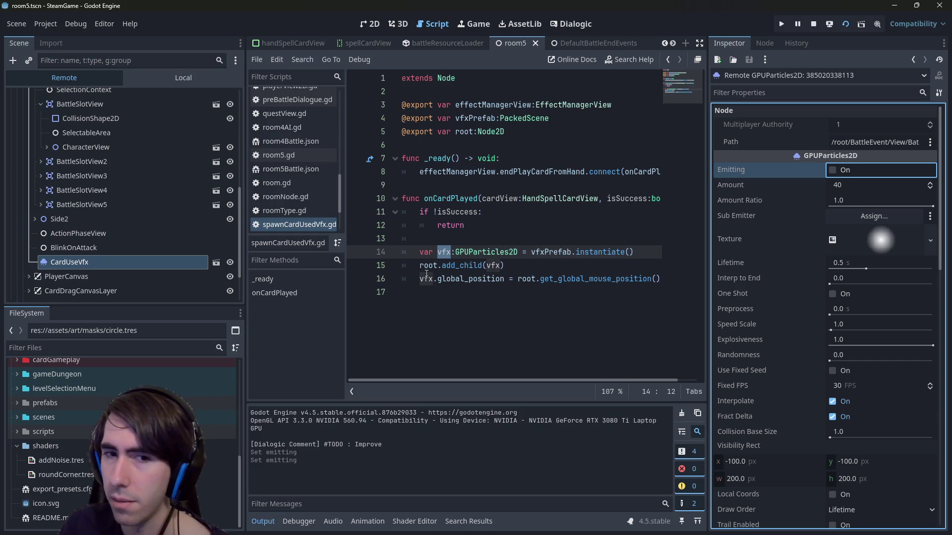
Add 'vfx.emitting = true' on a new line after add_child in spawnCardUsedVfx.gd.
left_click(539, 268)
key("Return")
type(".emit")
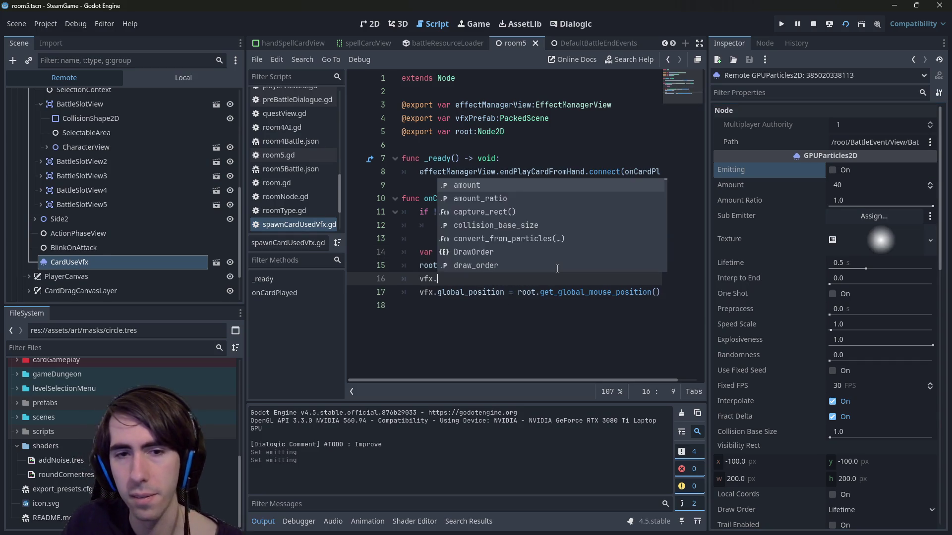
key("Return")
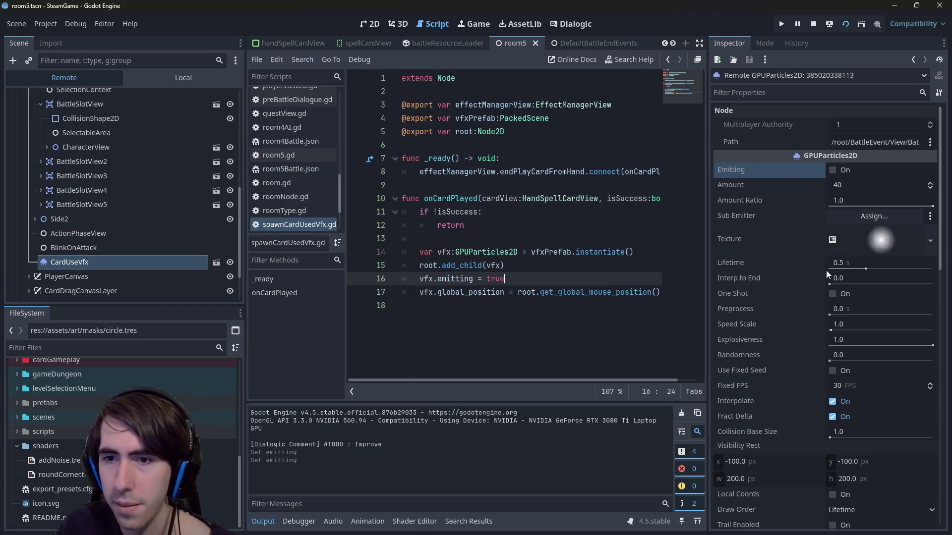
Enable One Shot on the live particles, stop the game, and run the scene again.
left_click(832, 295)
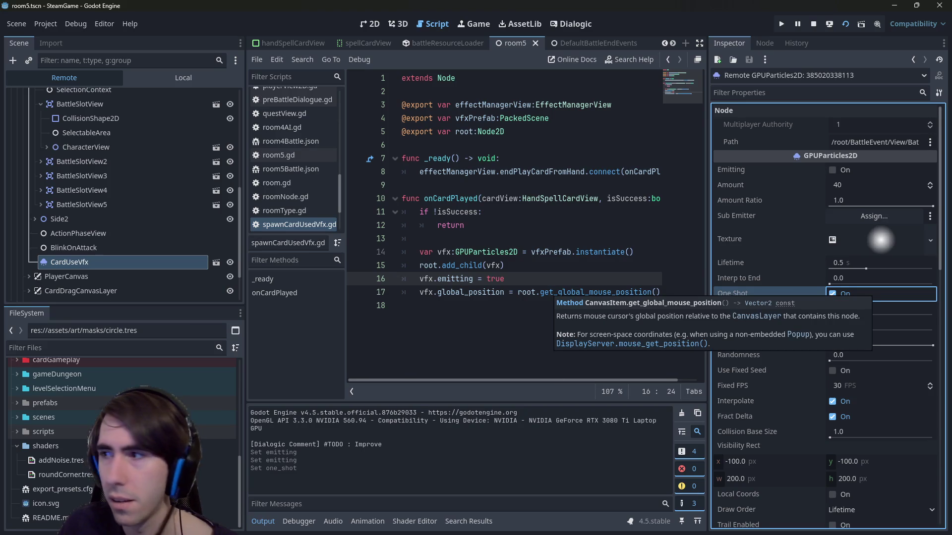
key("F8")
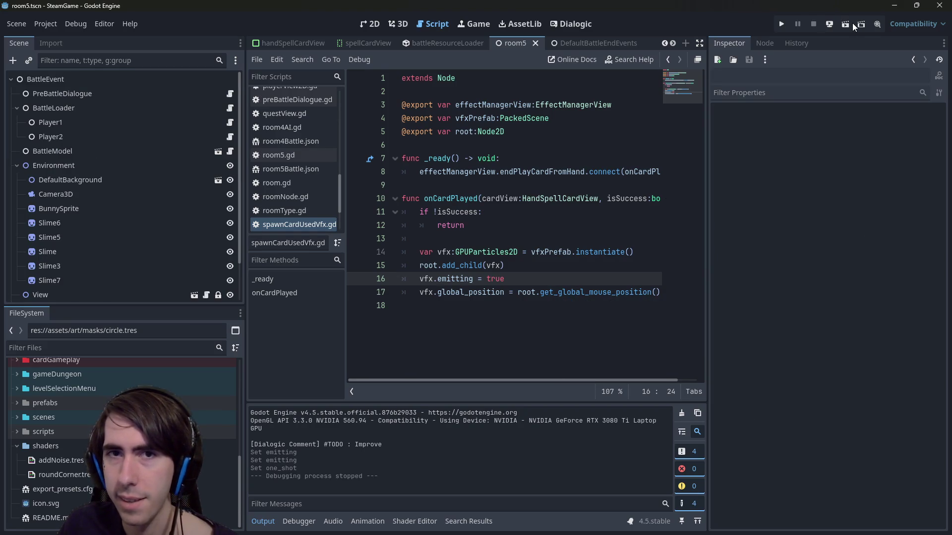
left_click(848, 22)
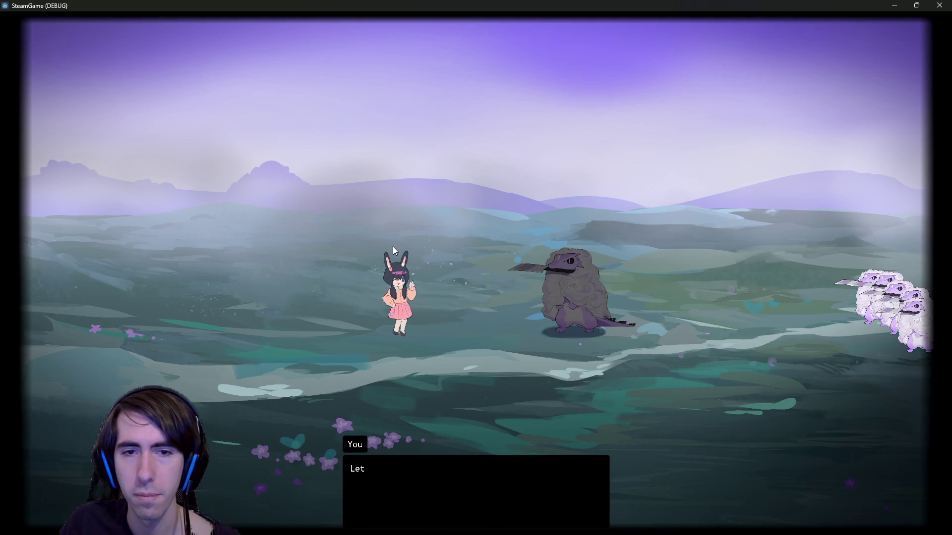
left_click(393, 246)
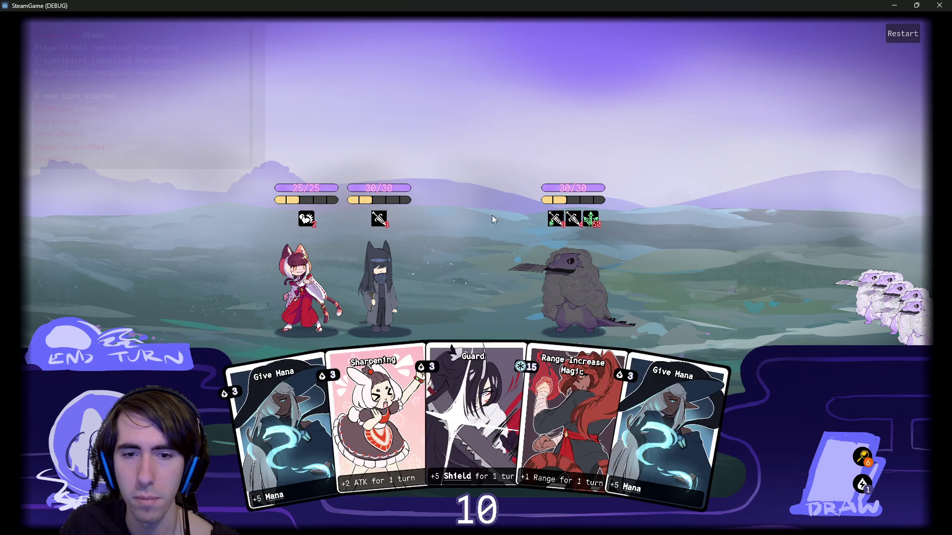
mouse_move(566, 347)
left_mouse_down()
mouse_move(393, 288)
mouse_move(395, 261)
left_mouse_up()
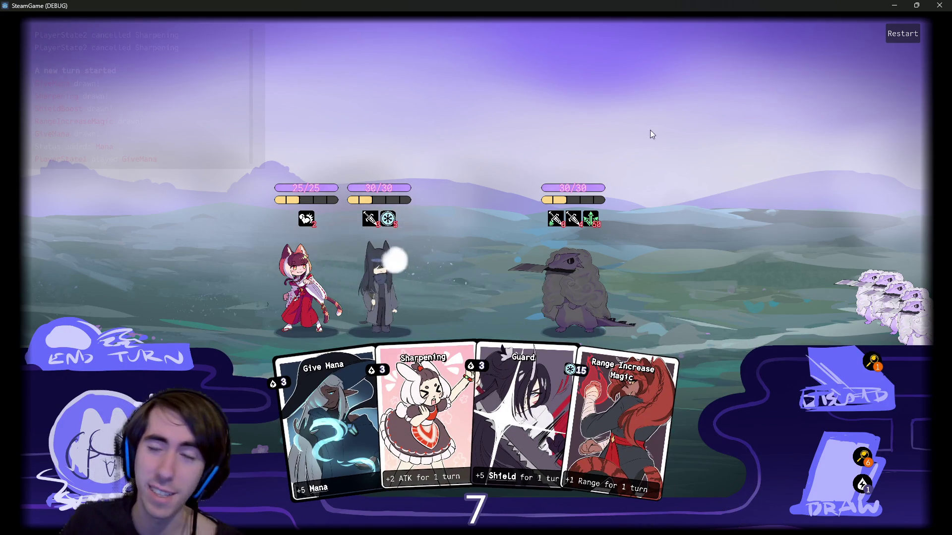
left_click(937, 4)
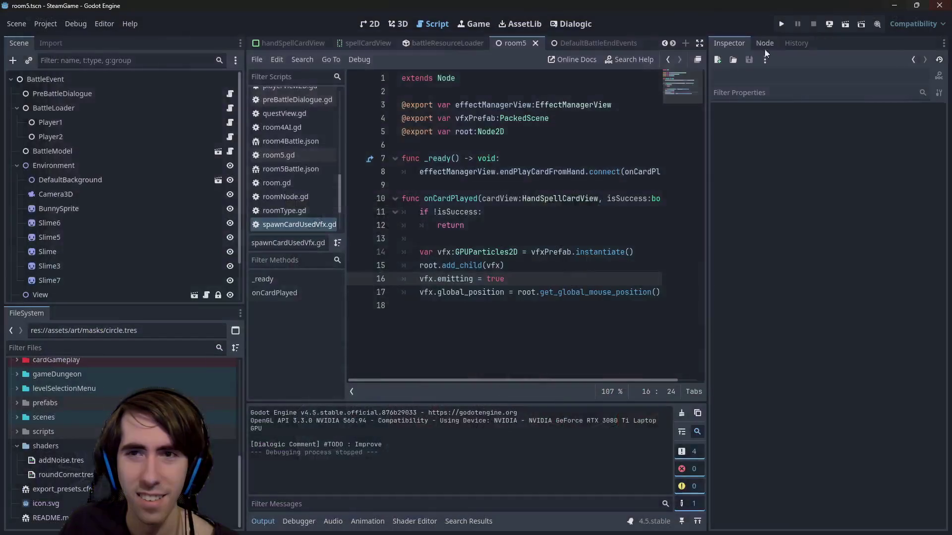
Open the cardUseVfx particle scene in the 2D view, make it fire a single burst, and save.
scroll(567, 43, "up", 2)
left_click(568, 43)
left_click(382, 28)
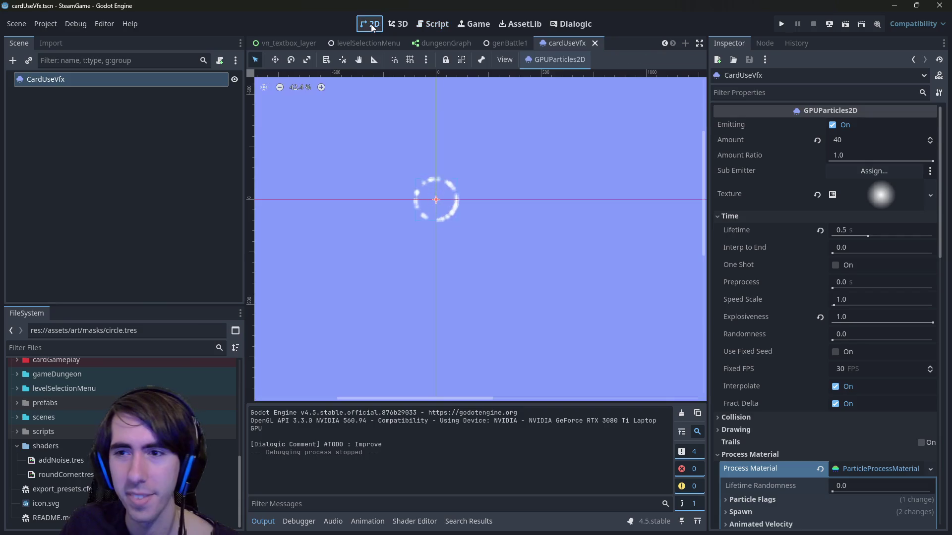
left_click(835, 265)
key("ctrl+s")
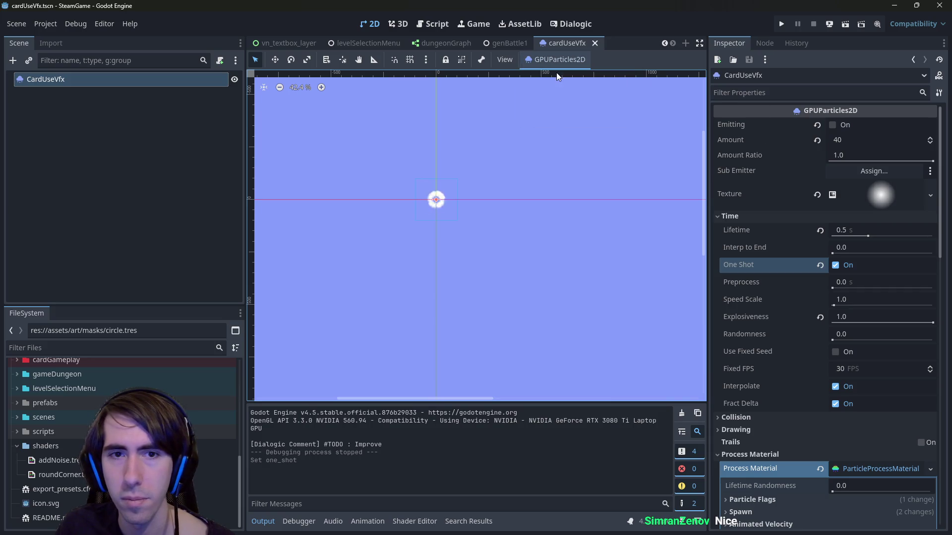
Try a shorter particle lifetime and preview it, then revert to 0.5 s and save.
scroll(431, 238, "up", 5)
scroll(453, 237, "up", 3)
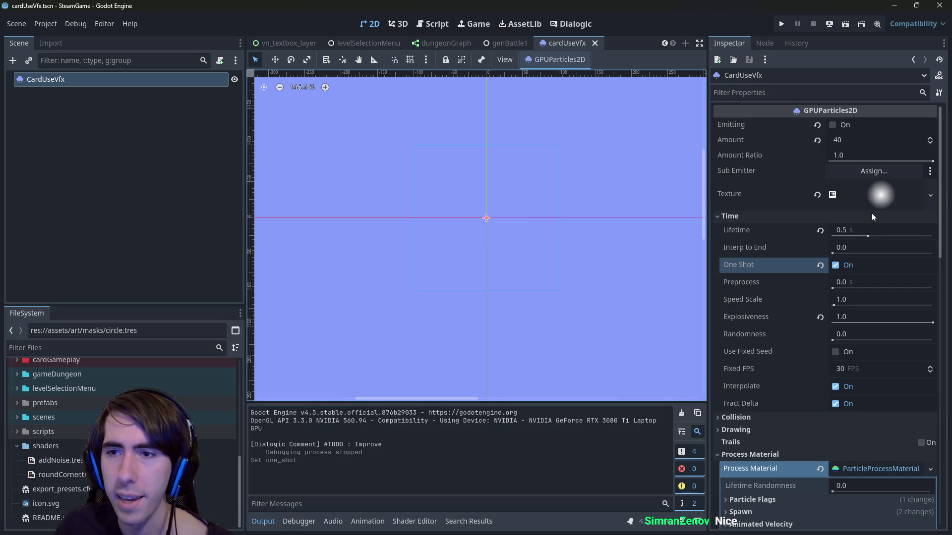
left_click(870, 229)
left_click(882, 229)
key("BackSpace")
type("25")
key("Return")
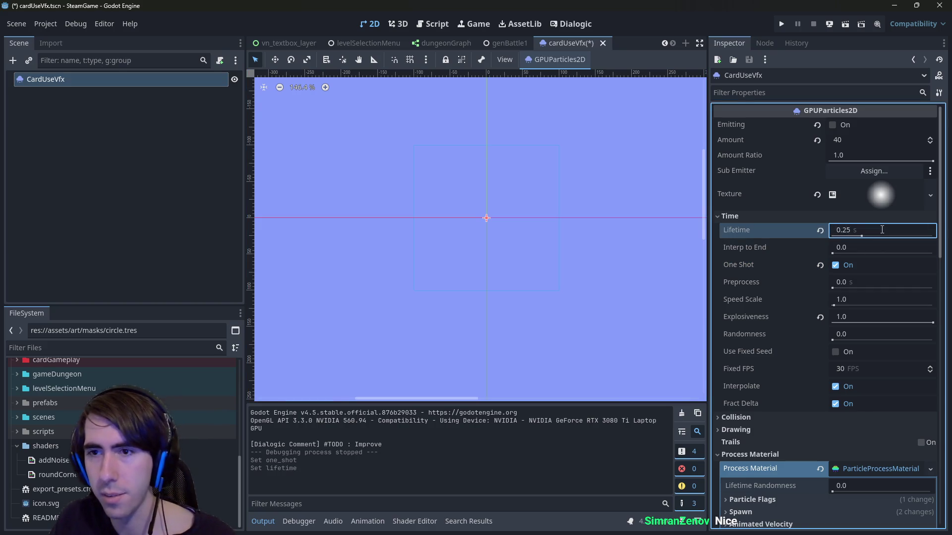
key("ctrl+s")
left_click(564, 59)
left_click(564, 73)
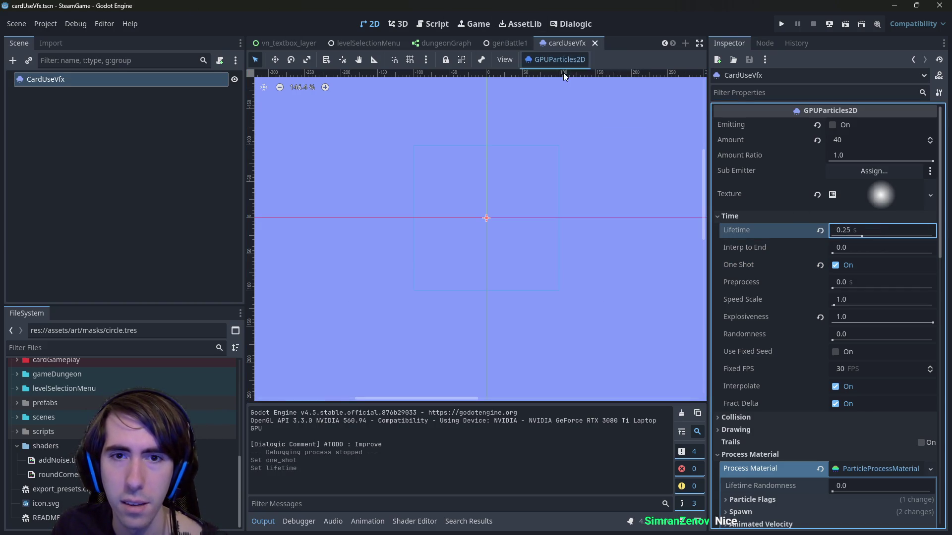
key("ctrl+z")
key("ctrl+s")
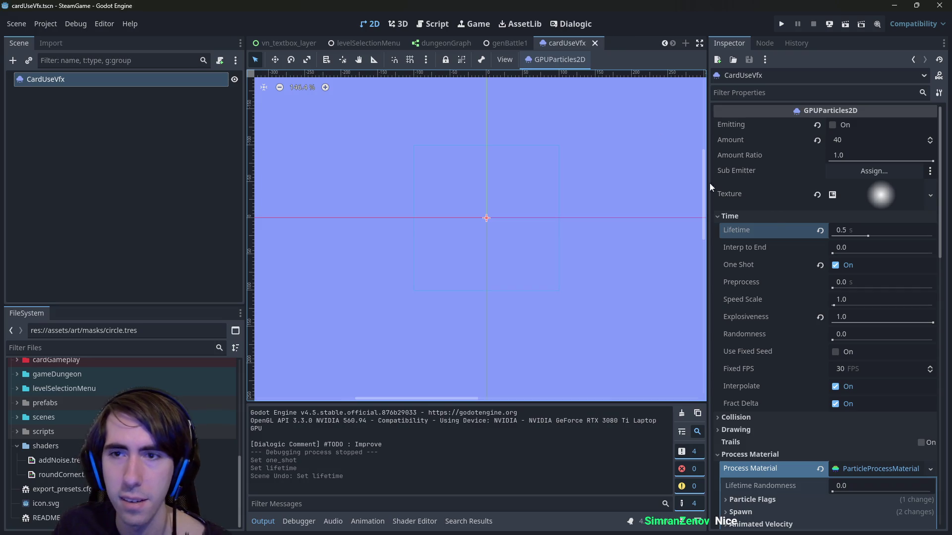
Replay the burst, then browse the particle settings and expand Spawn to reach Velocity.
scroll(714, 188, "down", 5)
left_click(561, 59)
left_click(564, 74)
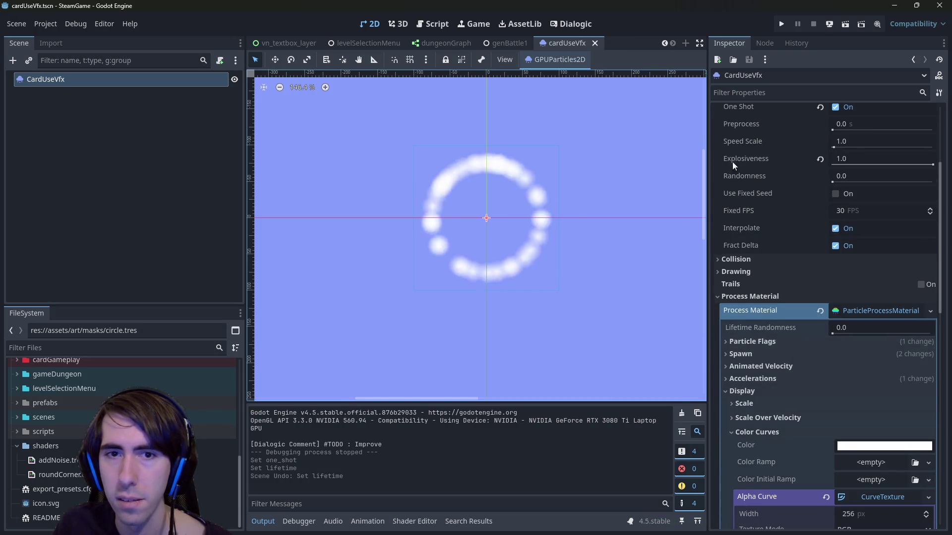
scroll(794, 198, "up", 5)
left_click(885, 231)
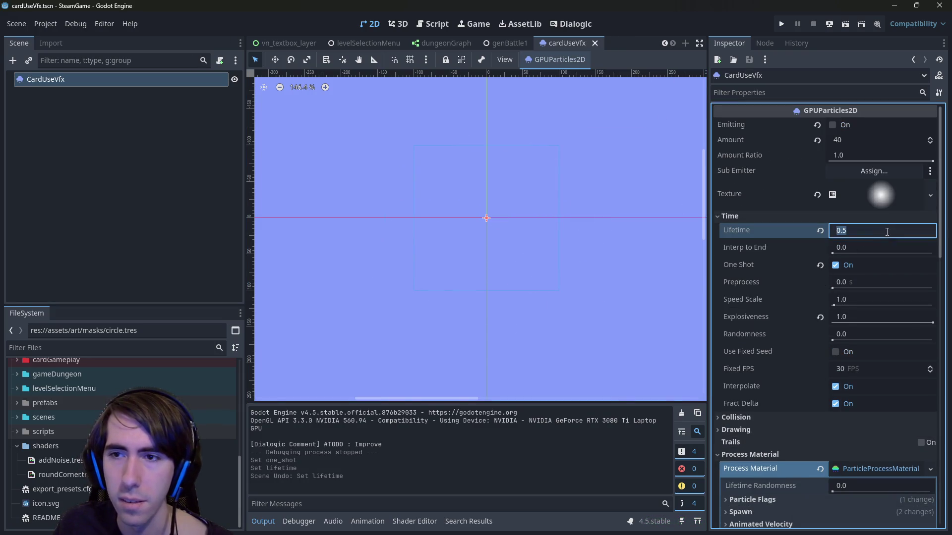
scroll(766, 347, "down", 5)
scroll(766, 350, "up", 5)
scroll(766, 350, "down", 5)
left_click(770, 275)
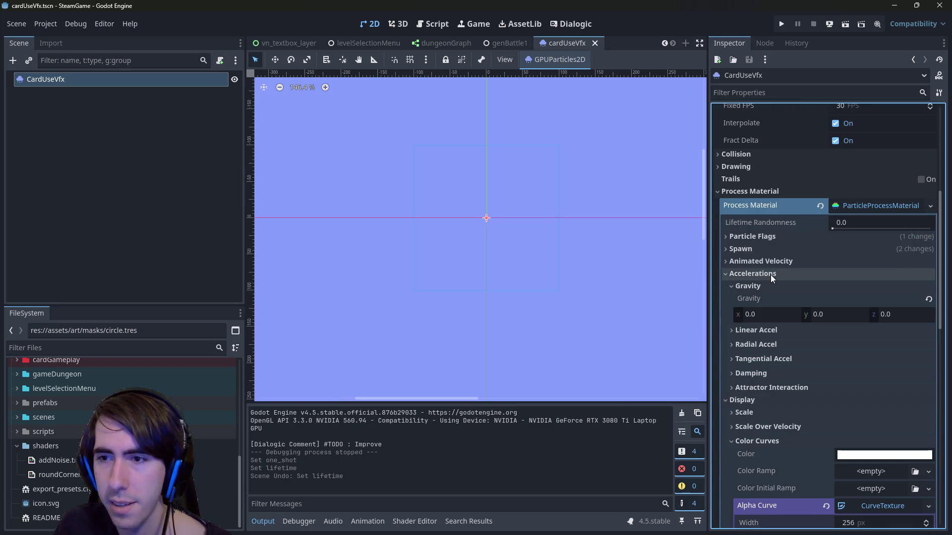
left_click(770, 285)
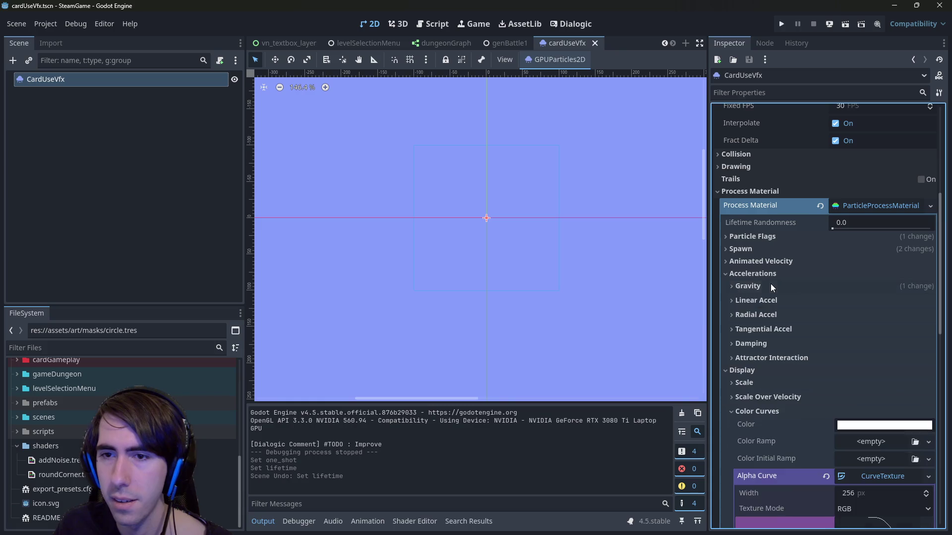
left_click(769, 273)
left_click(779, 249)
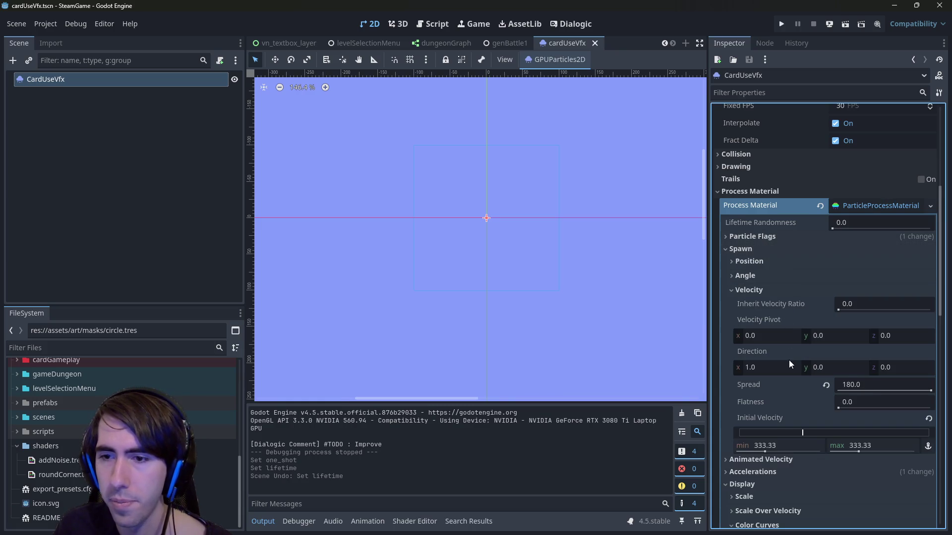
Set Initial Velocity min and max to 100 and save the particle scene.
left_click(789, 444)
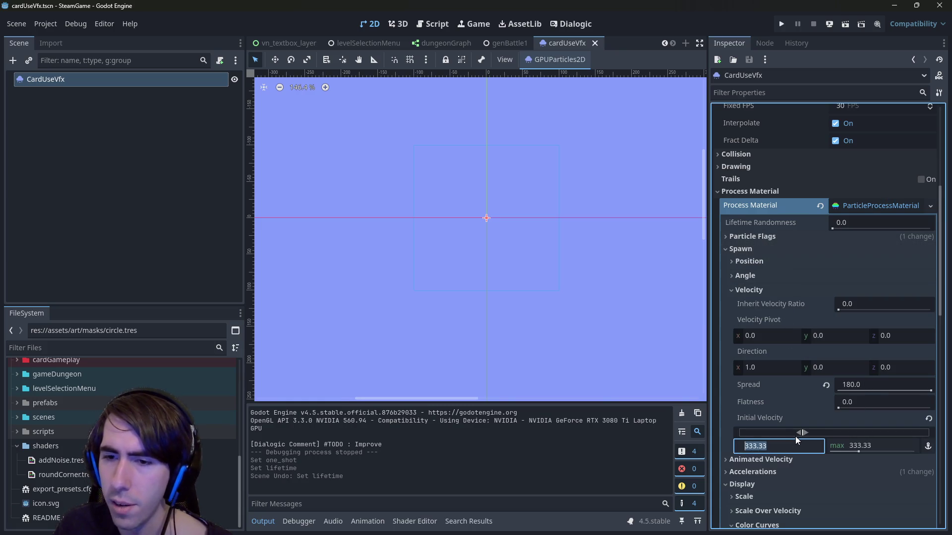
key("Tab")
type("100")
key("Return")
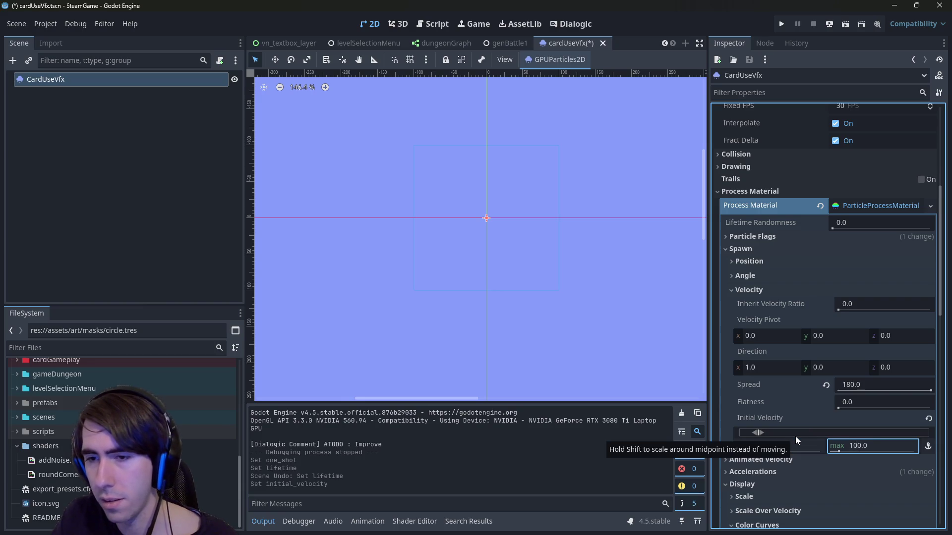
key("ctrl+s")
Replay the burst several times to preview the slower 100-velocity particles.
left_click(558, 59)
left_click(560, 76)
left_click(543, 64)
left_click(545, 73)
left_click(549, 56)
left_click(561, 76)
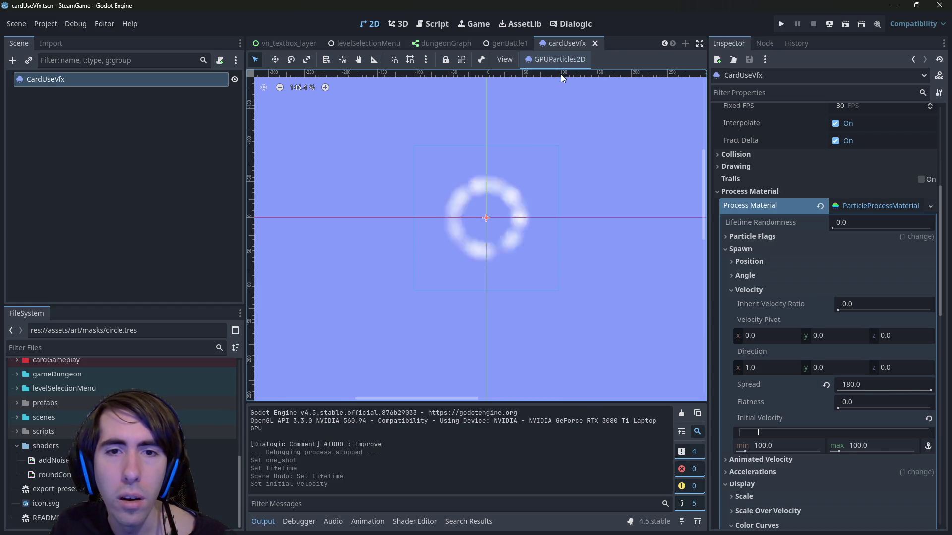
left_click(554, 63)
left_click(559, 76)
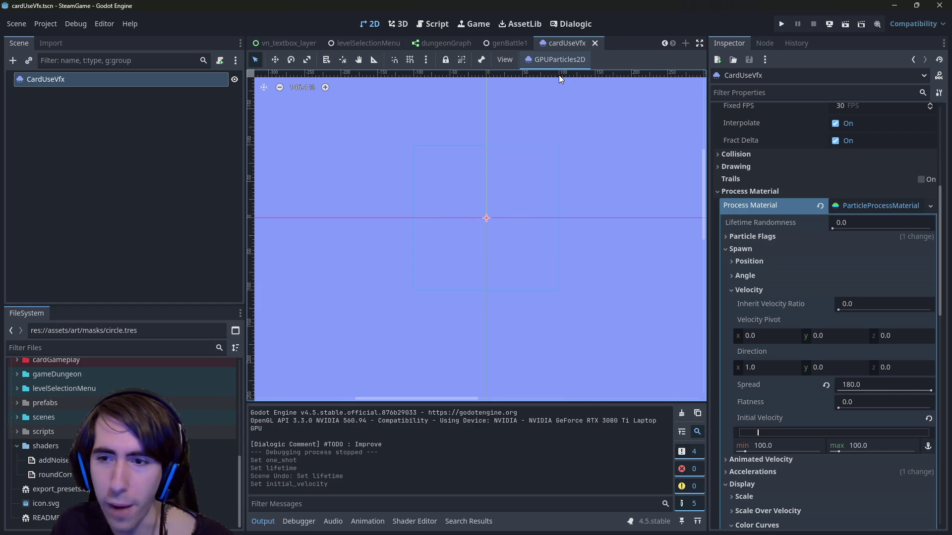
left_click(558, 55)
left_click(561, 75)
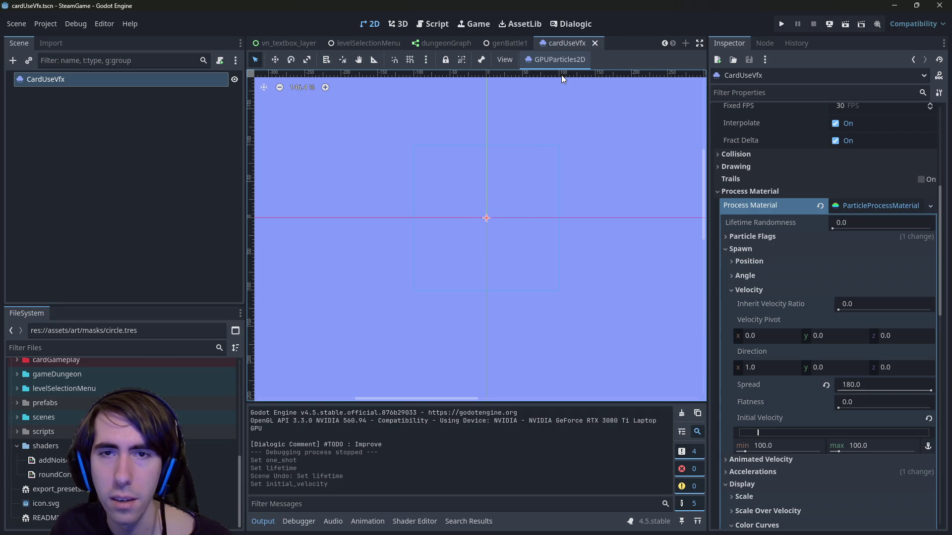
left_click(555, 59)
left_click(542, 76)
Flatten the end of the Alpha Curve for a softer fade-out and save.
scroll(882, 364, "down", 6)
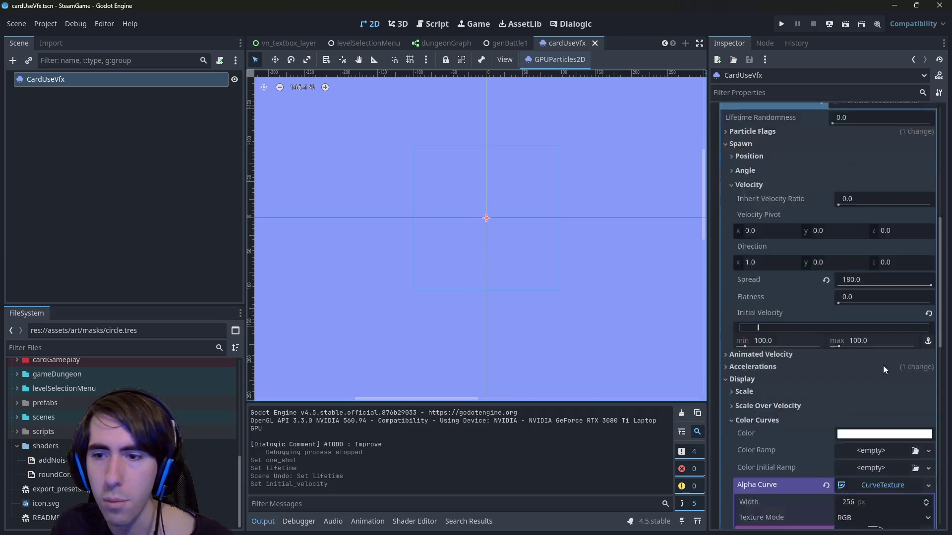
left_click(920, 445)
left_click_drag(908, 437, 822, 444)
key("ctrl+s")
Replay the burst repeatedly to preview the softer alpha fade-out.
left_click(557, 59)
left_click(560, 77)
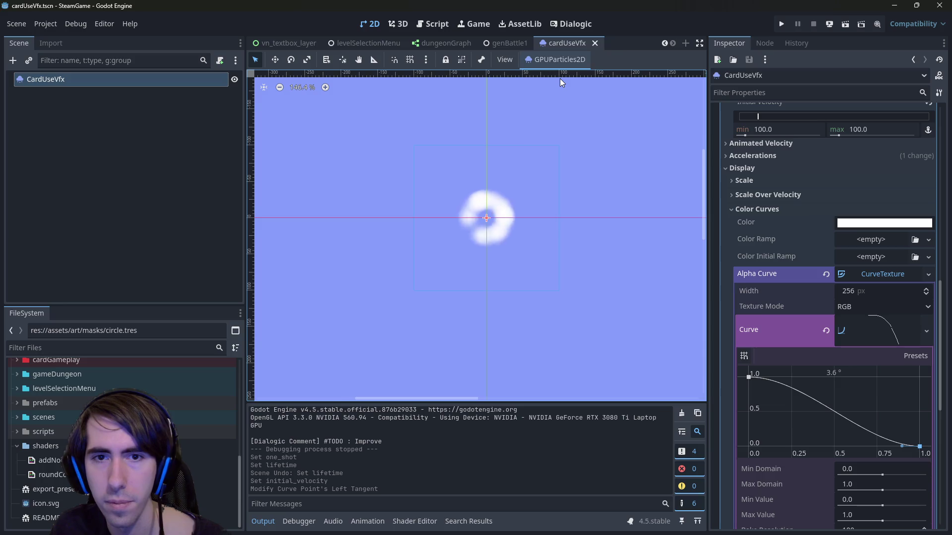
left_click(560, 59)
left_click(563, 76)
left_click(558, 61)
left_click(564, 74)
left_click(542, 58)
left_click(556, 73)
left_click(558, 60)
left_click(558, 72)
left_click(559, 59)
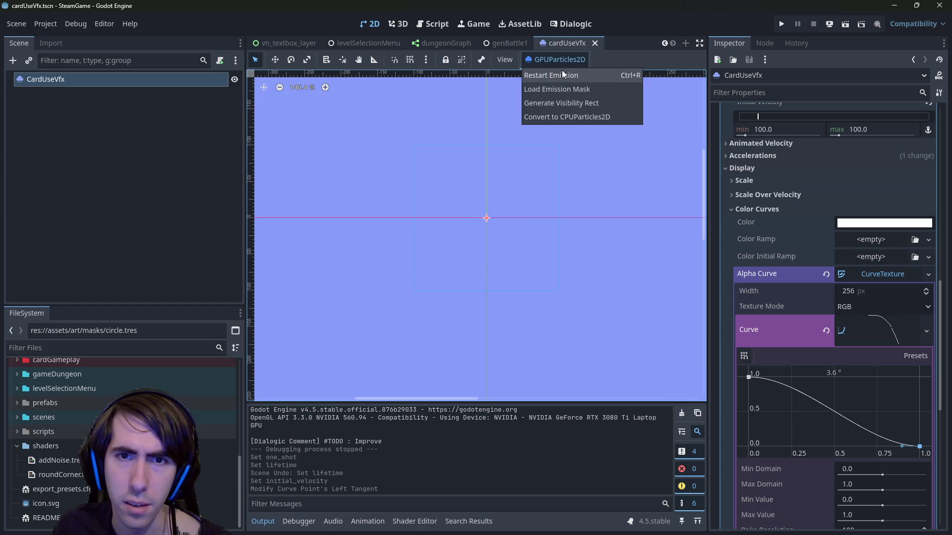
Lower the particle Amount to 20 and save the cardUseVfx scene.
left_click(561, 70)
scroll(842, 222, "up", 15)
left_click(851, 138)
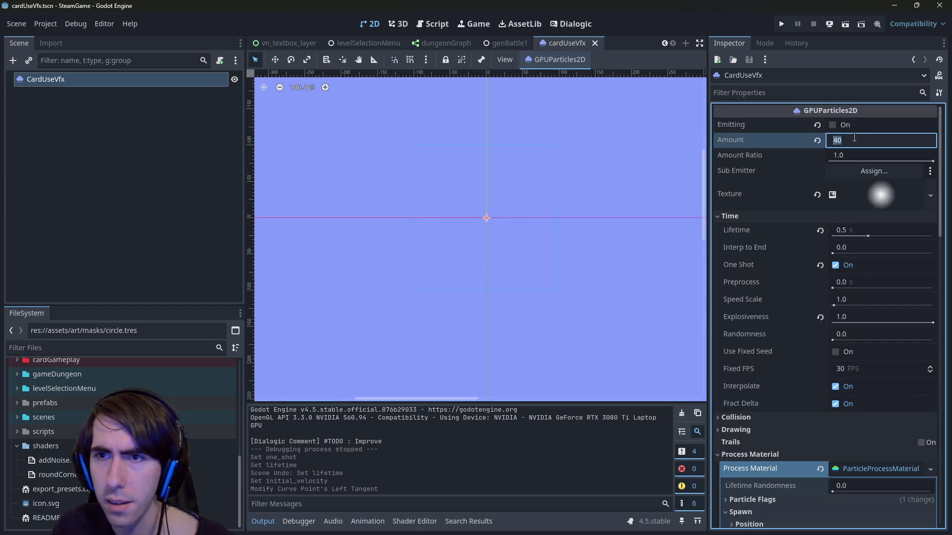
type("20")
key("Return")
key("ctrl+s")
Replay the burst several times to preview the 20-particle effect.
left_click(560, 60)
left_click(561, 76)
left_click(559, 59)
left_click(551, 75)
left_click(556, 59)
left_click(558, 78)
left_click(553, 61)
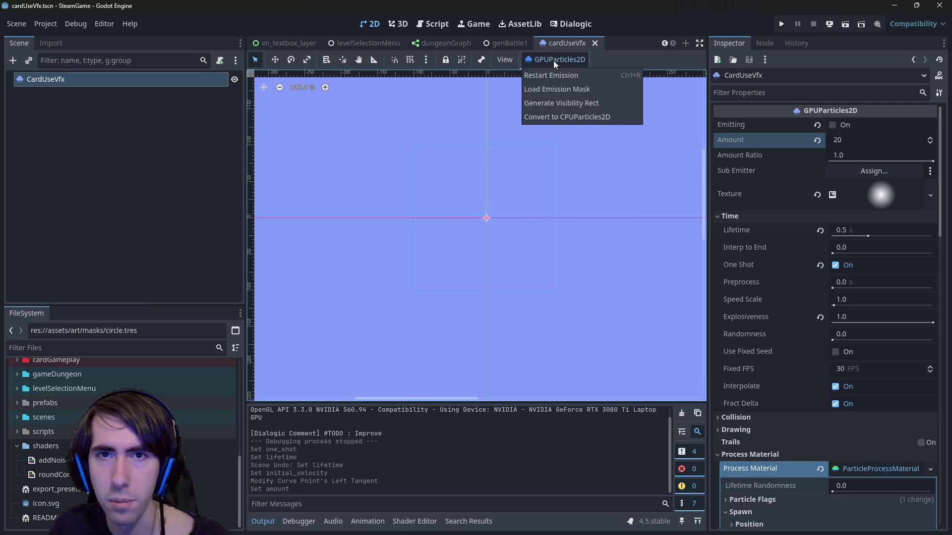
left_click(555, 74)
left_click(556, 60)
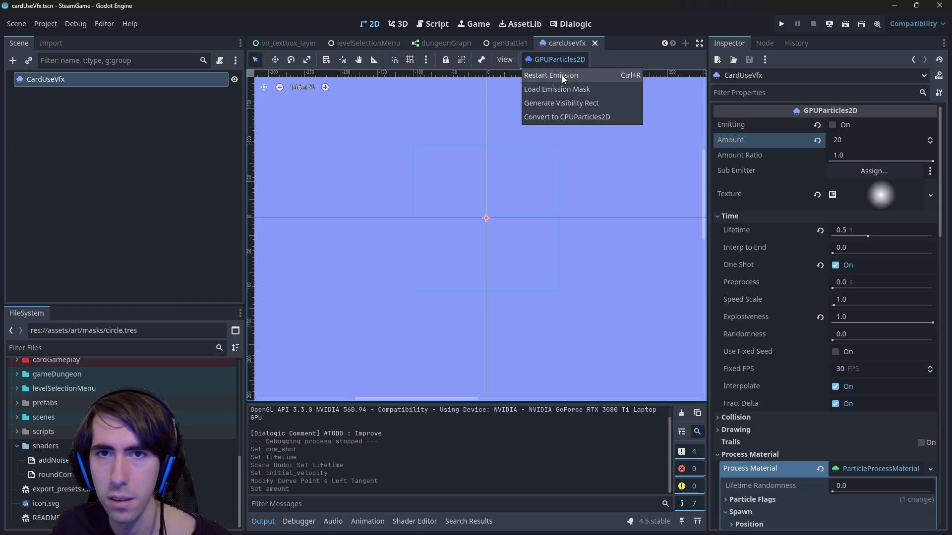
left_click(562, 78)
left_click(560, 61)
left_click(563, 78)
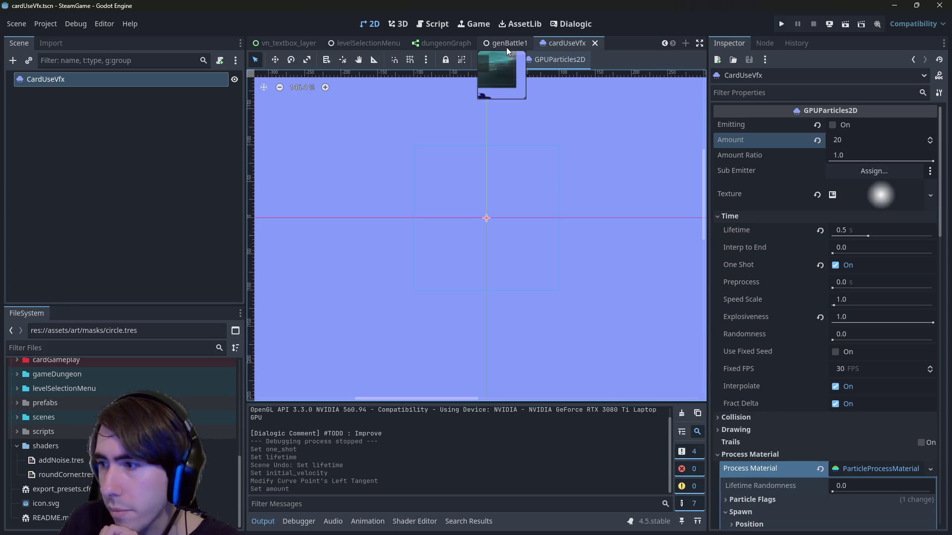
Switch to the room5 scene and run it to test the effect.
scroll(409, 45, "down", 5)
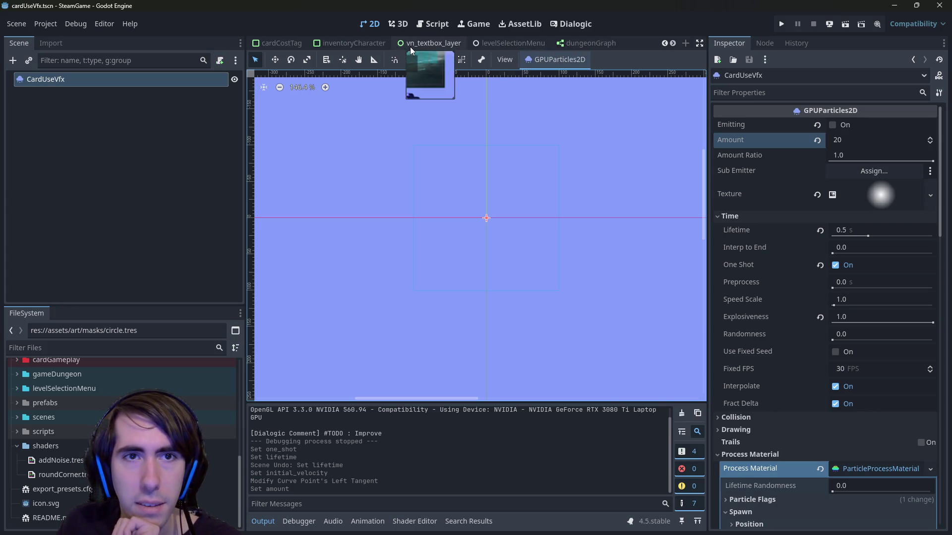
scroll(409, 47, "up", 2)
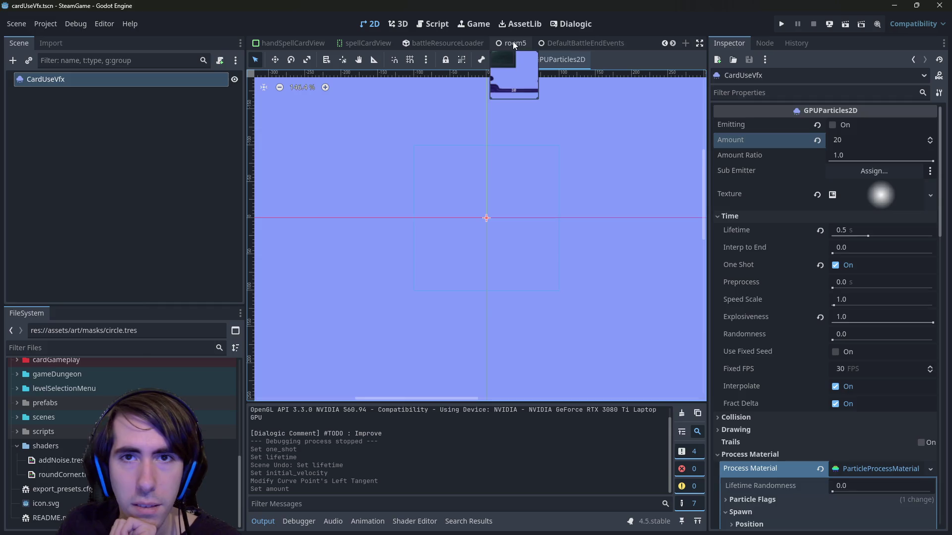
left_click(516, 43)
left_click(847, 22)
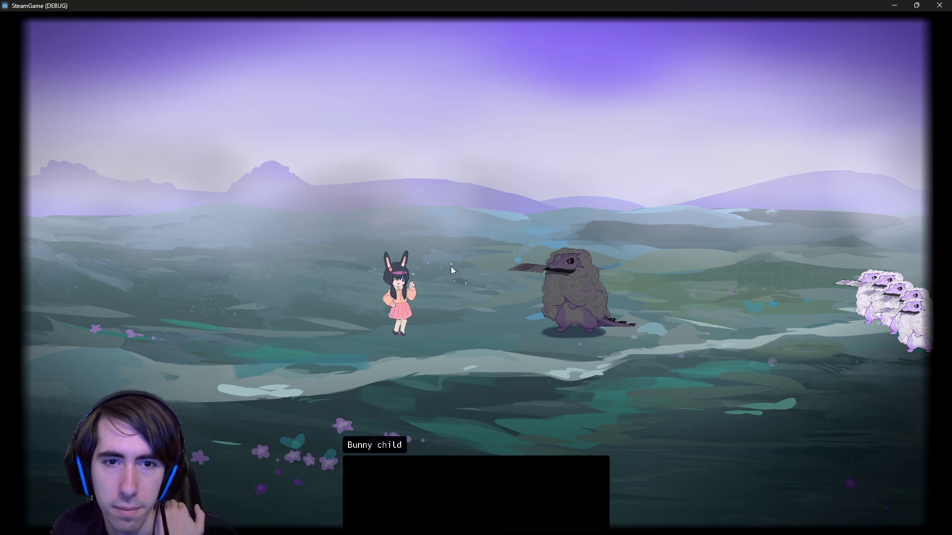
Skip through the opening dialogue and place the fox character on the battlefield.
left_click(440, 283)
left_click(440, 283)
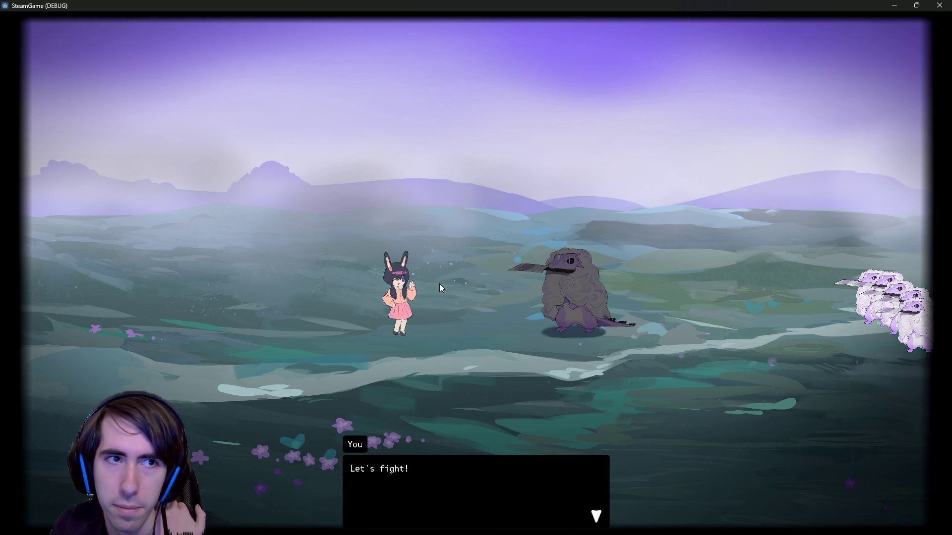
left_click(439, 284)
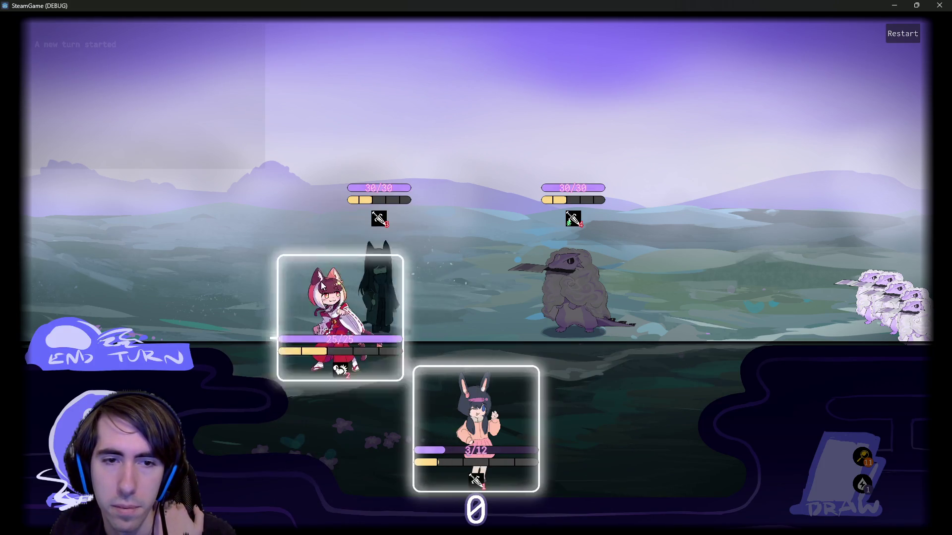
left_click(321, 285)
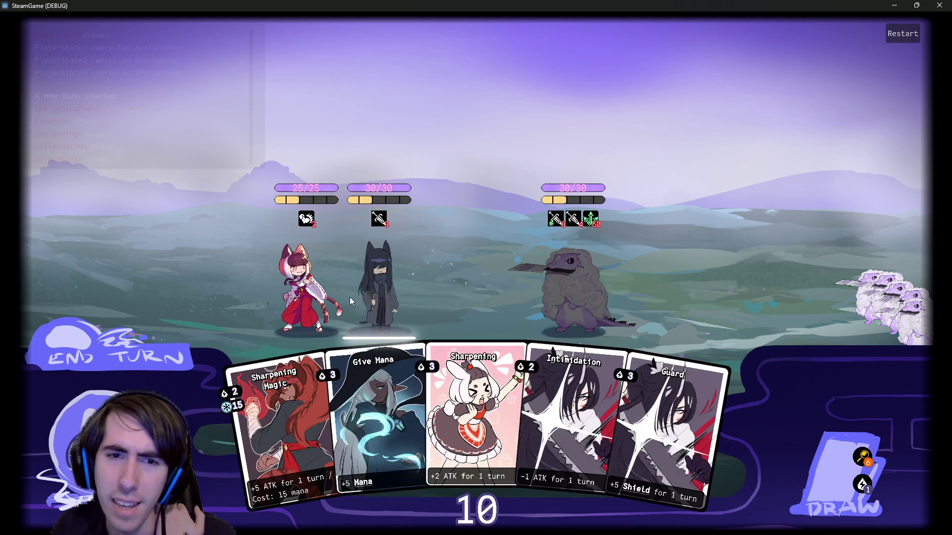
Play Give Mana on the dark-haired ally, then try Intimidation and Guard cards.
left_click_drag(347, 422, 384, 267)
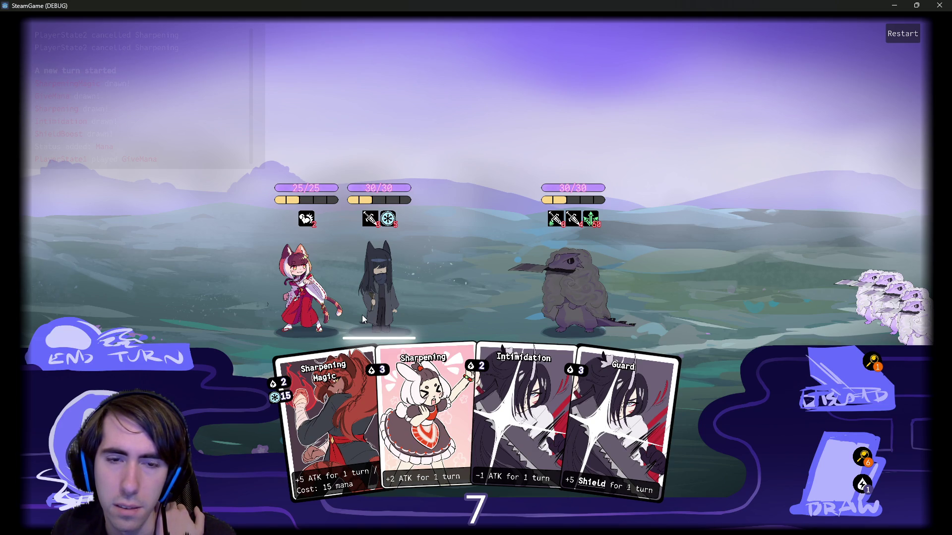
left_click_drag(525, 388, 388, 270)
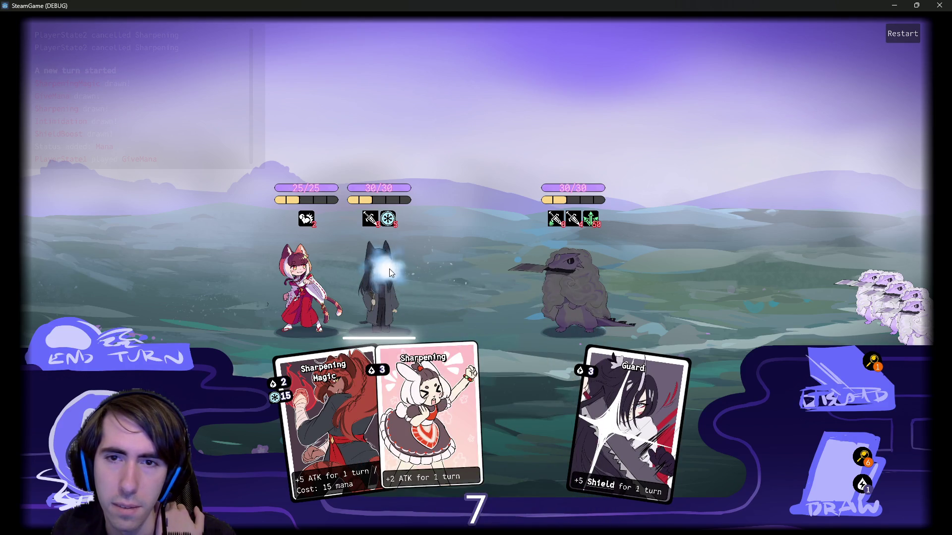
left_click_drag(526, 392, 403, 265)
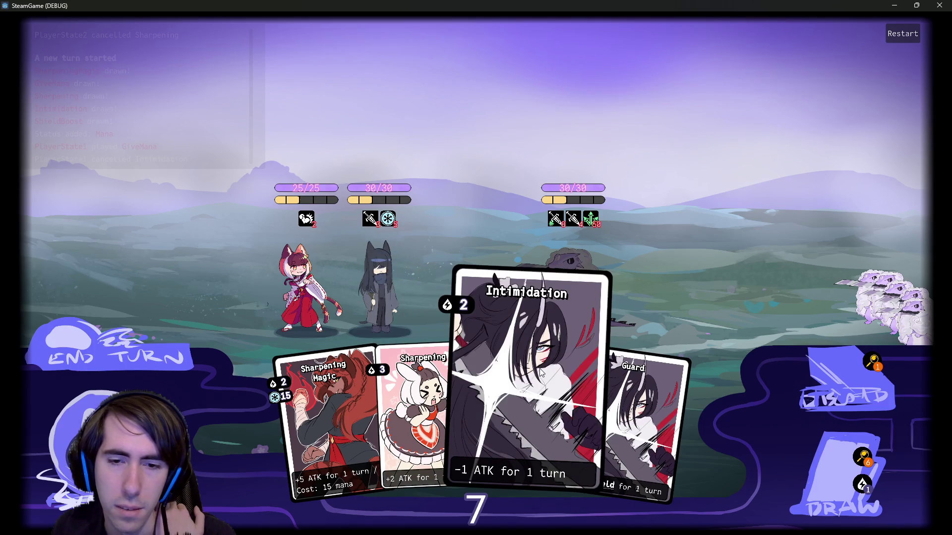
left_click_drag(542, 374, 584, 282)
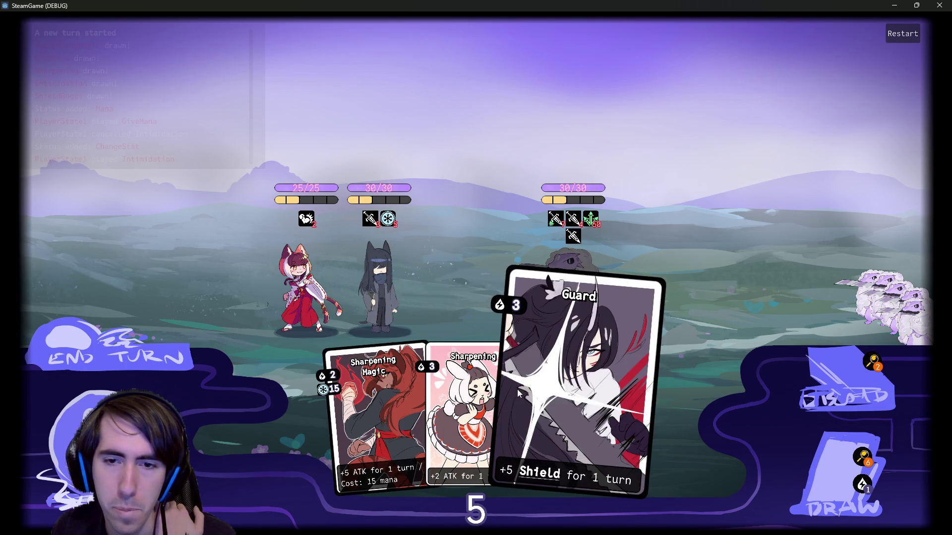
left_click_drag(565, 386, 389, 272)
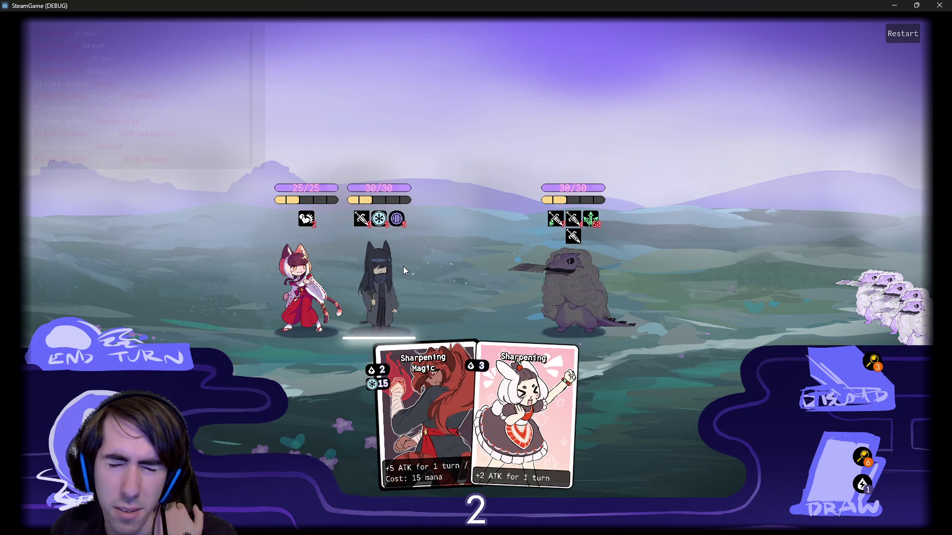
Draw a card, try playing Sharpening on the dark-haired ally, and attempt to end the turn.
left_click(843, 471)
mouse_move(575, 377)
left_mouse_down()
mouse_move(438, 319)
mouse_move(388, 272)
left_mouse_up()
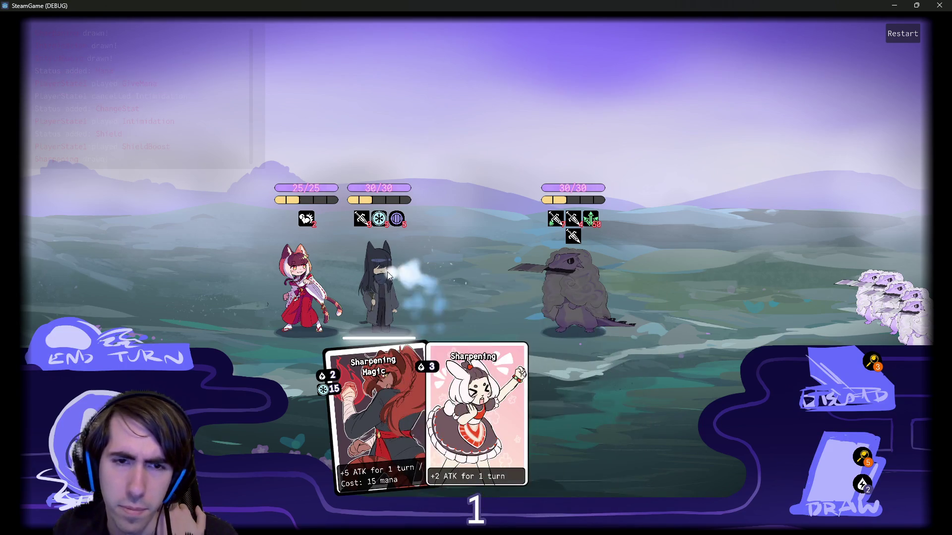
left_click_drag(571, 436, 381, 274)
left_click_drag(502, 345, 388, 268)
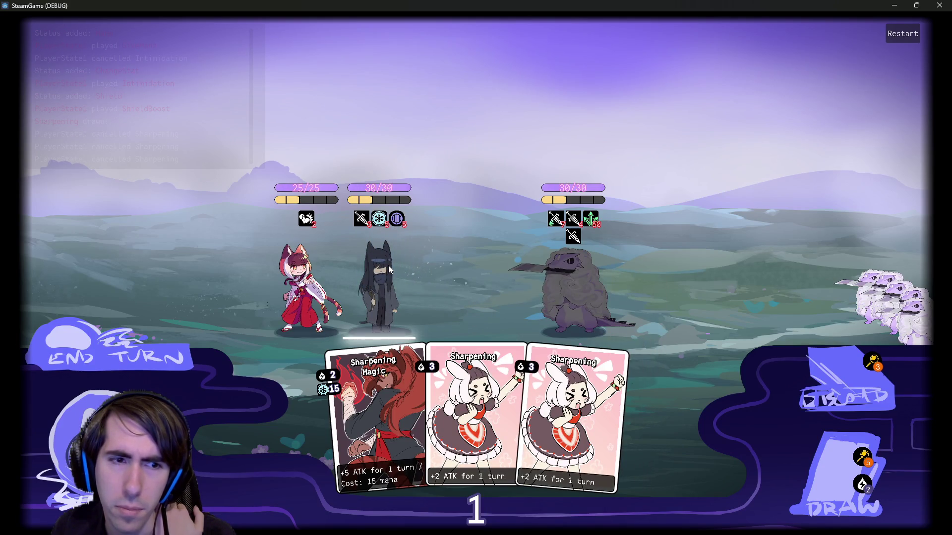
left_click(109, 355)
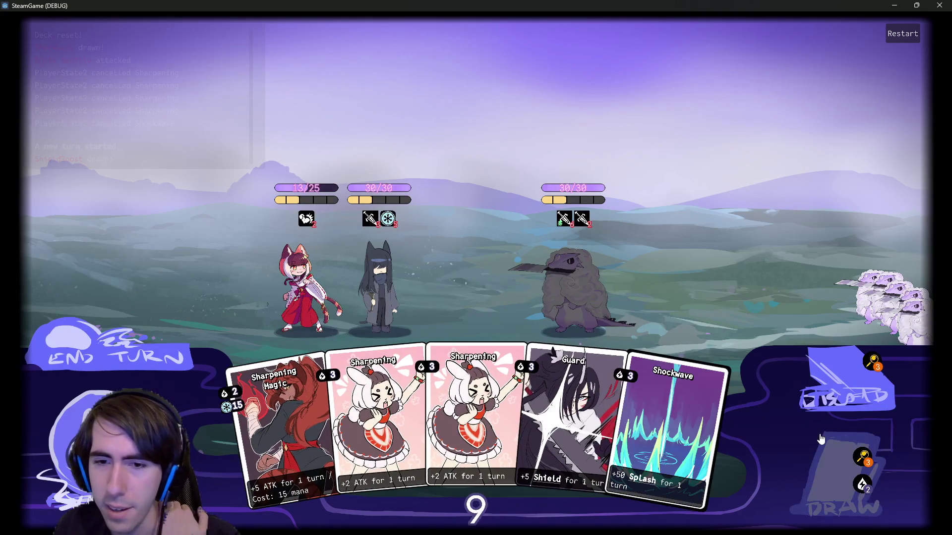
Play the Give Mana card successfully on the hooded ally after a few misaimed tries.
left_click(777, 424)
left_click(373, 266)
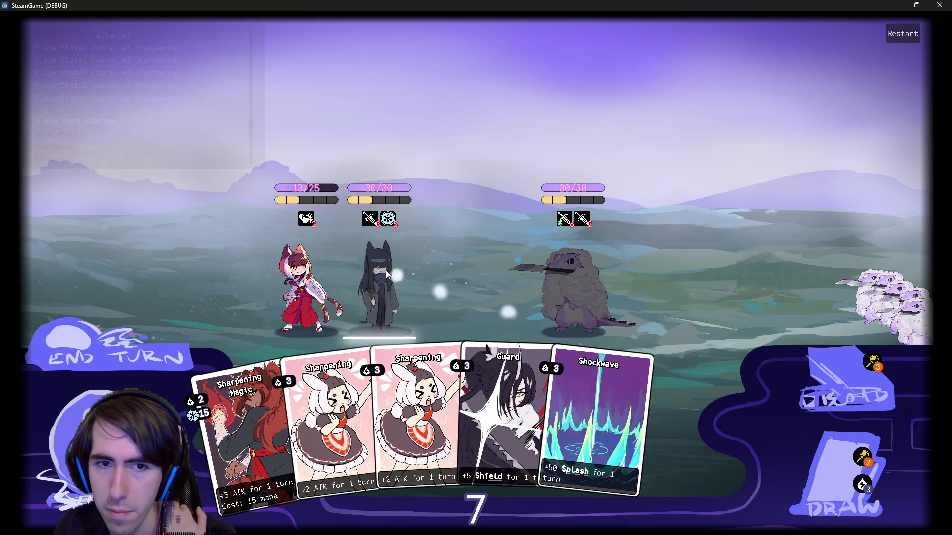
left_click(570, 297)
left_click(582, 260)
left_click(584, 273)
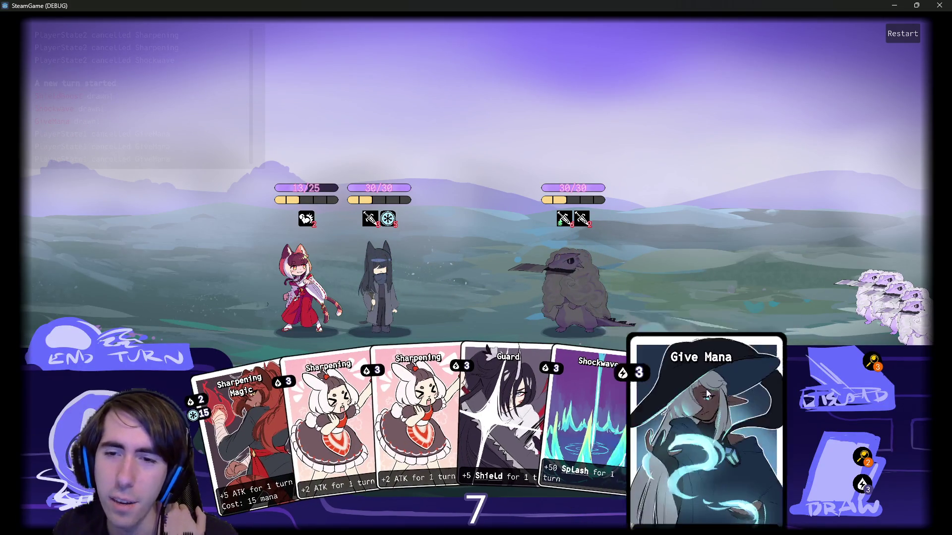
left_click_drag(537, 341, 415, 279)
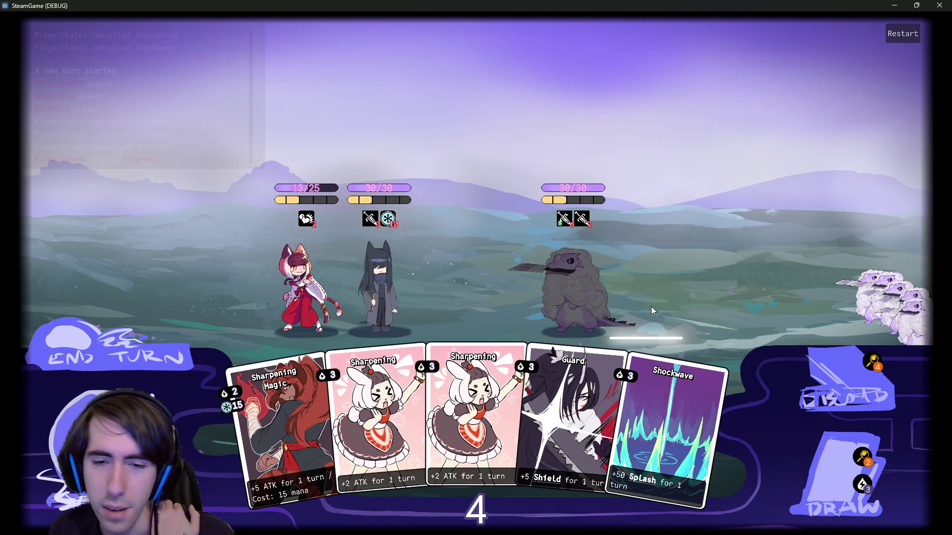
Drag Guard at the enemy twice to confirm it returns to hand, then minimize the game and view spawnCardUsedVfx.gd.
mouse_move(548, 386)
left_mouse_down()
mouse_move(562, 262)
mouse_move(600, 284)
mouse_move(582, 283)
mouse_move(575, 360)
mouse_move(592, 266)
mouse_move(585, 297)
left_mouse_up()
mouse_move(575, 376)
left_mouse_down()
mouse_move(582, 266)
mouse_move(577, 320)
left_mouse_up()
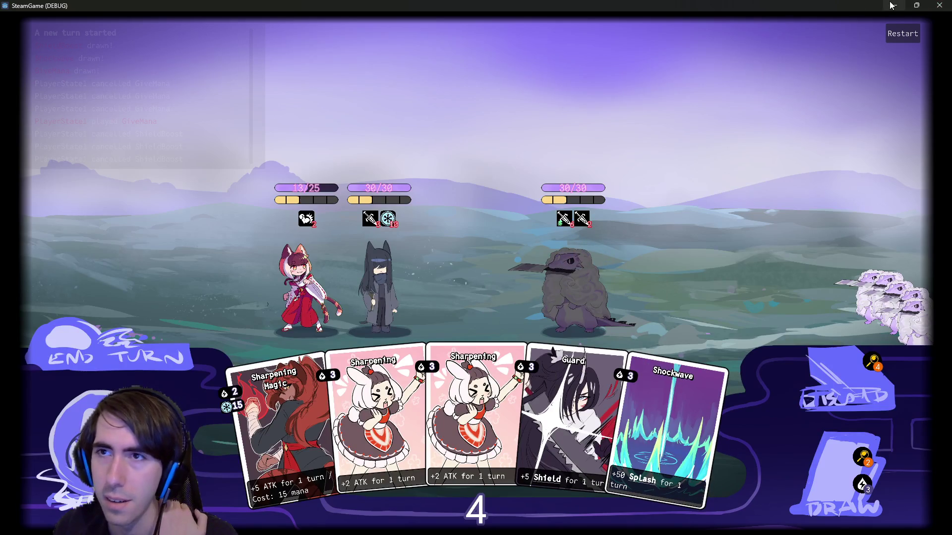
left_click(895, 5)
left_click(443, 25)
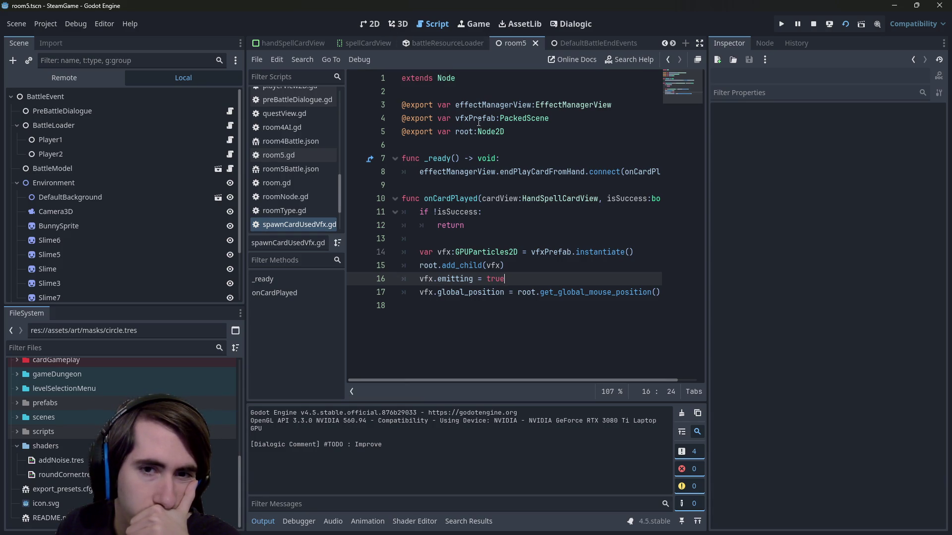
Add a breakpoint on line 12's early return, then play the Guard card to hit it.
left_click(356, 226)
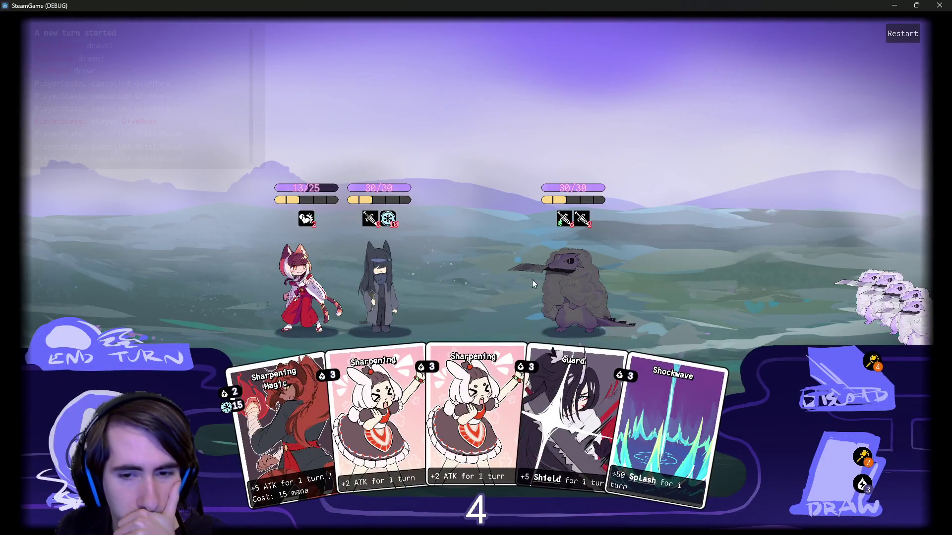
left_click_drag(580, 394, 591, 286)
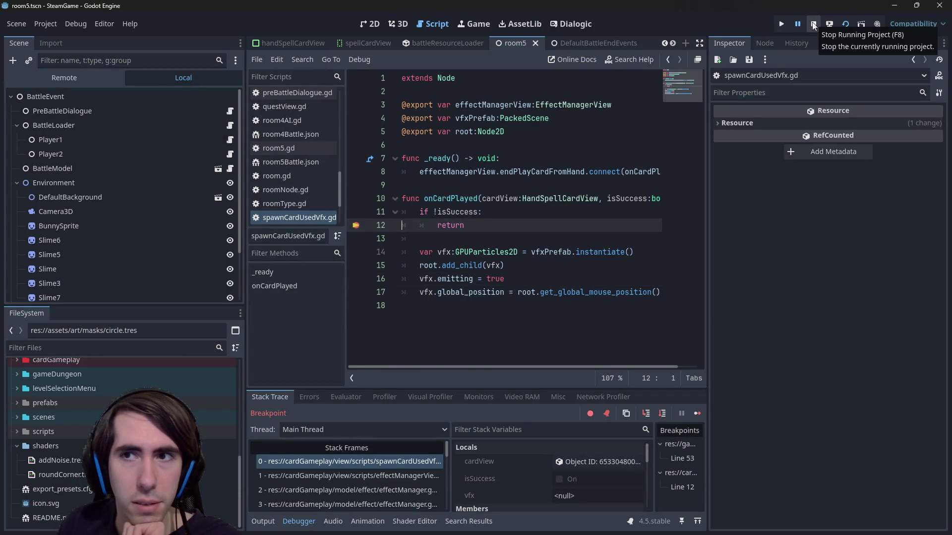
Inspect the cardView parameter and the calling frame in effectManagerView.gd.
double_click(514, 199)
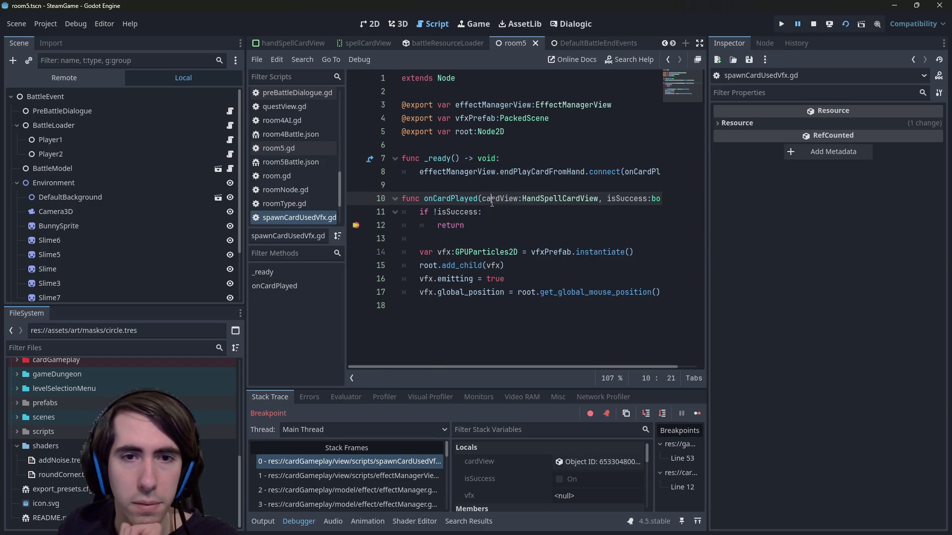
mouse_move(492, 203)
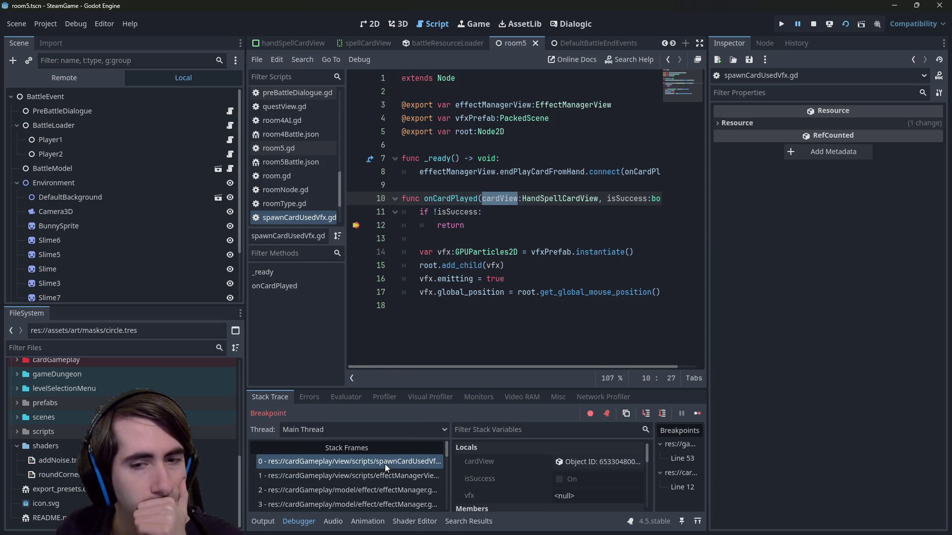
left_click(389, 477)
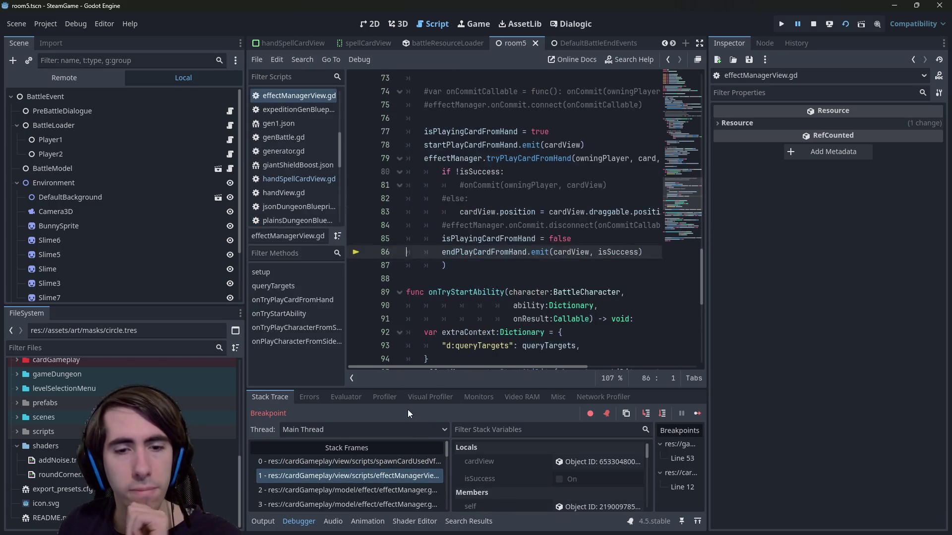
left_click(395, 463)
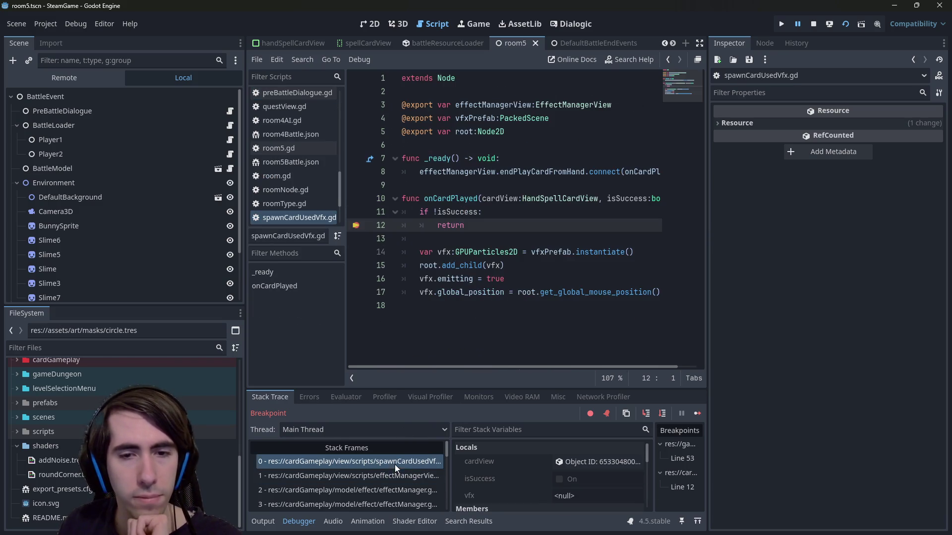
Step through effect.gd's endInFailure out to line 51, then open the playerView2D scene.
left_click(646, 415)
scroll(637, 322, "up", 1)
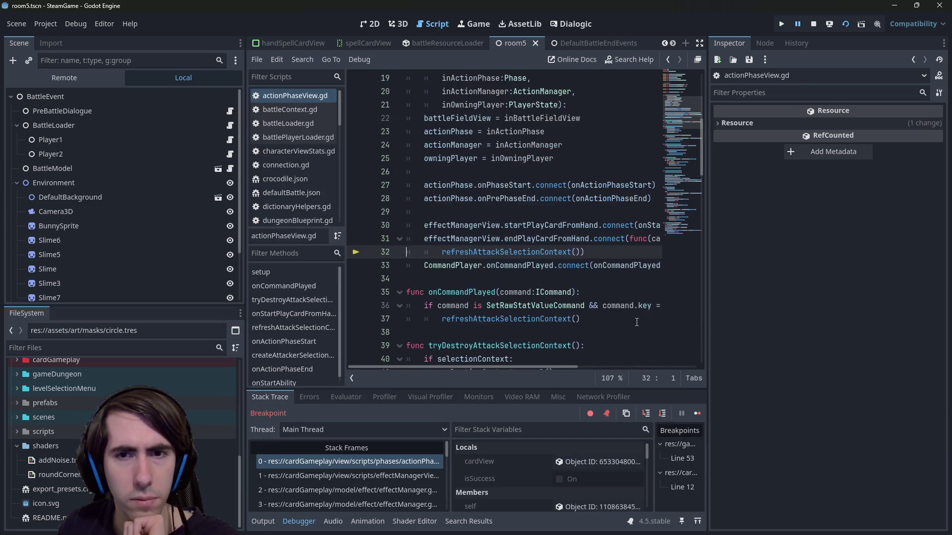
left_click(662, 414)
left_click(646, 414)
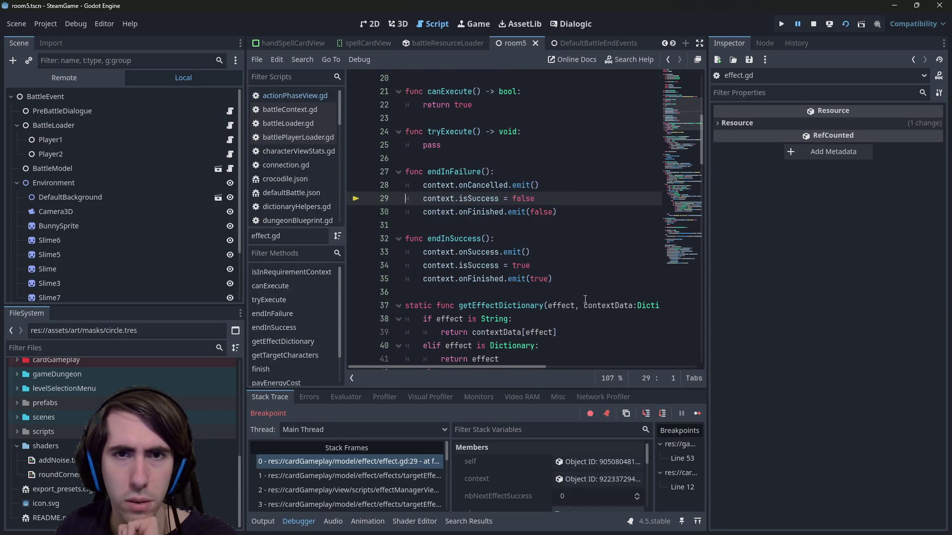
left_click(663, 413)
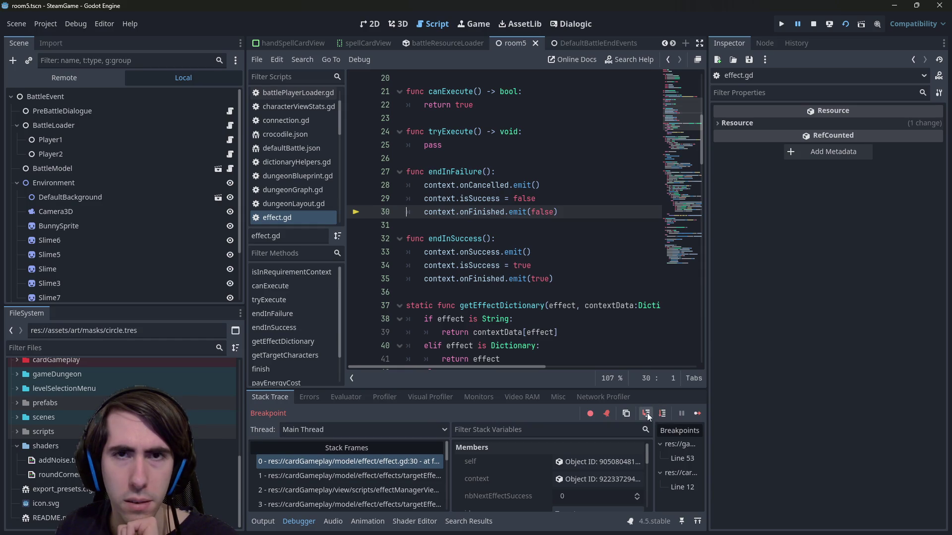
left_click(660, 415)
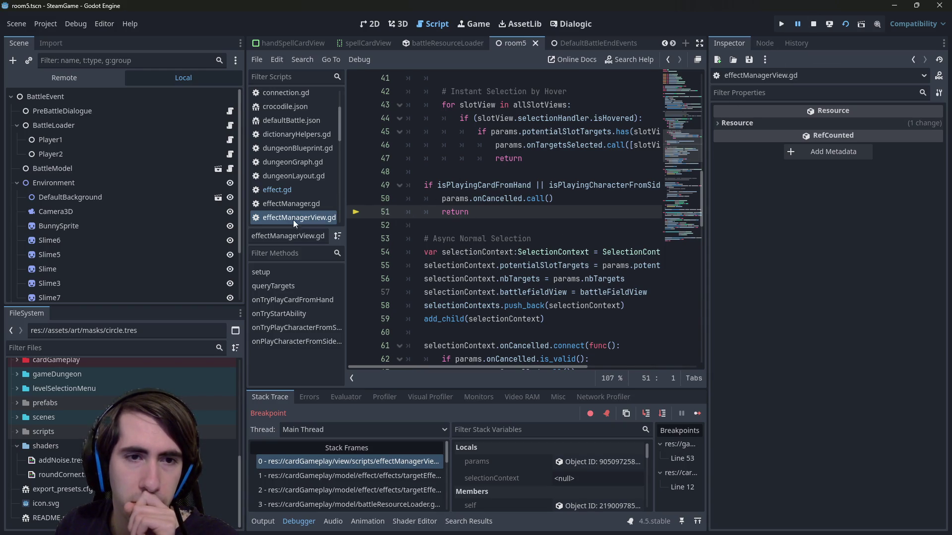
scroll(176, 253, "down", 3)
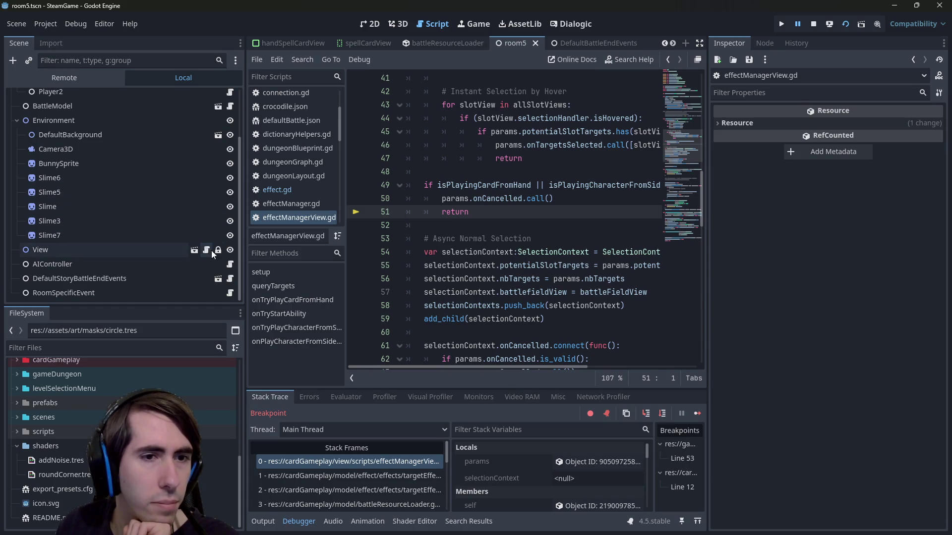
left_click(194, 249)
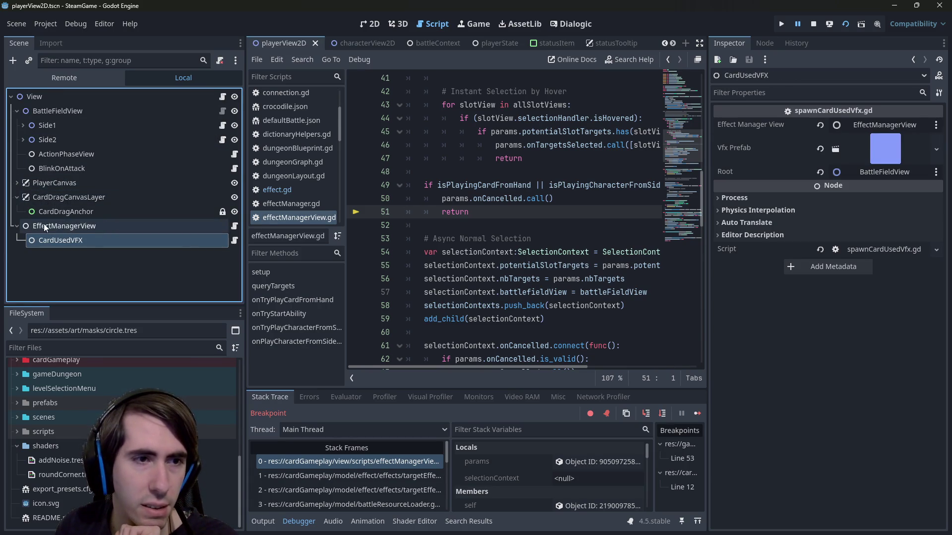
Open the Hand node's handView.gd script from PlayerCanvas and widen the code editor.
left_click(17, 183)
scroll(9, 186, "down", 5)
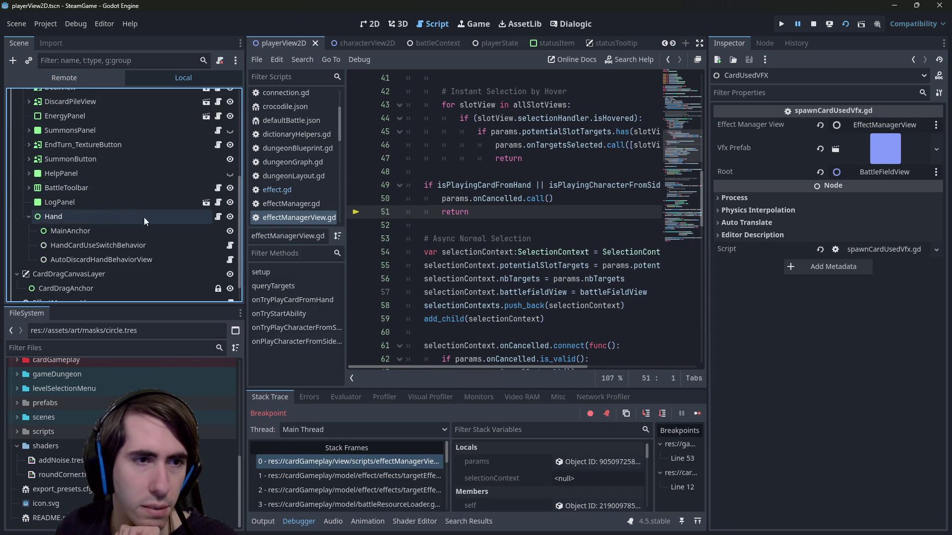
left_click(219, 217)
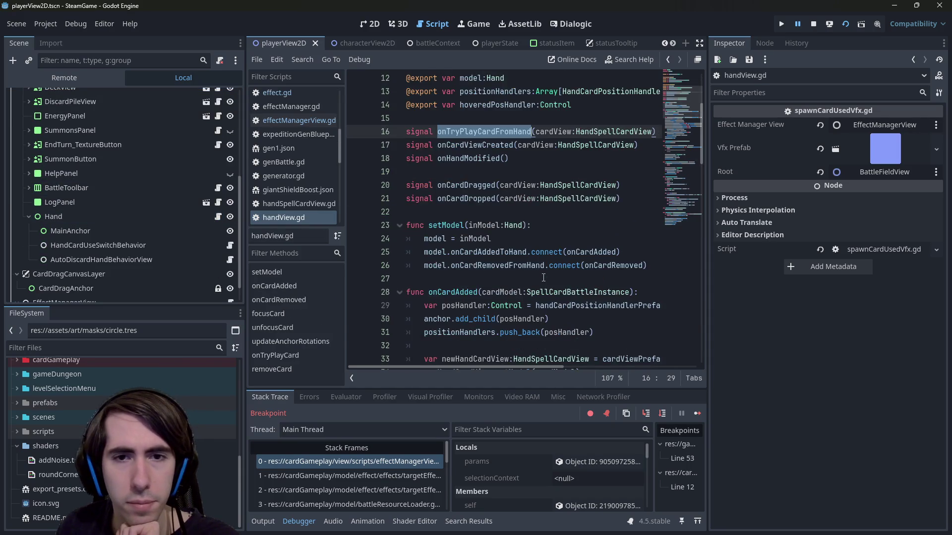
scroll(544, 278, "down", 3)
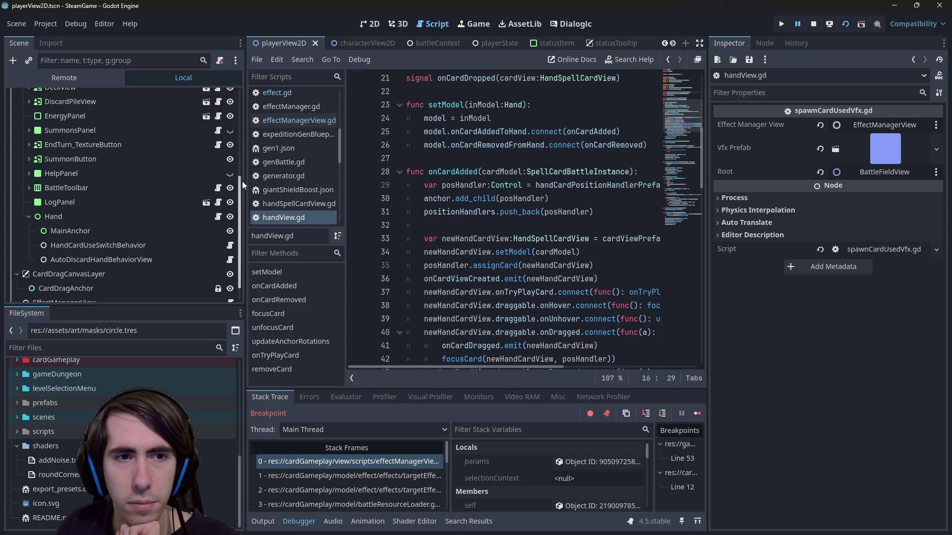
left_click_drag(242, 180, 192, 175)
scroll(514, 247, "down", 8)
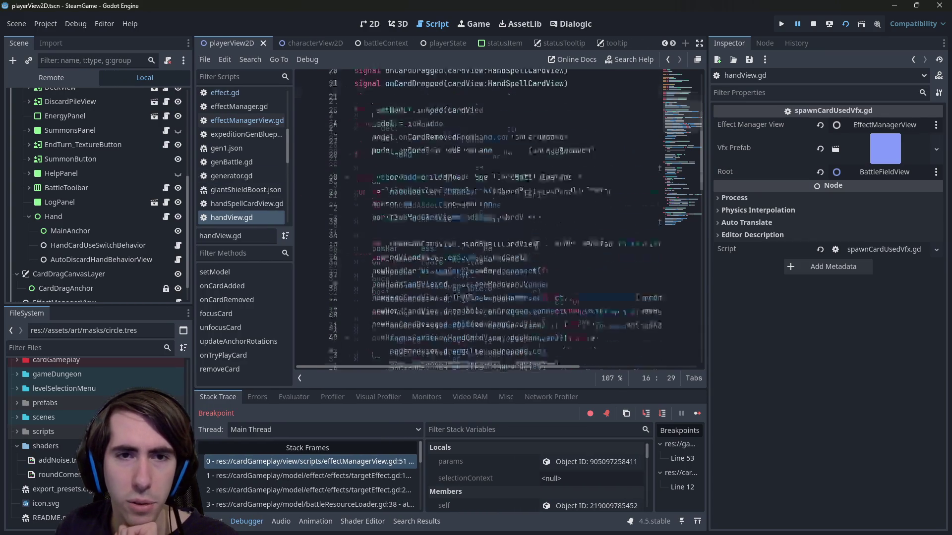
Review handView.gd's onCardRemoved, focusCard, removeCard and updateAnchorRotations code.
double_click(392, 131)
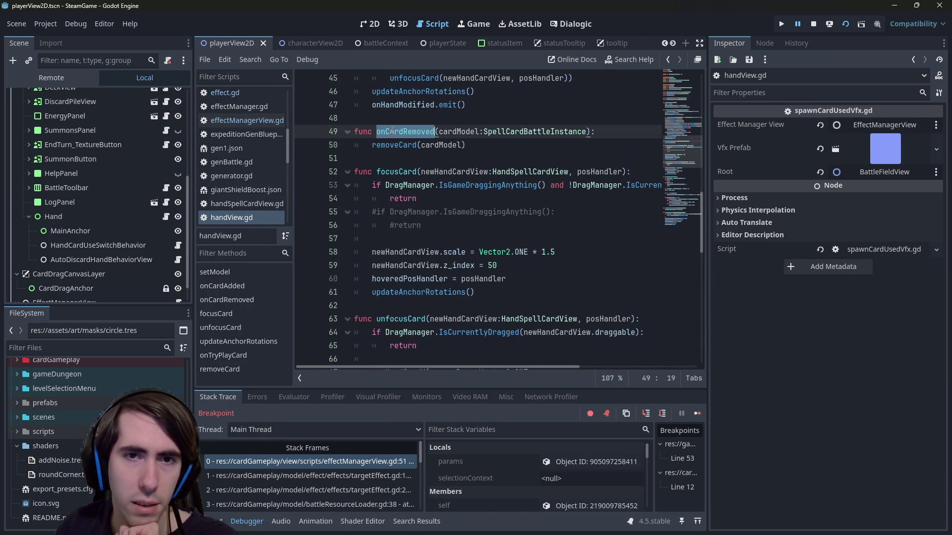
double_click(395, 172)
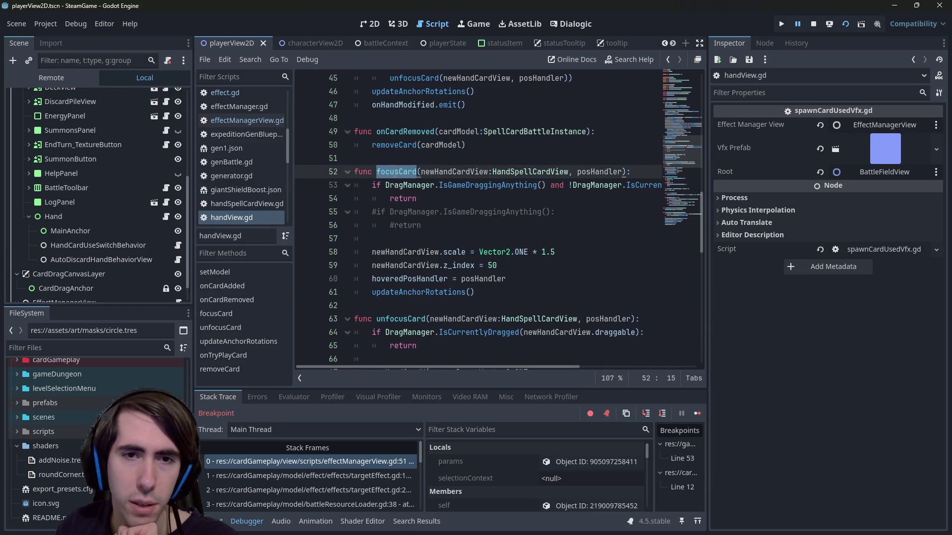
left_click(398, 172)
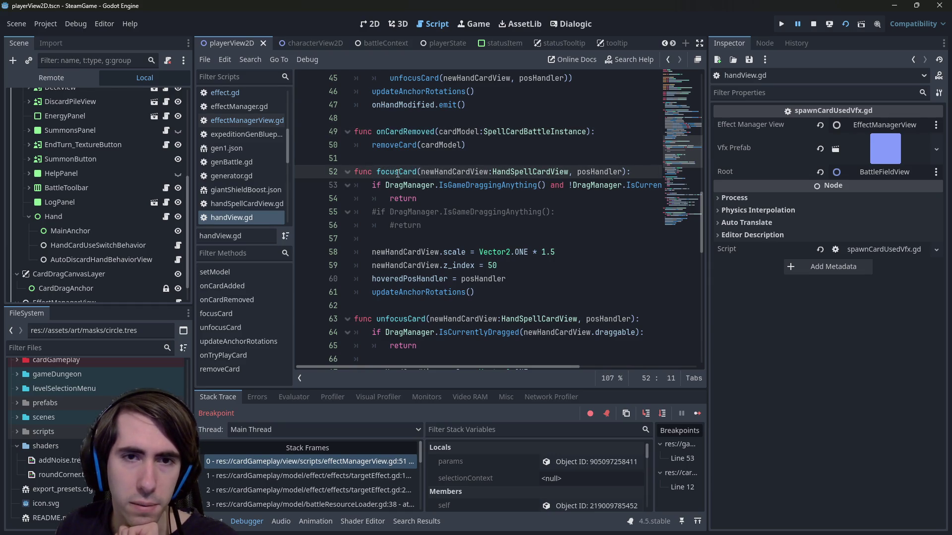
scroll(398, 174, "down", 4)
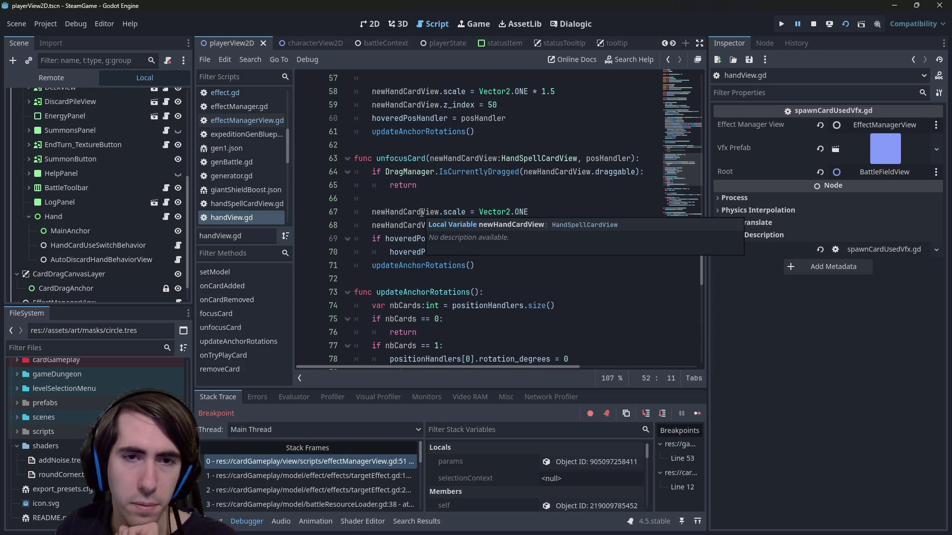
scroll(386, 275, "down", 1)
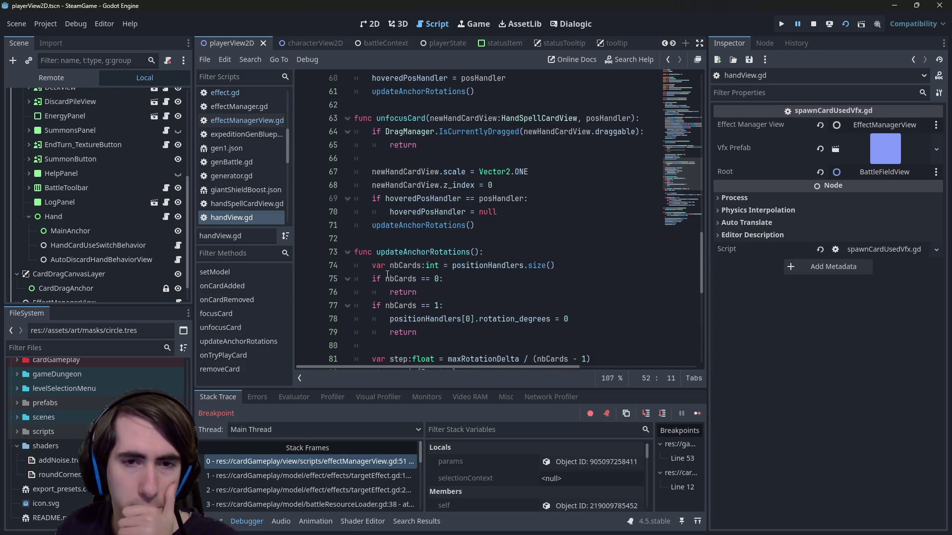
scroll(388, 275, "down", 2)
scroll(387, 271, "down", 7)
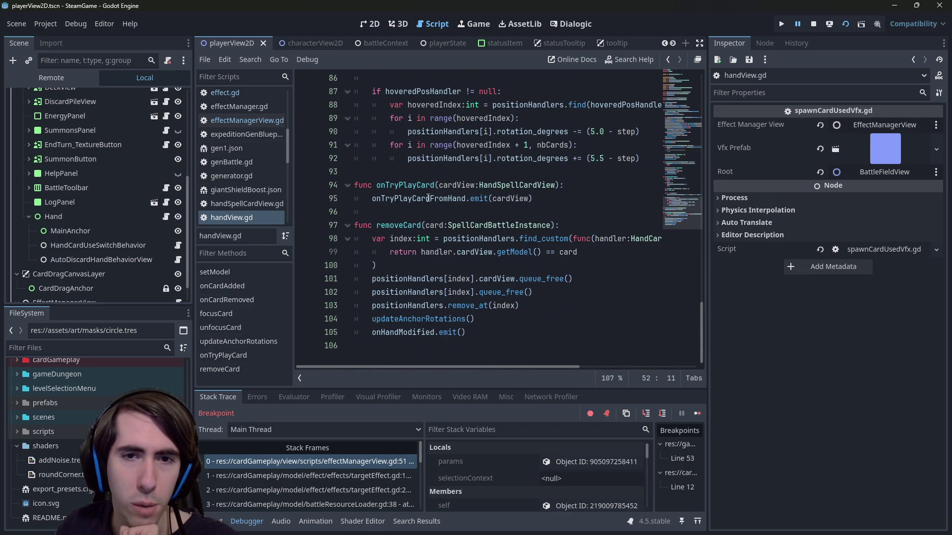
double_click(414, 225)
left_click_drag(494, 332, 354, 252)
scroll(441, 289, "up", 11)
scroll(440, 289, "up", 3)
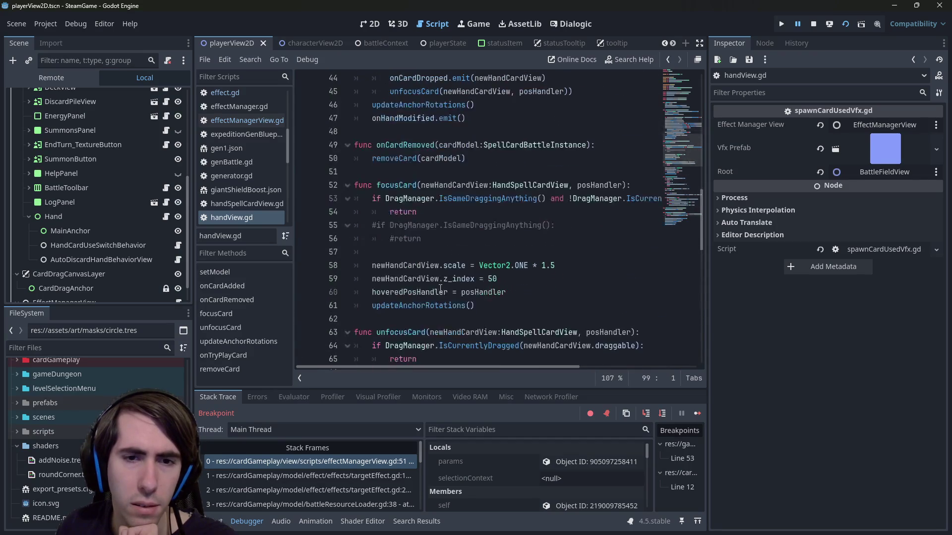
left_click(435, 303)
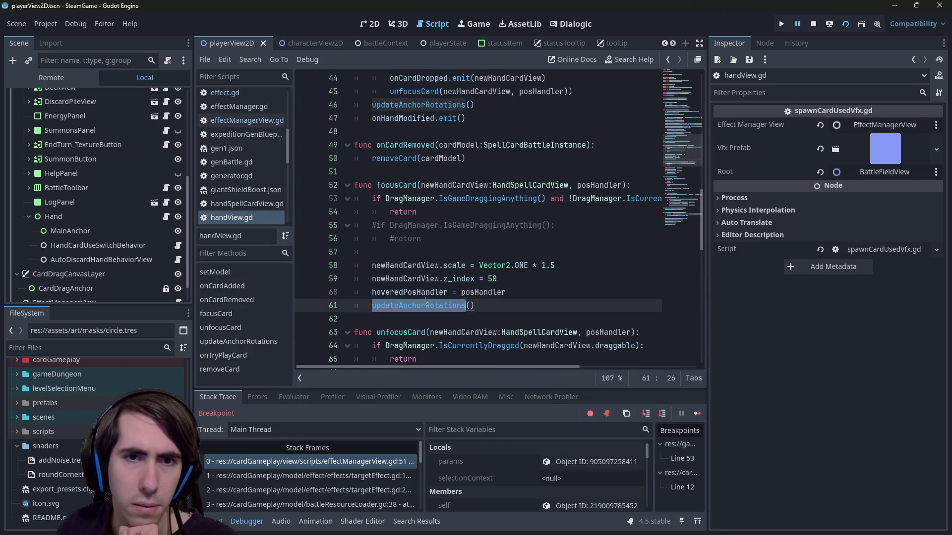
scroll(431, 302, "up", 4)
left_click(425, 304)
scroll(425, 301, "up", 7)
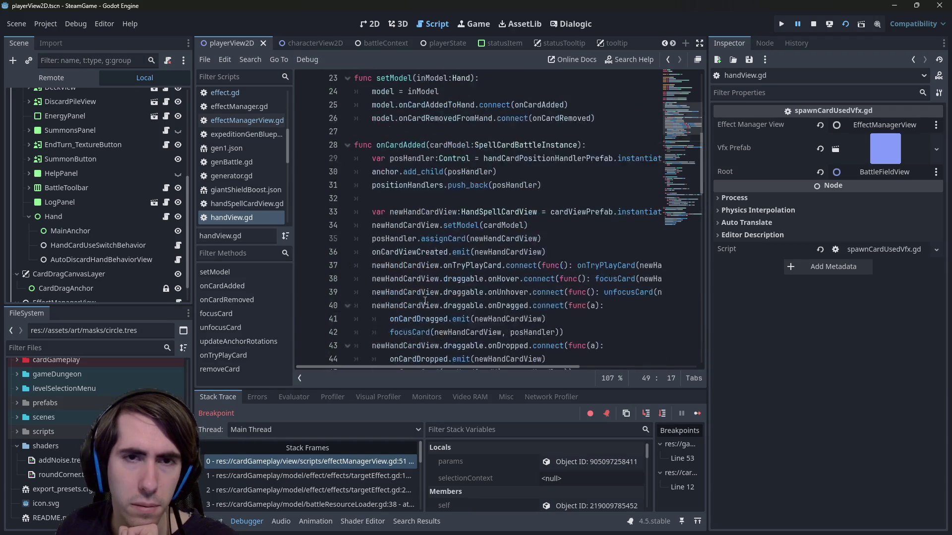
scroll(424, 301, "up", 4)
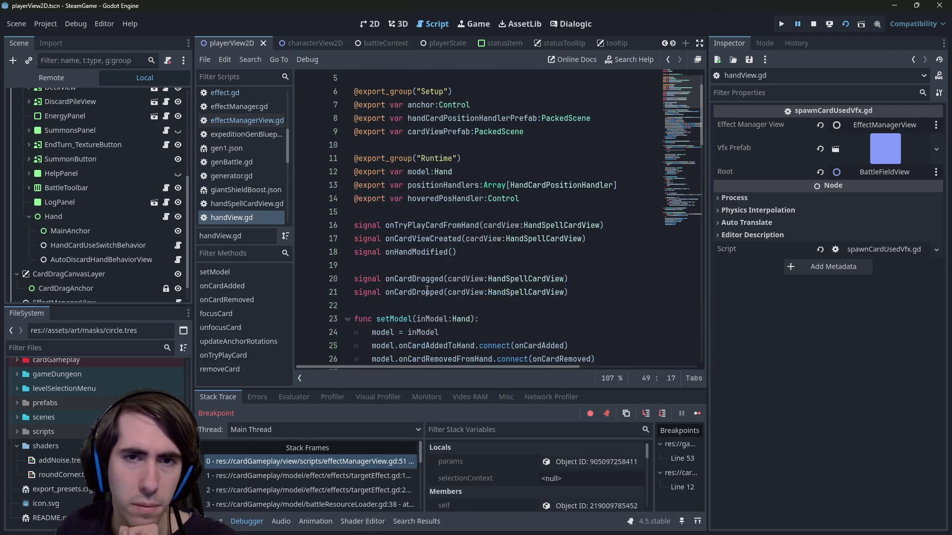
scroll(427, 289, "down", 1)
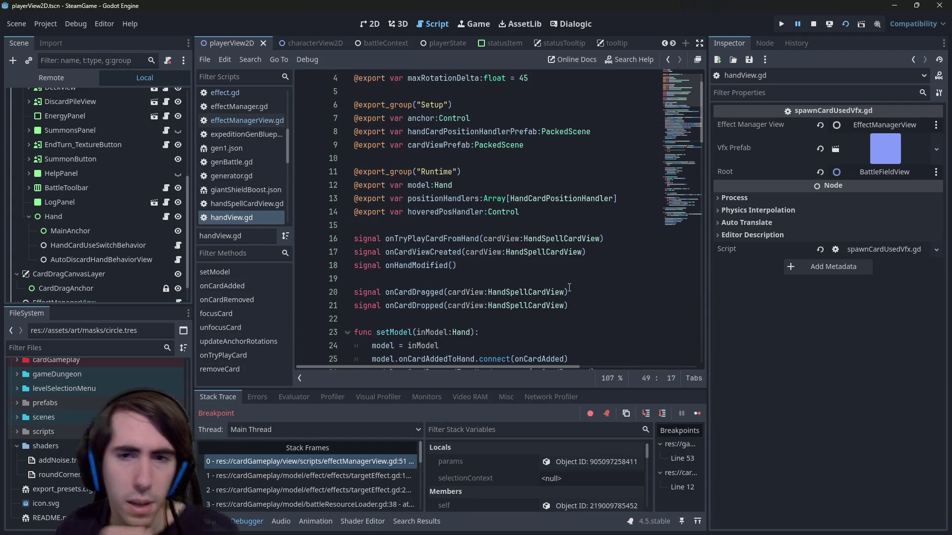
Jump to the HandSpellCardView definition and scroll handSpellCardView.gd to its onDropped handler.
left_click(507, 257, "ctrl")
scroll(507, 258, "down", 1)
scroll(446, 223, "up", 1)
left_click(363, 185)
scroll(480, 219, "down", 10)
scroll(481, 219, "up", 1)
scroll(473, 223, "down", 5)
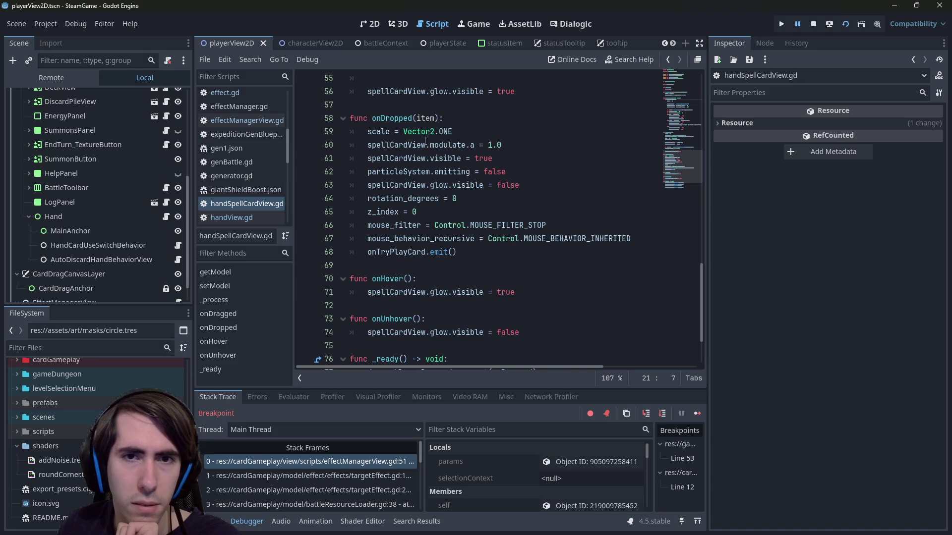
Review the onDropped body, then select CardUsedVFX under EffectManagerView and return to effectManagerView.gd.
mouse_move(484, 240)
left_mouse_down()
mouse_move(446, 210)
mouse_move(446, 147)
left_mouse_up()
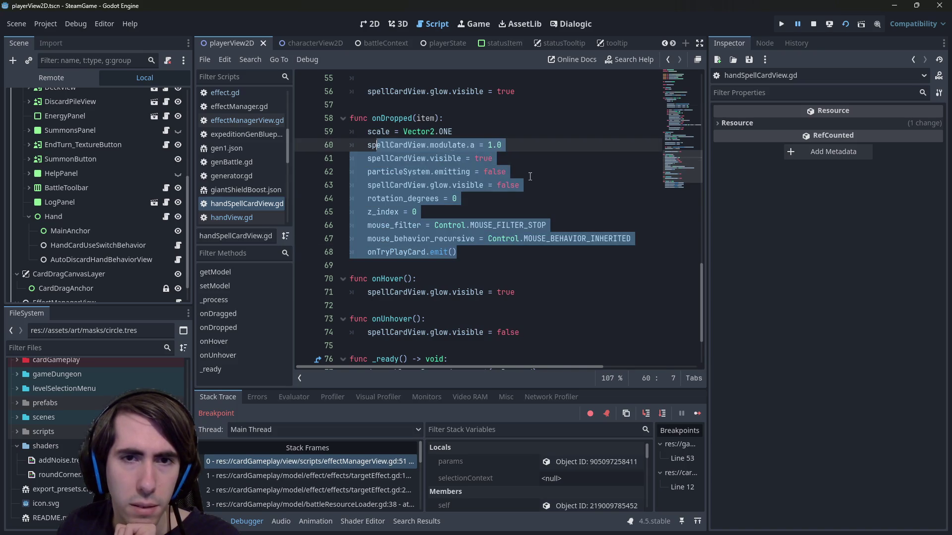
left_click(508, 171)
scroll(494, 213, "down", 2)
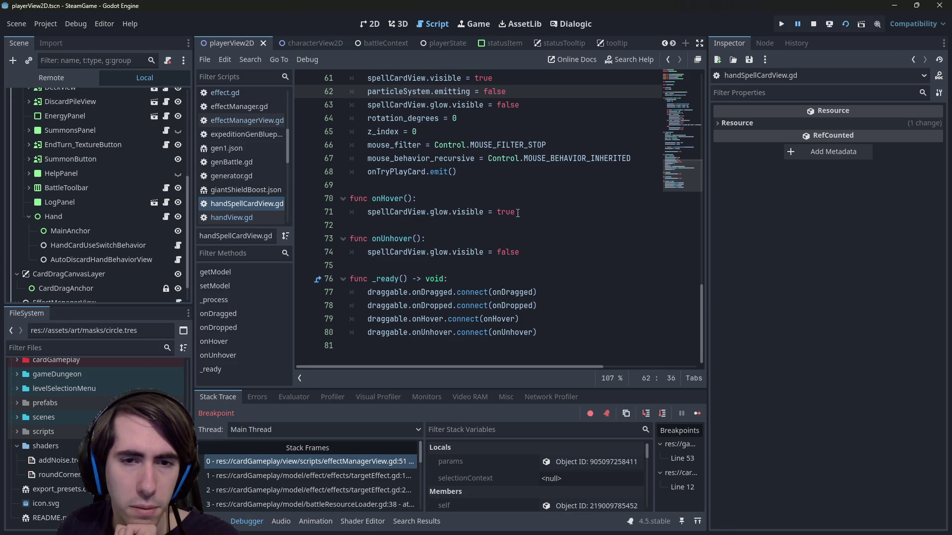
scroll(513, 212, "up", 2)
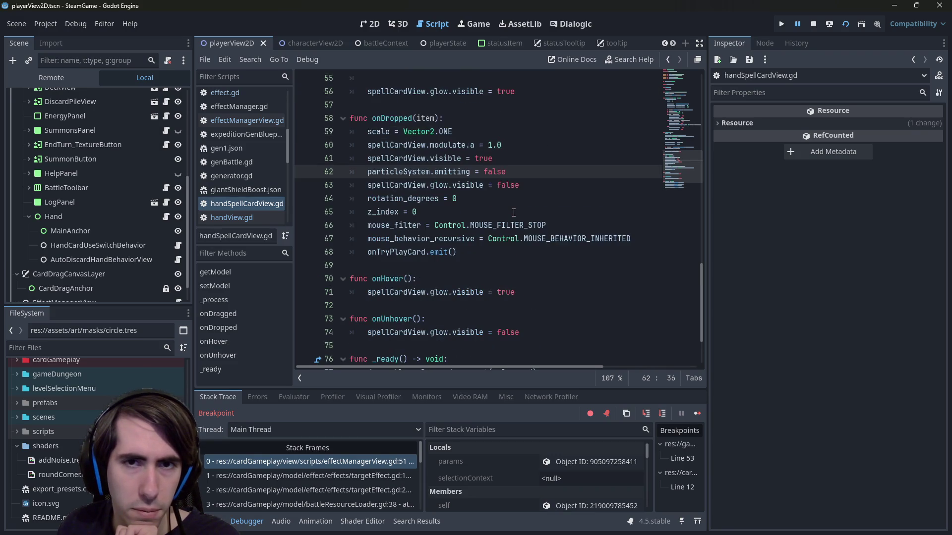
scroll(118, 245, "down", 1)
left_click(176, 286)
left_click(177, 280)
Find the !isSuccess block in effectManagerView.gd and copy line 83's card position reset.
scroll(511, 232, "up", 3)
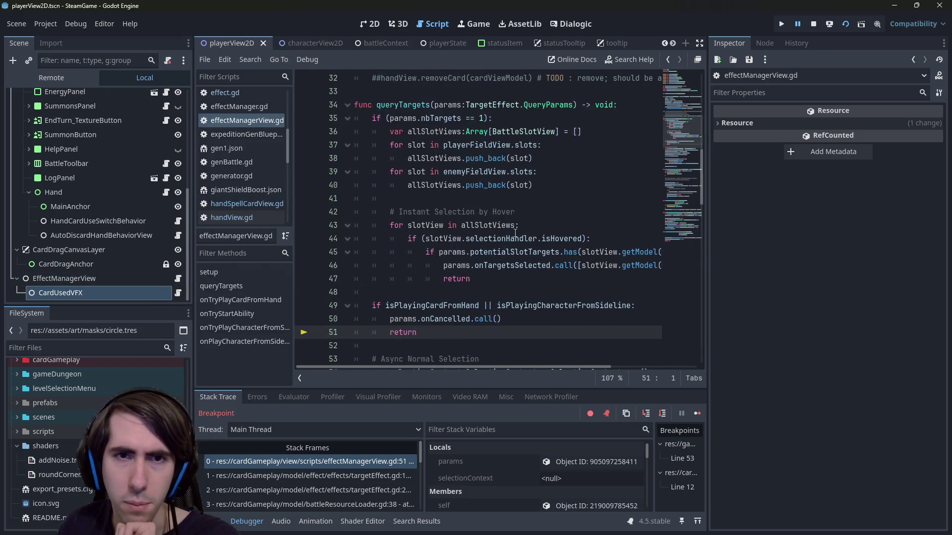
scroll(512, 232, "down", 3)
scroll(584, 293, "down", 3)
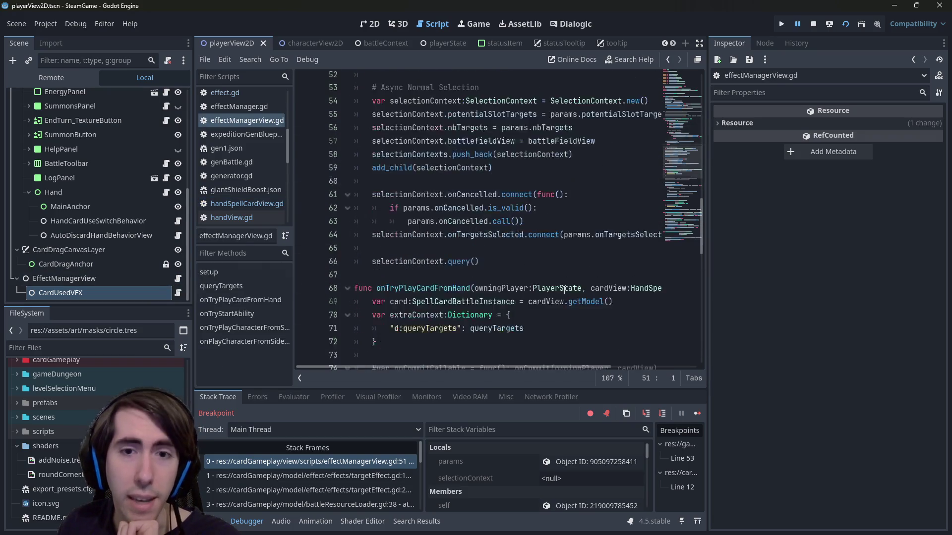
scroll(545, 298, "up", 3)
scroll(524, 282, "down", 3)
scroll(524, 282, "down", 4)
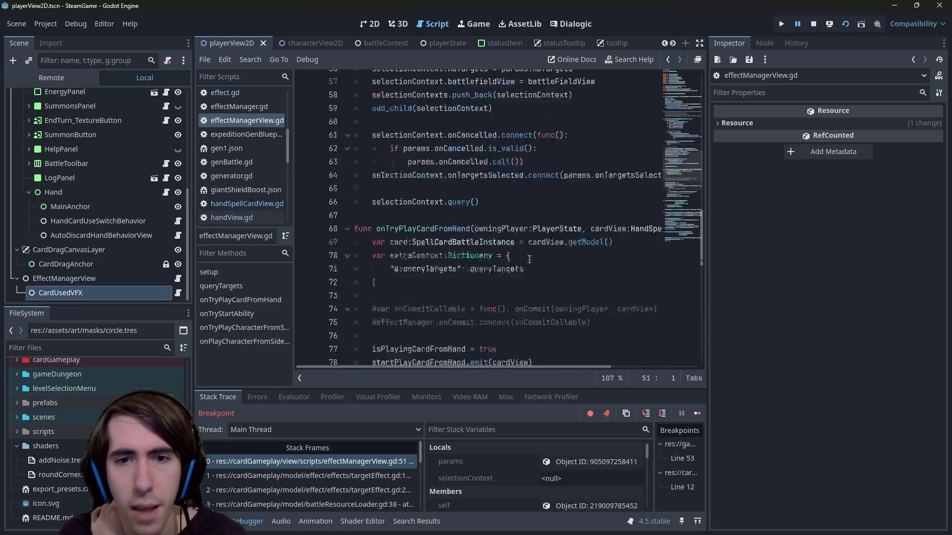
scroll(529, 259, "down", 1)
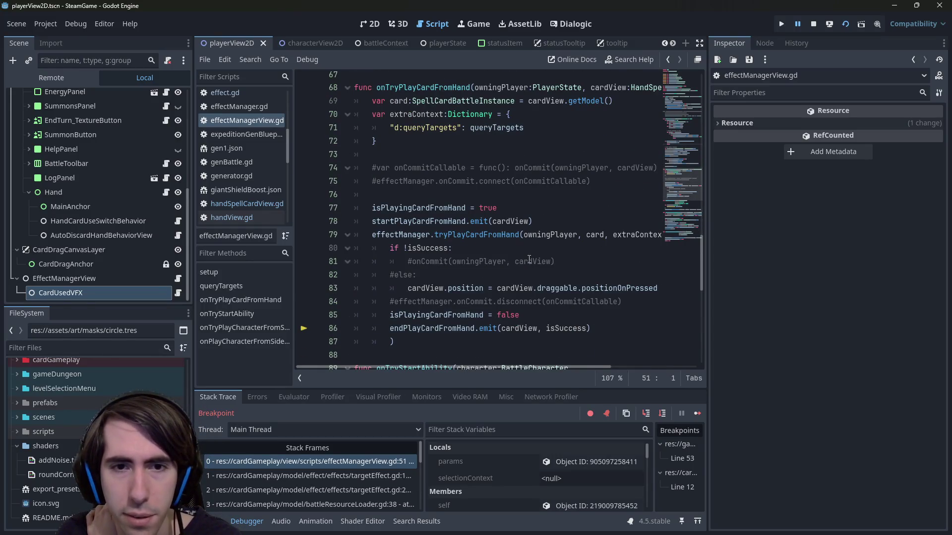
scroll(529, 260, "down", 1)
left_click_drag(403, 261, 622, 262)
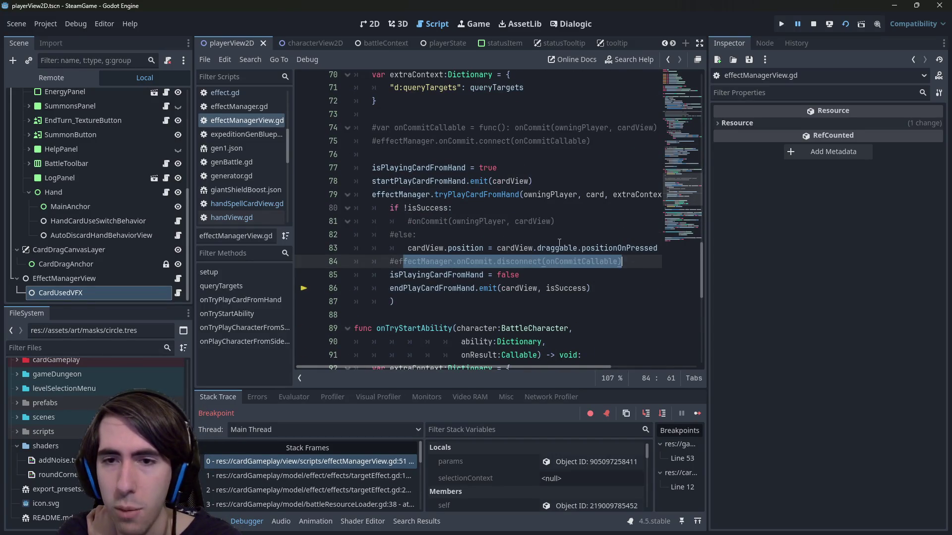
left_click_drag(417, 248, 687, 250)
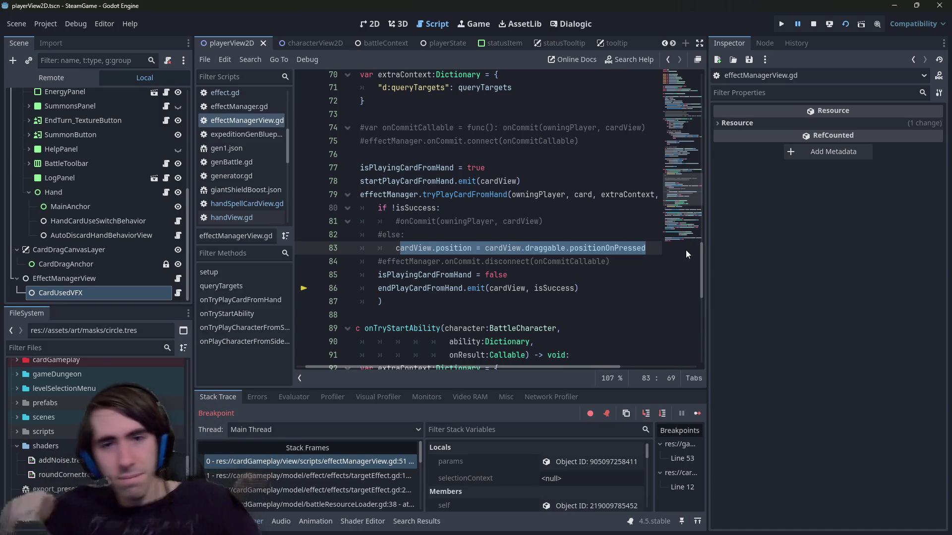
left_click(651, 251)
left_click_drag(651, 252, 397, 251)
key("ctrl+c")
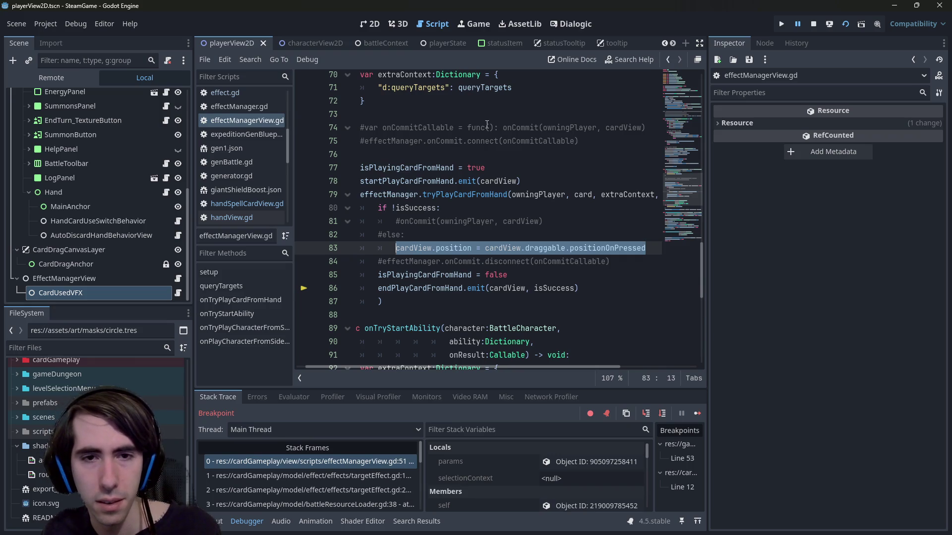
Comment out the !isSuccess block on lines 80–83 and save the script.
mouse_move(644, 250)
left_mouse_down()
mouse_move(377, 250)
mouse_move(350, 198)
mouse_move(352, 208)
left_mouse_up()
key("Tab")
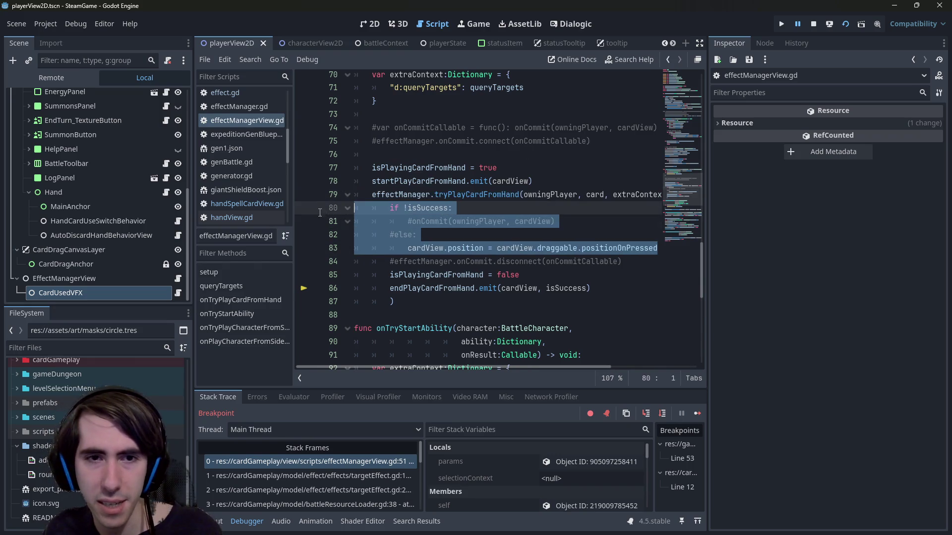
key("ctrl+k")
key("ctrl+s")
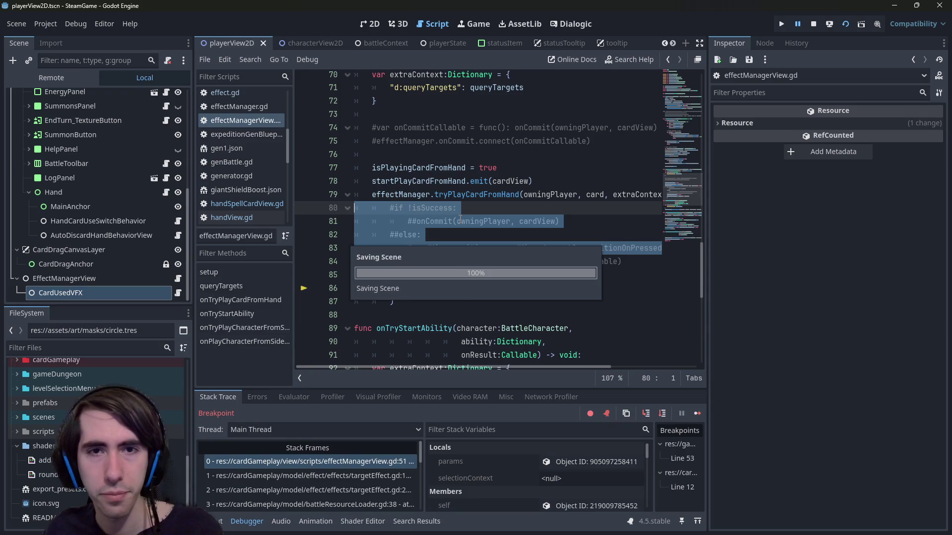
Paste the position reset over the return on line 12 of spawnCardUsedVfx.gd.
left_click(178, 293)
left_click_drag(412, 225, 294, 218)
key("ctrl+v")
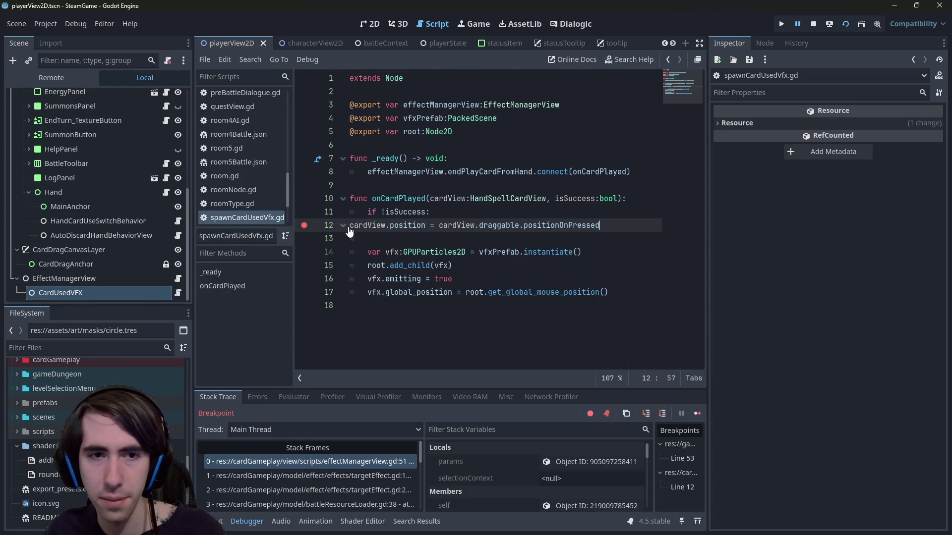
Indent line 12's position reset, add a return after it, and remove line 12's breakpoint.
left_click(351, 227)
key("Tab")
key("Tab")
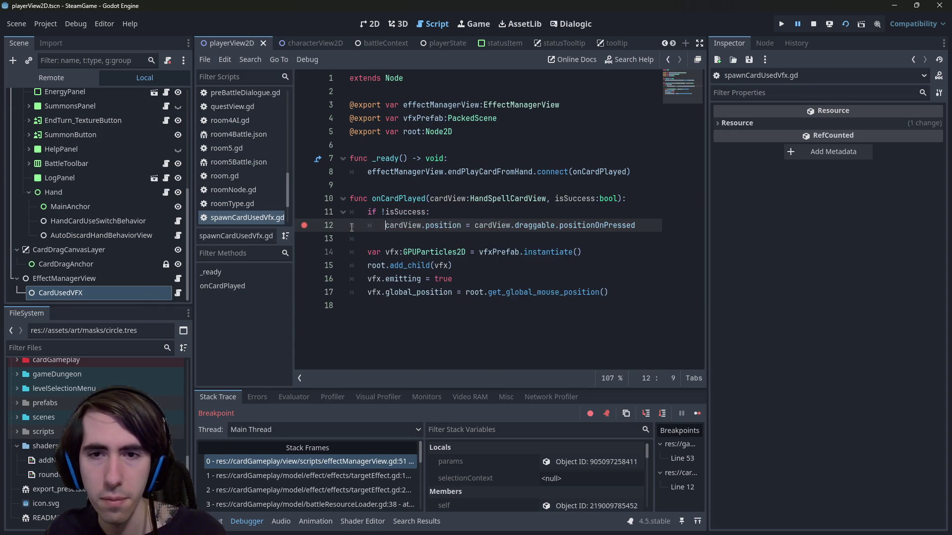
left_click(645, 225)
key("Return")
type("return")
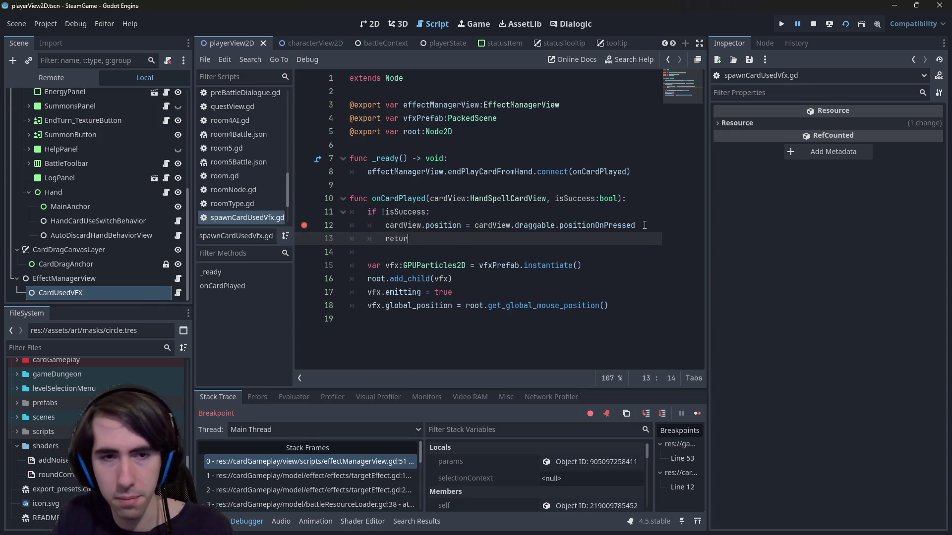
left_click(302, 225)
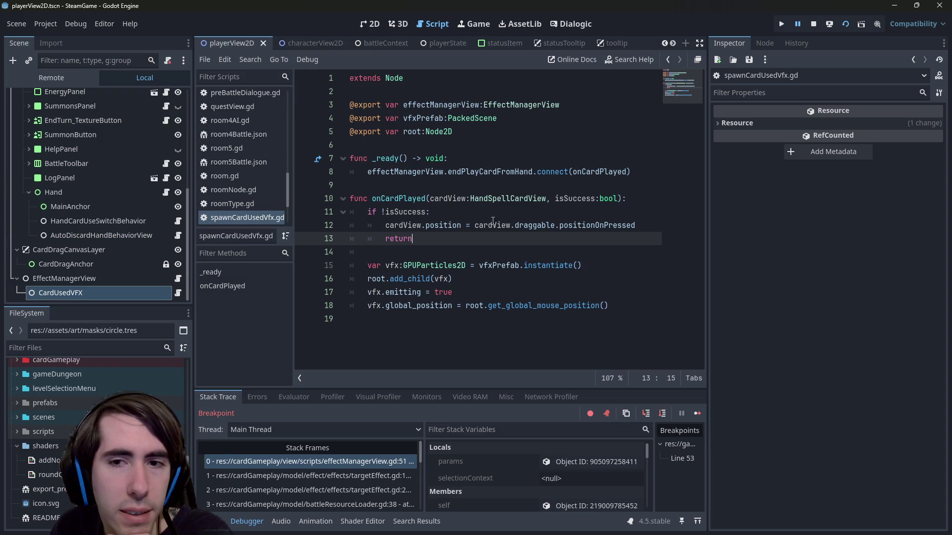
left_click(518, 213)
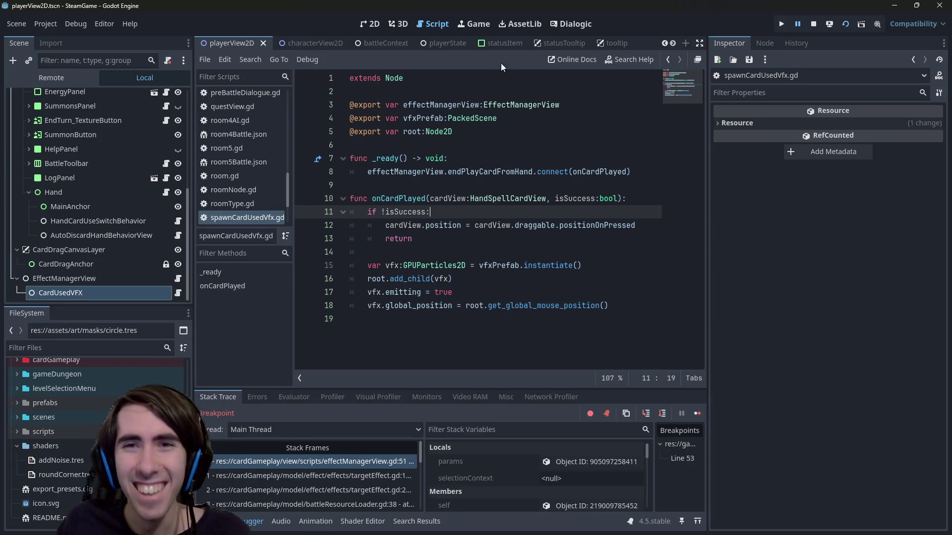
scroll(492, 46, "down", 7)
scroll(492, 47, "down", 5)
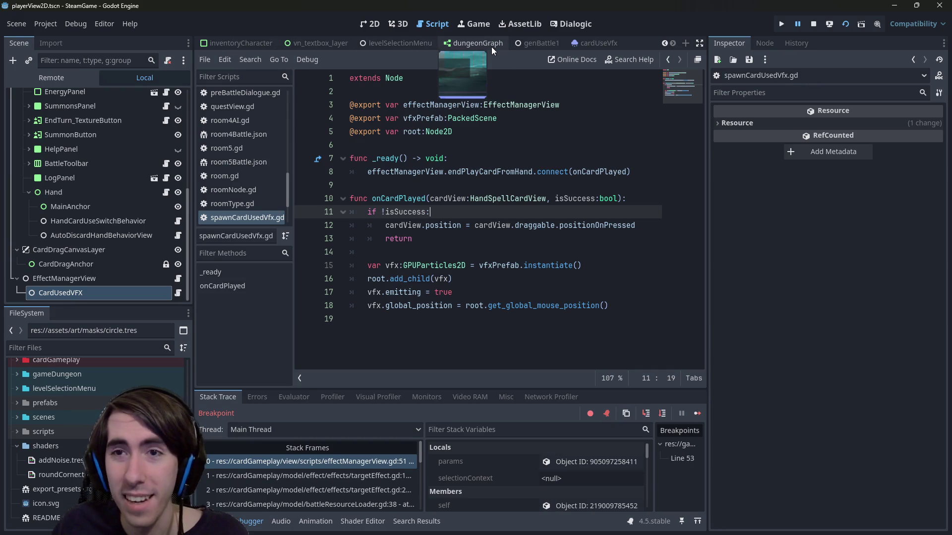
scroll(492, 46, "down", 4)
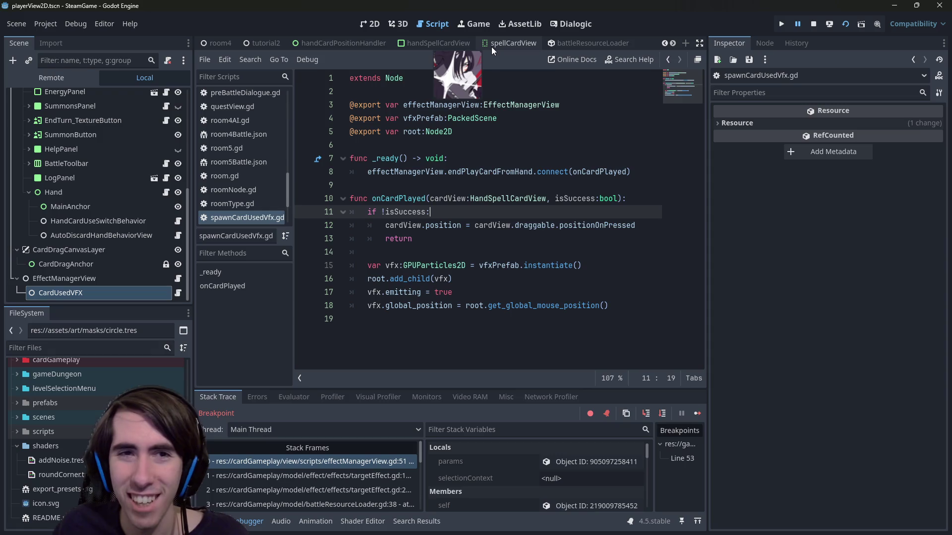
scroll(492, 46, "up", 4)
scroll(496, 47, "down", 1)
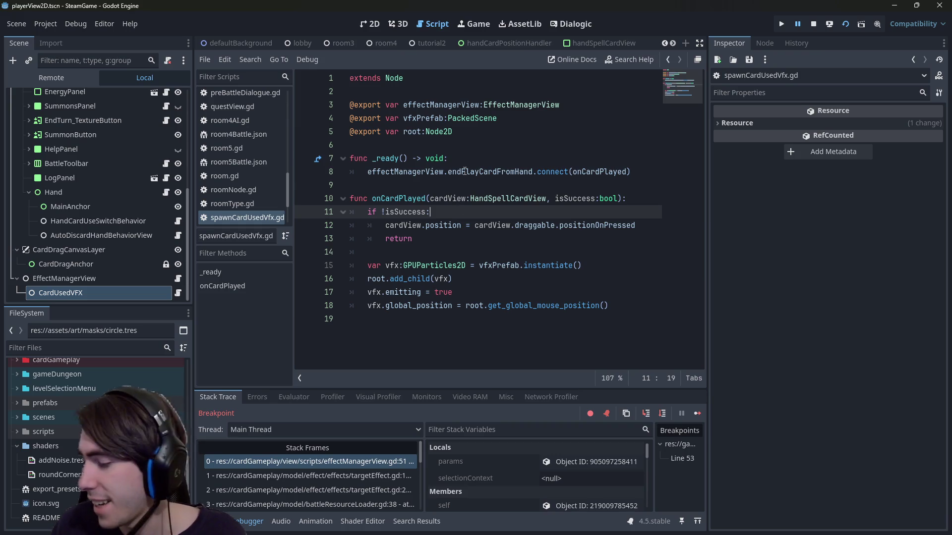
mouse_move(464, 171)
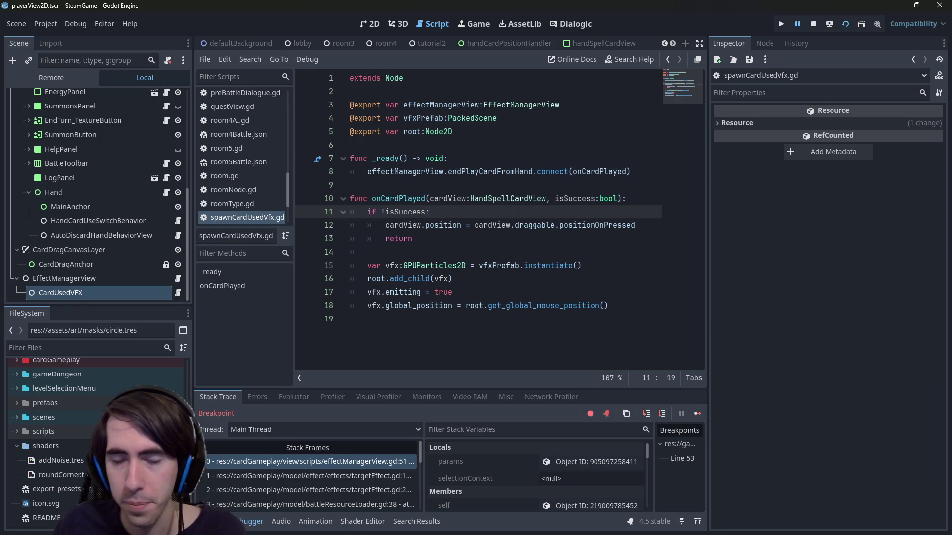
scroll(476, 44, "down", 5)
scroll(503, 45, "down", 1)
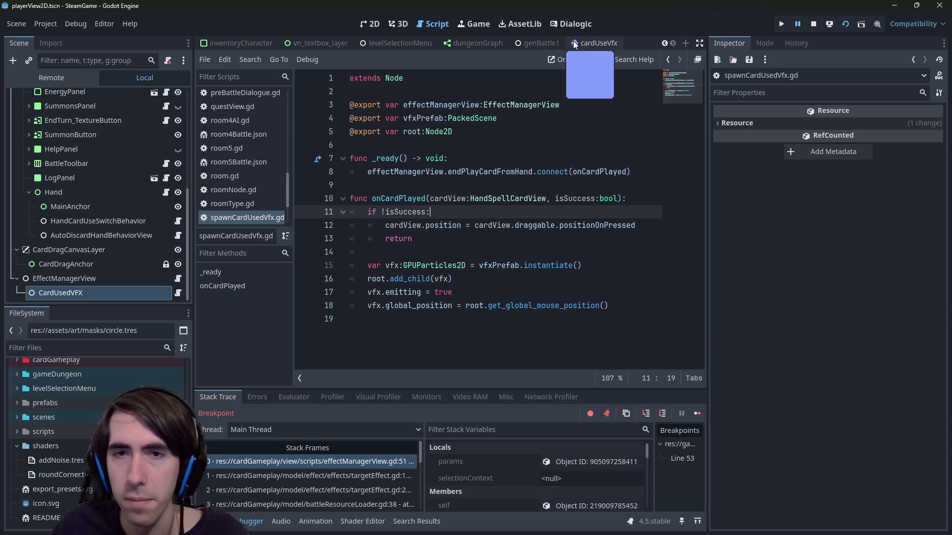
left_click(375, 24)
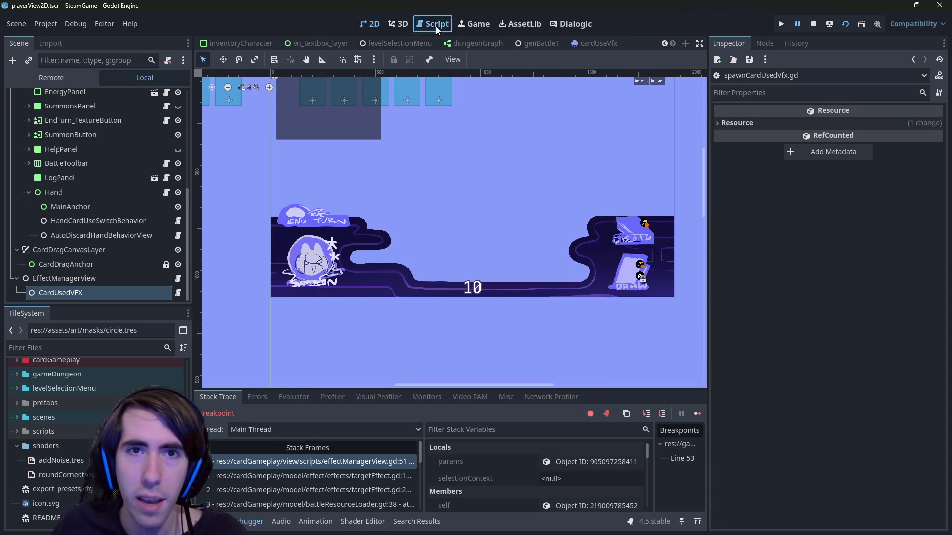
left_click(436, 25)
scroll(308, 42, "up", 3)
scroll(308, 42, "up", 3)
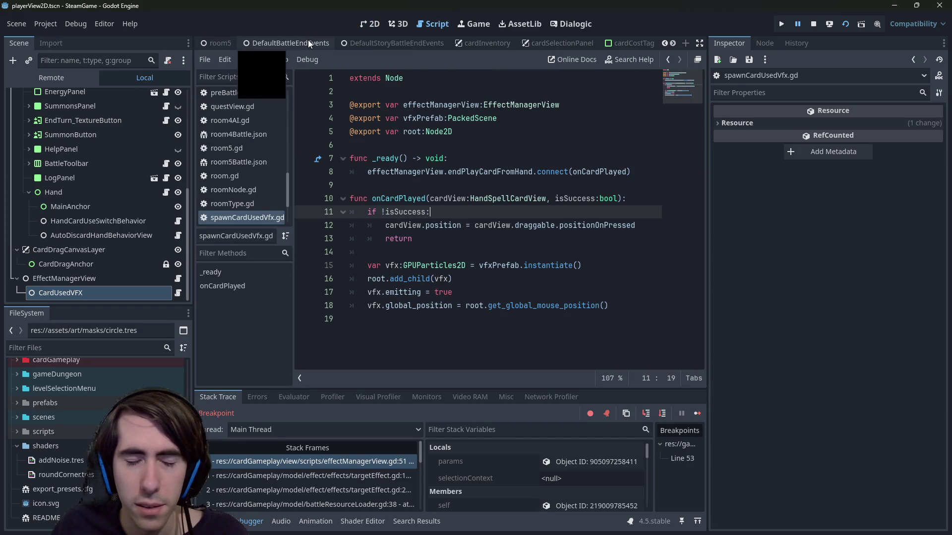
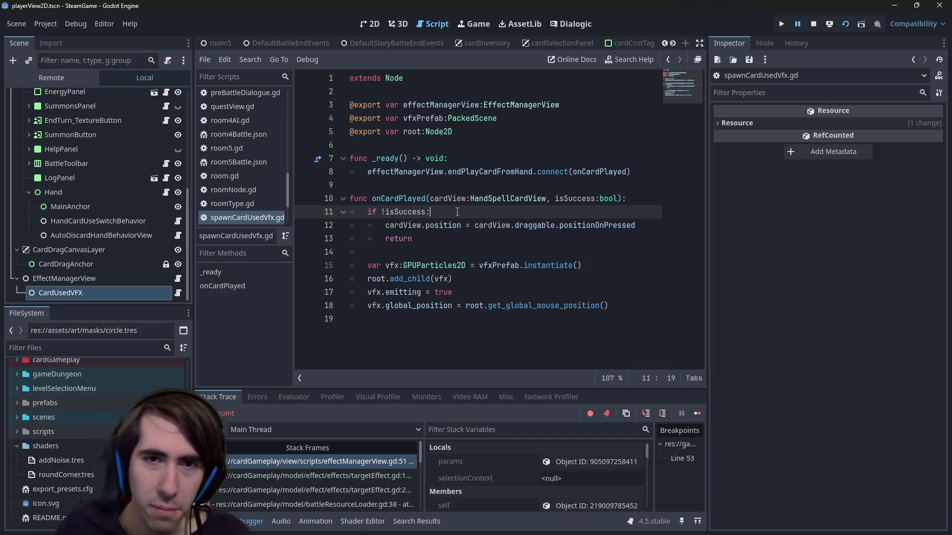
left_click(495, 133)
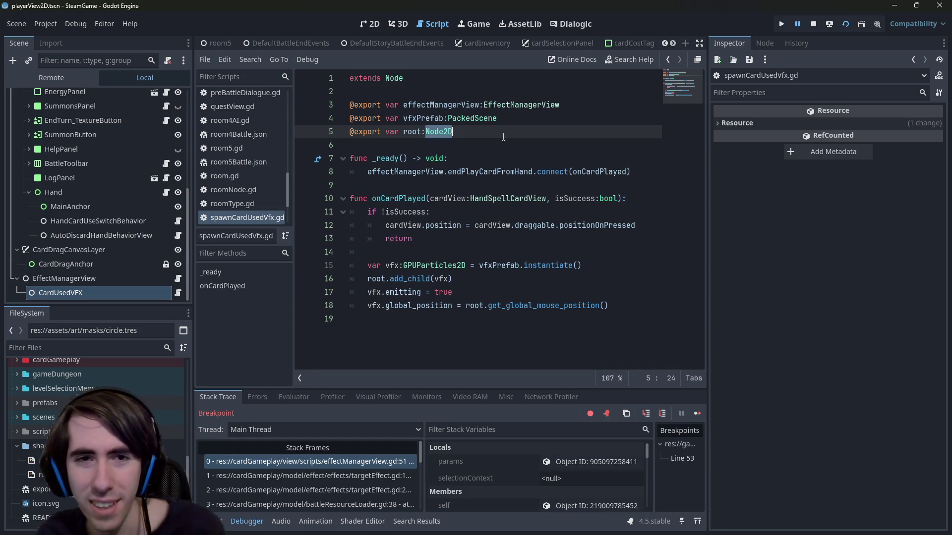
left_click(508, 150)
key("Return")
key("Return")
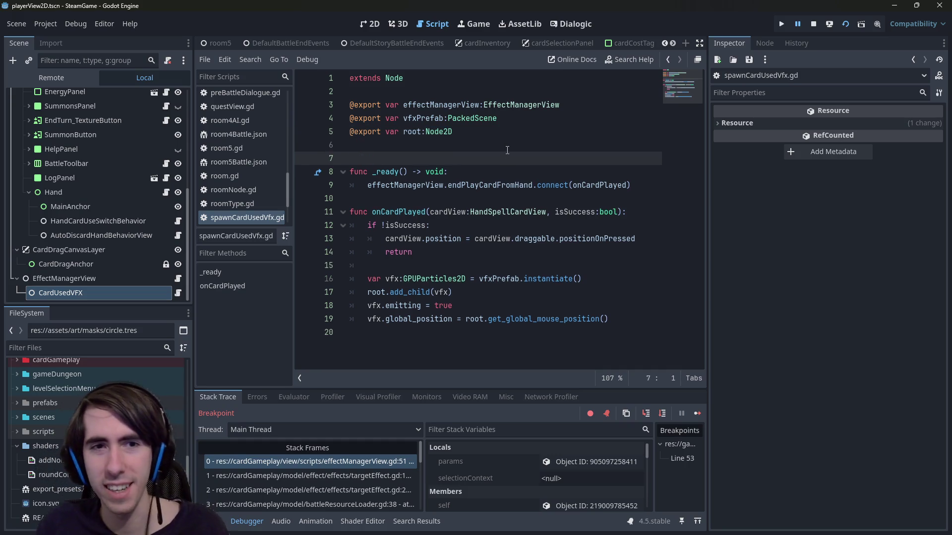
key("ctrl+space")
key("ctrl+z")
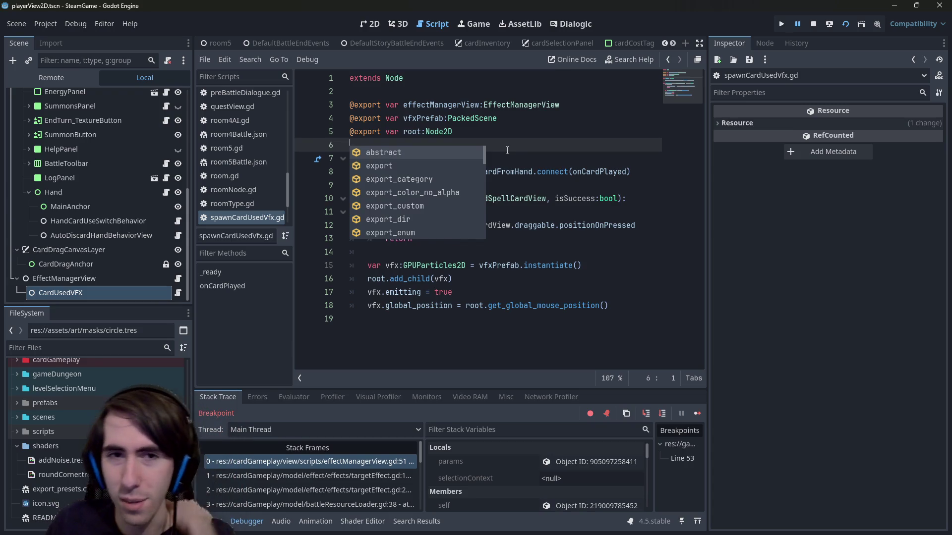
key("Escape")
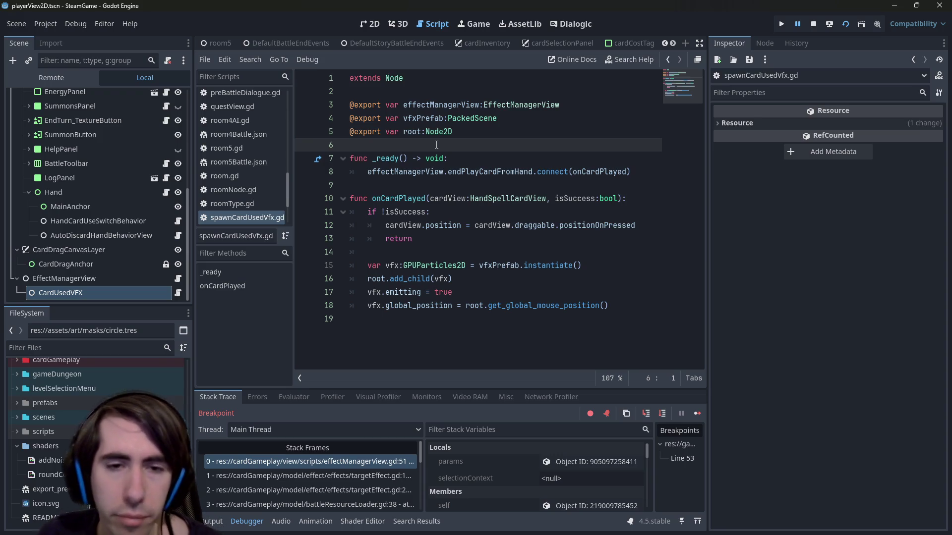
key("Return")
key("Return")
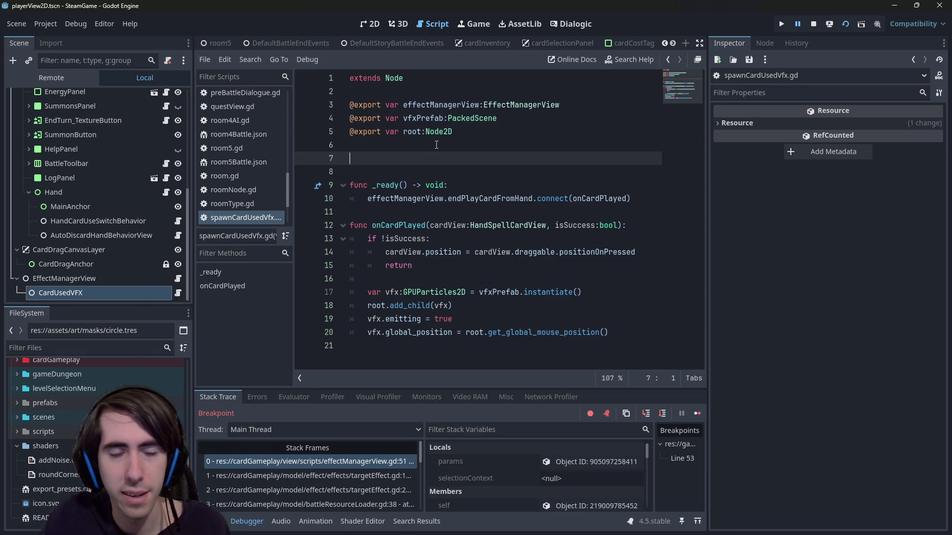
type("@export ")
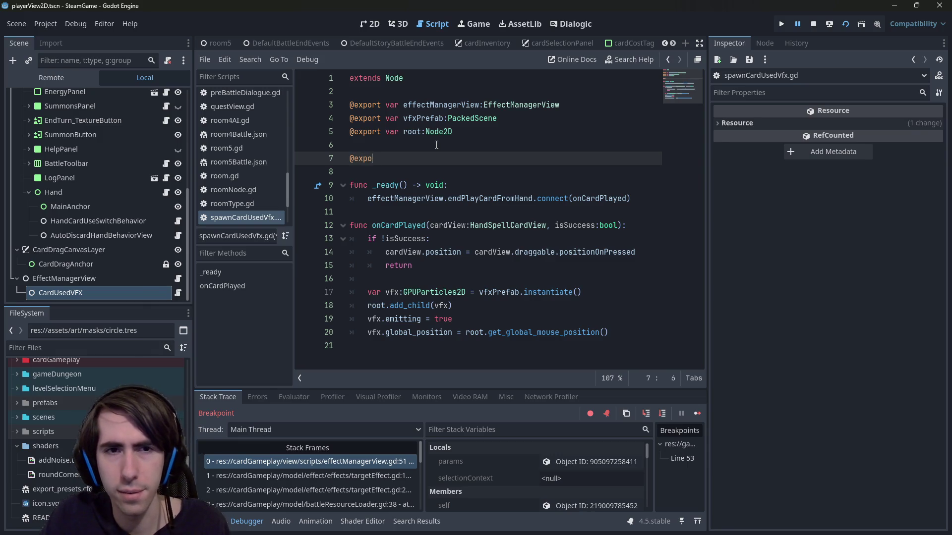
type("var cardV")
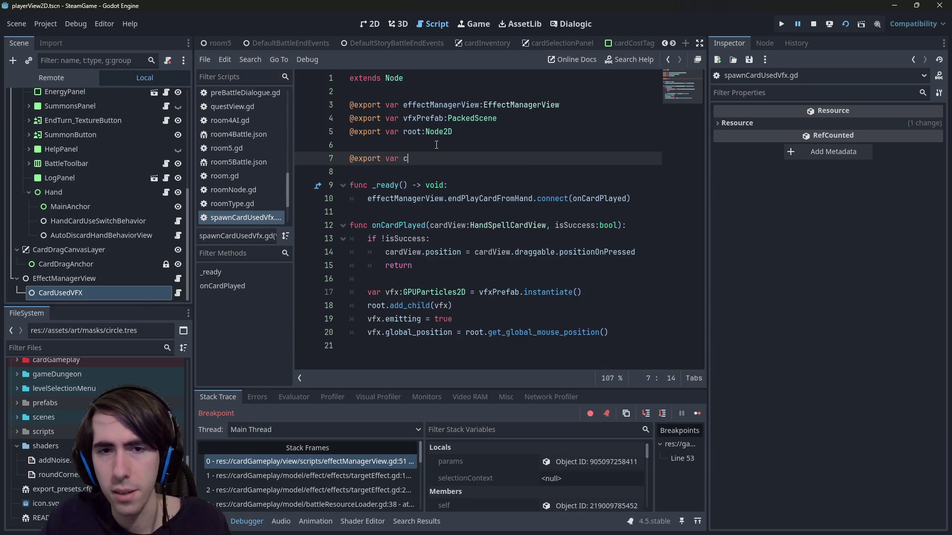
type("To")
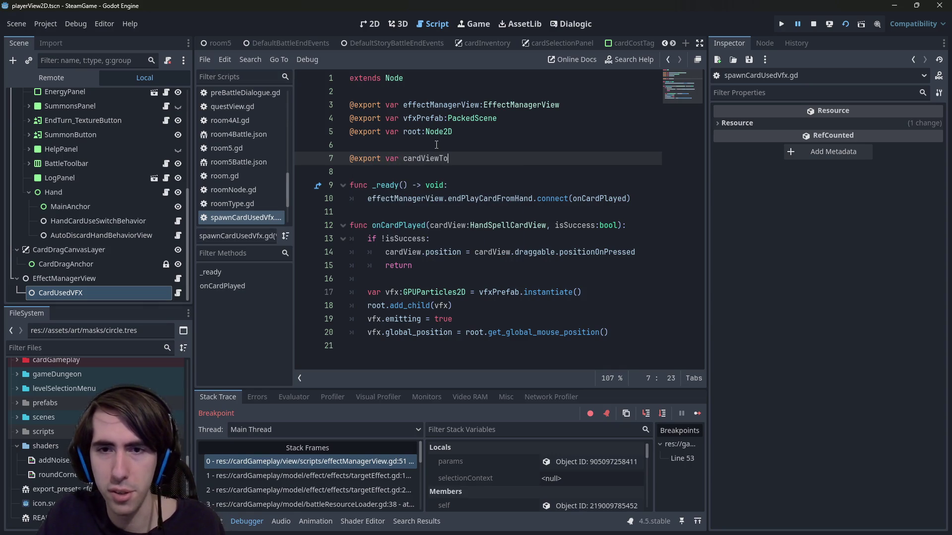
type("TargetPosition:")
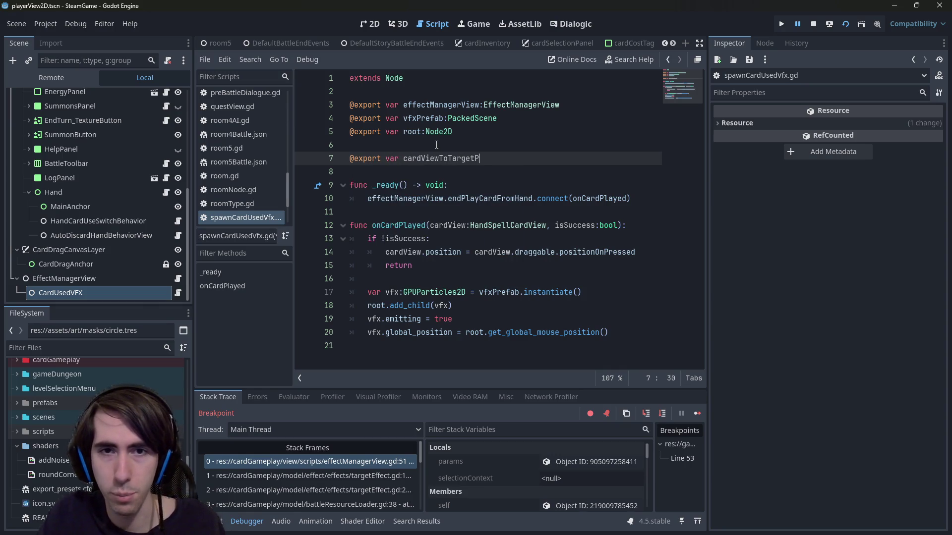
type("Dictionary[C")
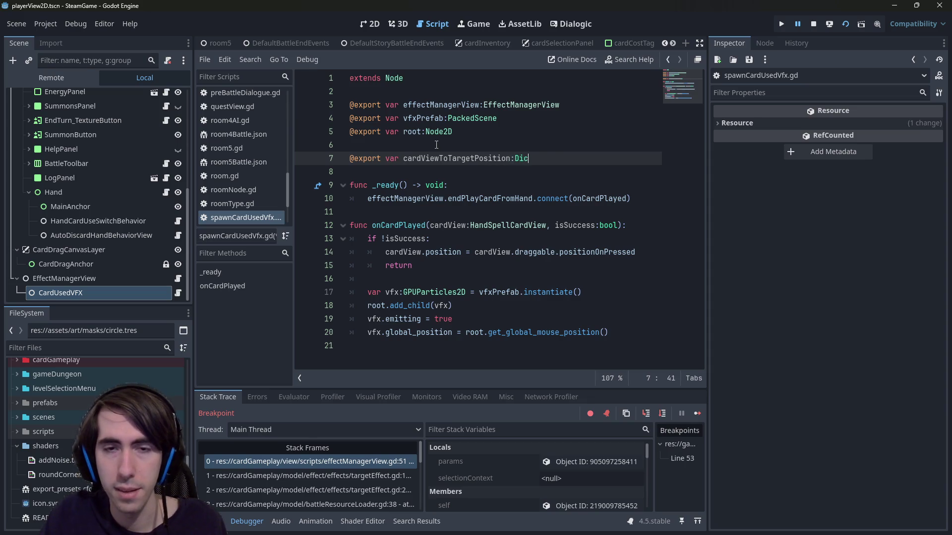
type("ardView")
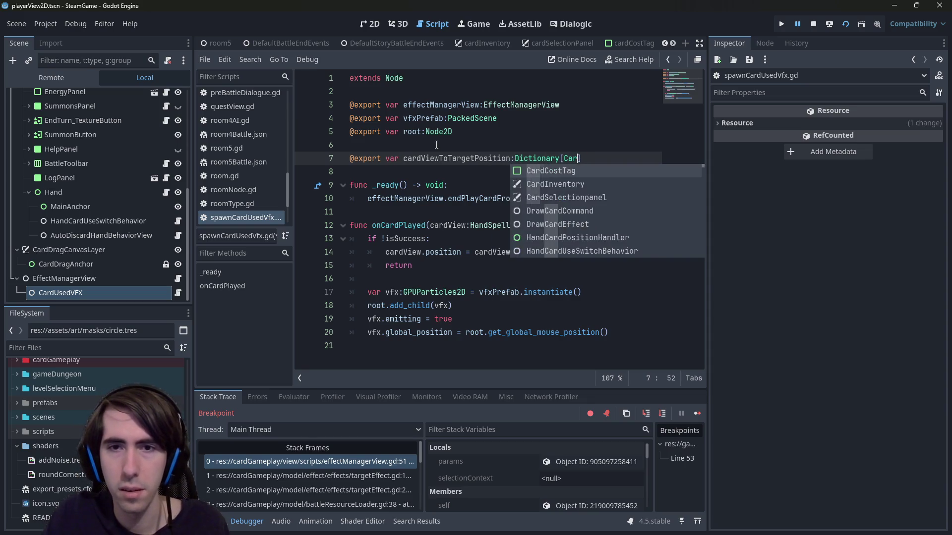
key("Down")
key("Return")
type(", ")
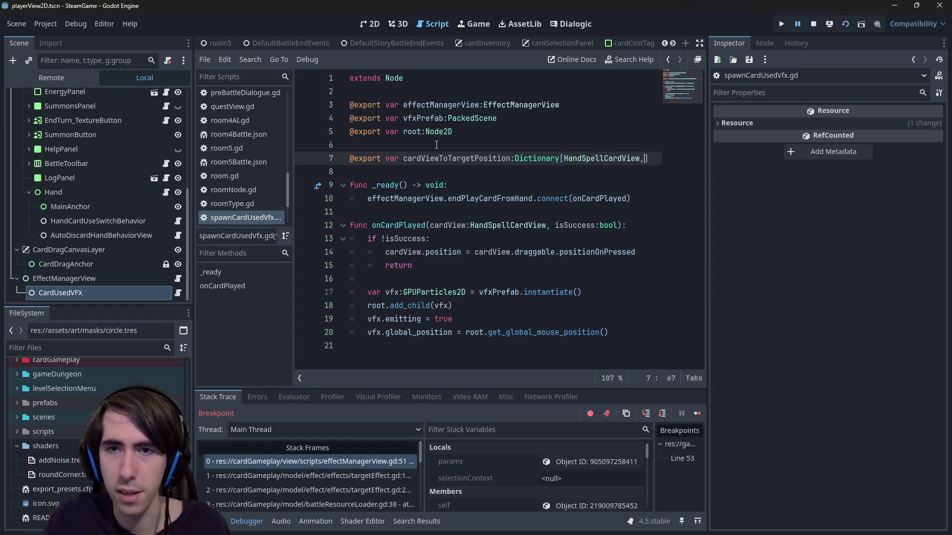
type("Vector2")
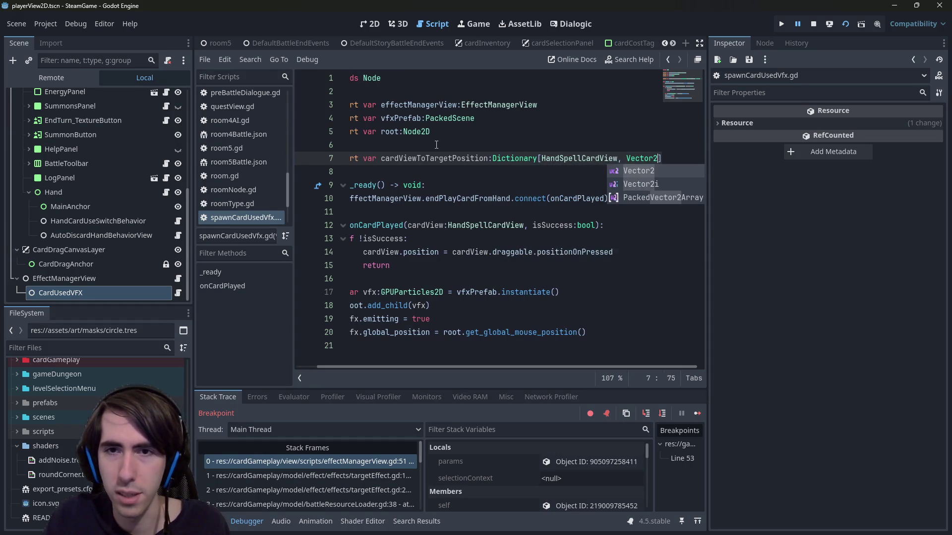
key("Return")
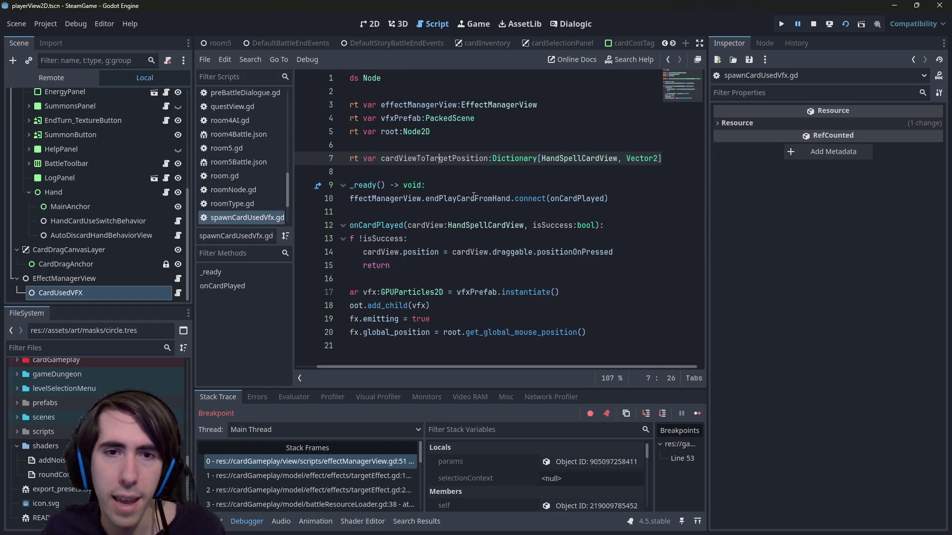
left_click(396, 212)
key("Return")
Add a _process function with the loop header 'for card in cardViewToTargetPosition.keys():'.
type("func _proces")
key("Return")
key("Return")
type("for")
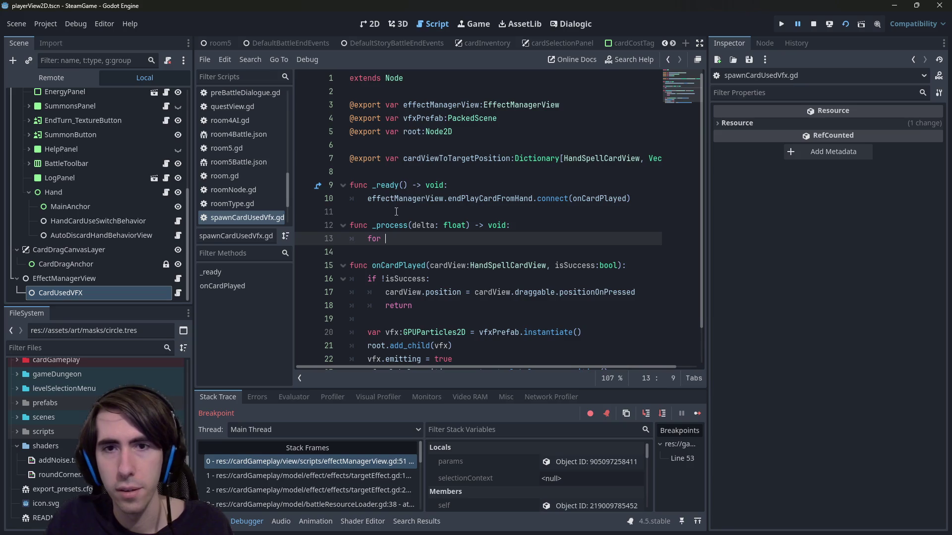
key("Up")
key("Up")
key("Up")
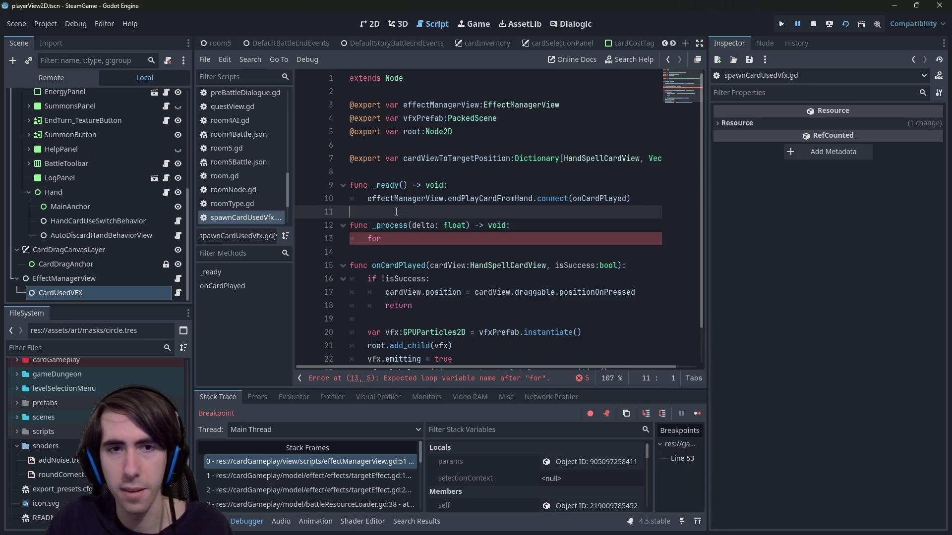
key("ctrl+shift+Right")
key("Down")
key("Down")
key("Down")
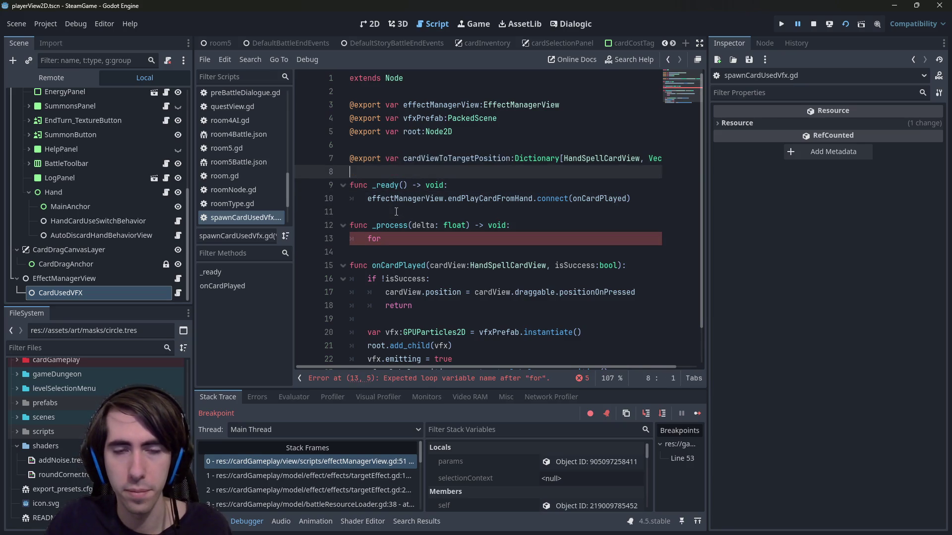
key("ctrl+BackSpace")
type("for card in cardViewToTargetPosition.")
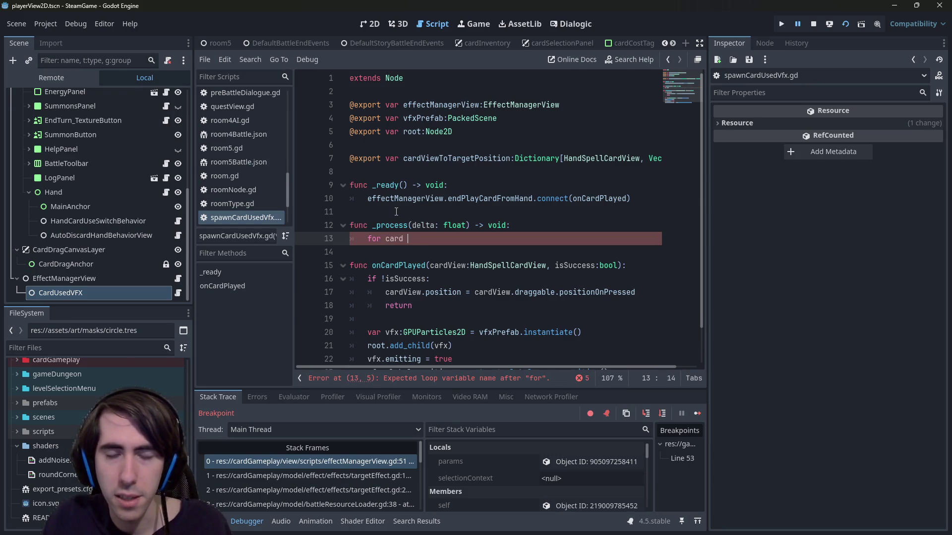
type("key")
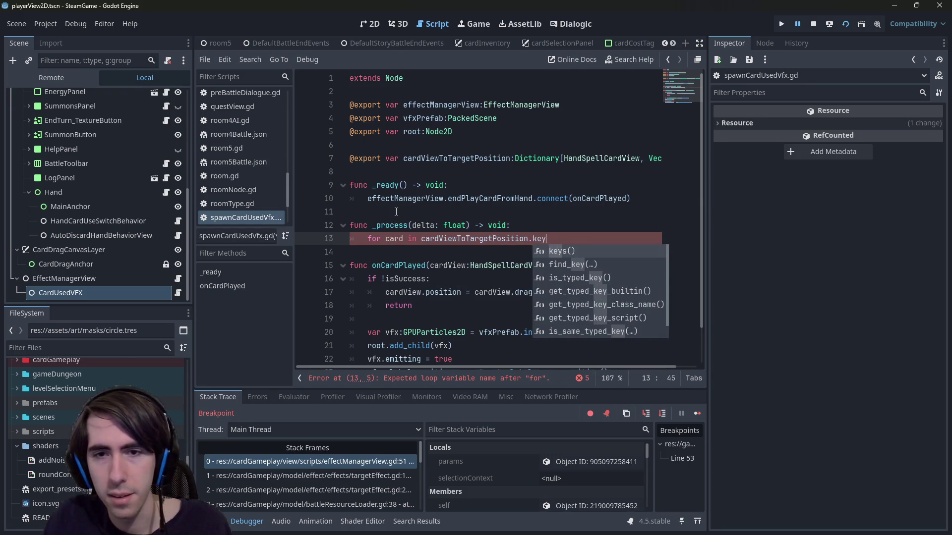
key("Return")
type(":")
key("Return")
Rename the loop variable to cardView and type it as HandSpellCardView.
key("Up")
key("ctrl+Right")
type("View:")
key("BackSpace")
key("BackSpace")
type("w")
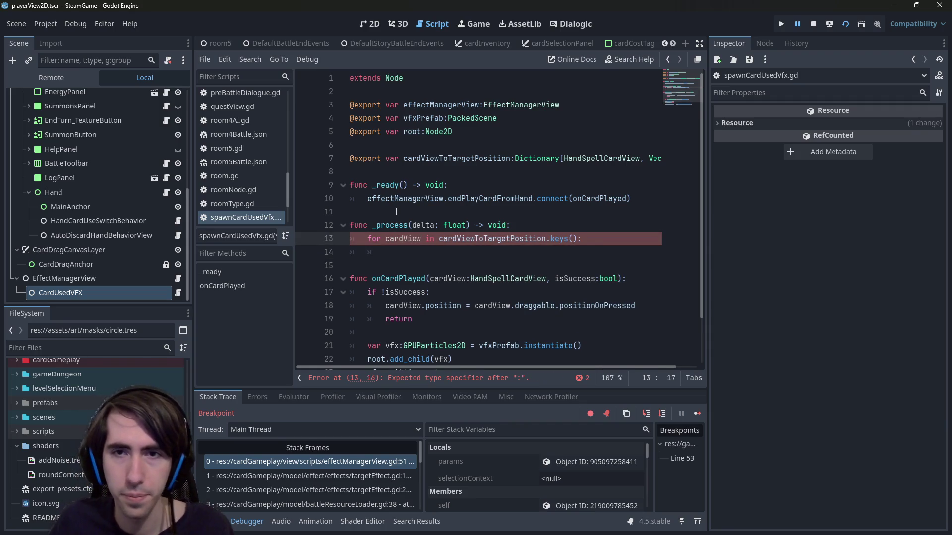
key("Up")
key("Up")
key("Up")
key("ctrl+Right")
key("ctrl+Right")
key("ctrl+shift+Right")
left_click(421, 237)
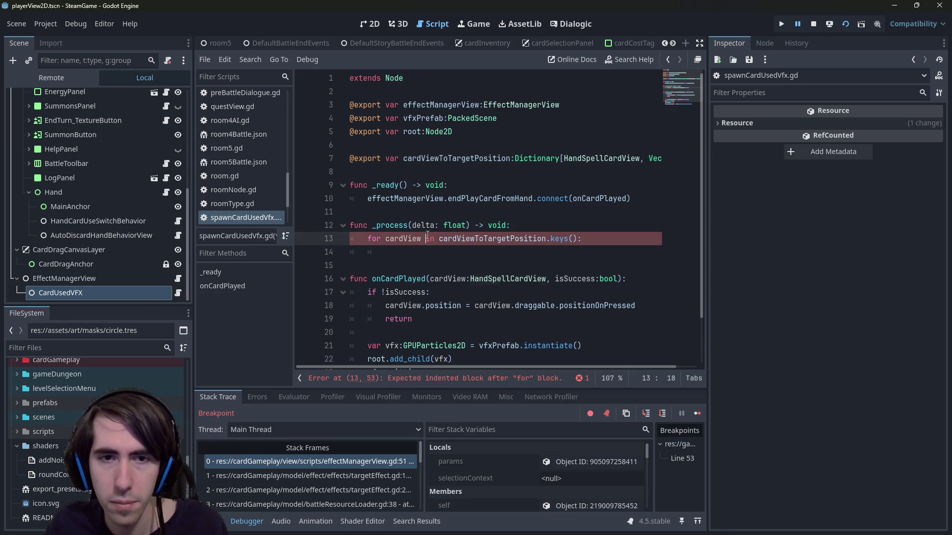
type(":")
type("HandSpellCardView")
key("ctrl+Left")
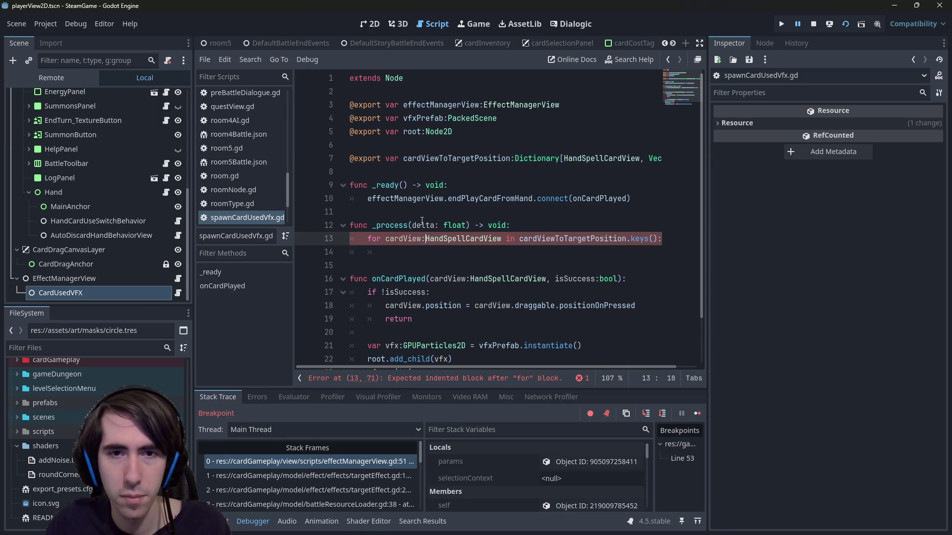
key("ctrl+shift+Right")
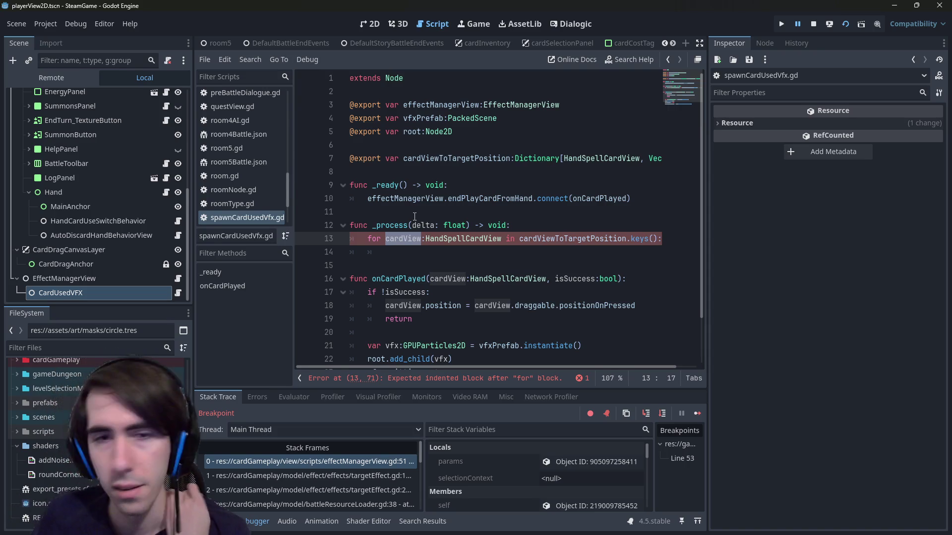
Select the Vector2 and Dictionary words in the cardViewToTargetPosition declaration.
mouse_move(631, 158)
left_mouse_down()
mouse_move(640, 152)
mouse_move(670, 163)
left_mouse_up()
left_click(644, 158)
double_click(643, 158)
left_click(620, 147)
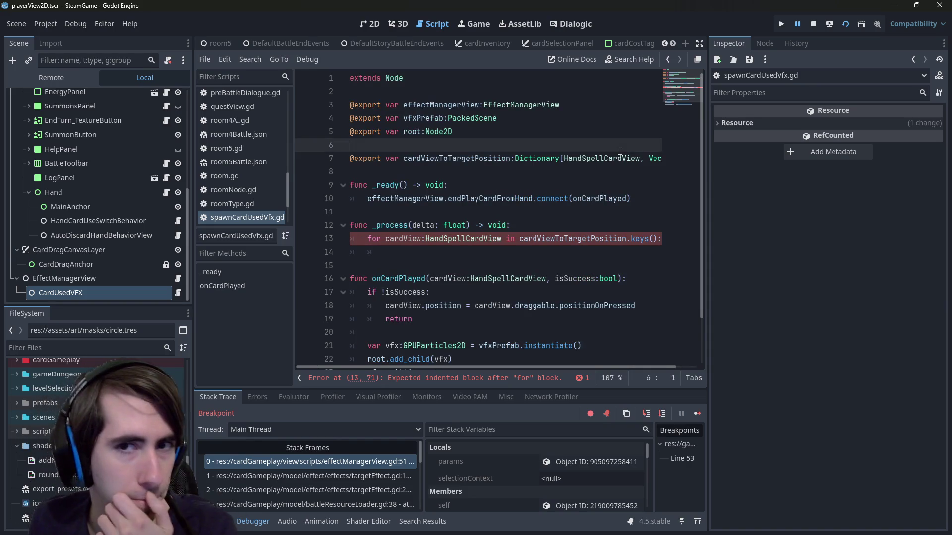
double_click(543, 158)
Insert an empty line 7 above the dictionary declaration.
left_click(547, 147)
key("Return")
key("Return")
key("Up")
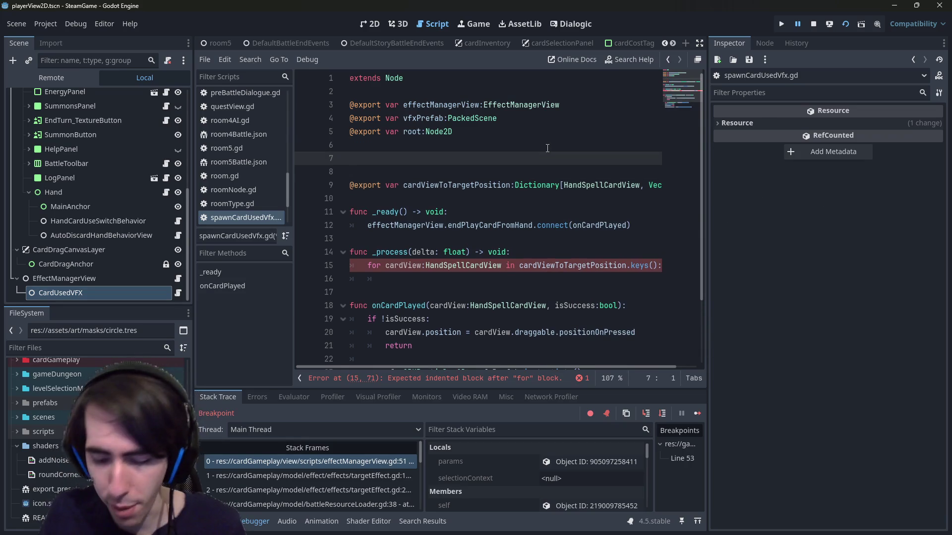
key("ctrl+z")
key("ctrl+y")
type("var")
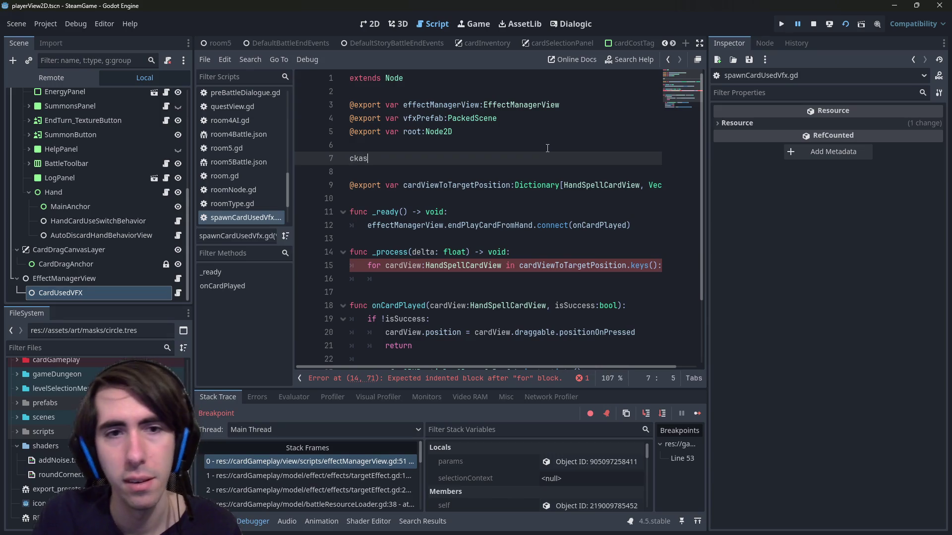
key("BackSpace")
key("BackSpace")
key("BackSpace")
Declare 'class CardMoveBackData extends Node' with an indented line beneath it.
type("class")
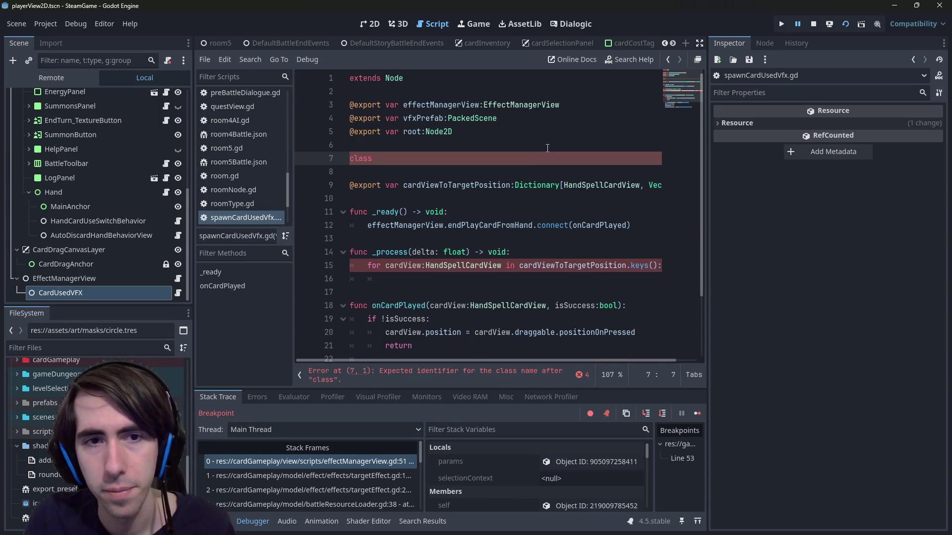
type("Card")
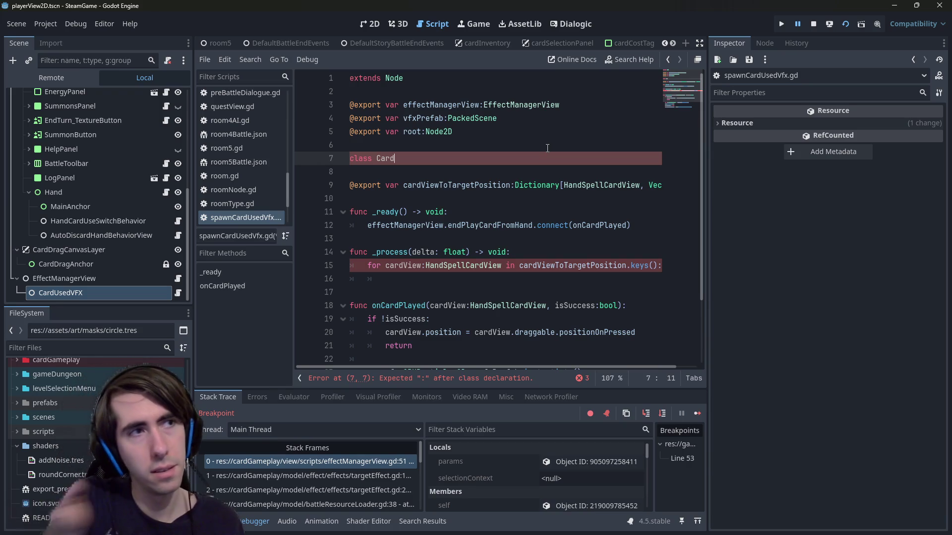
type("oveBackData")
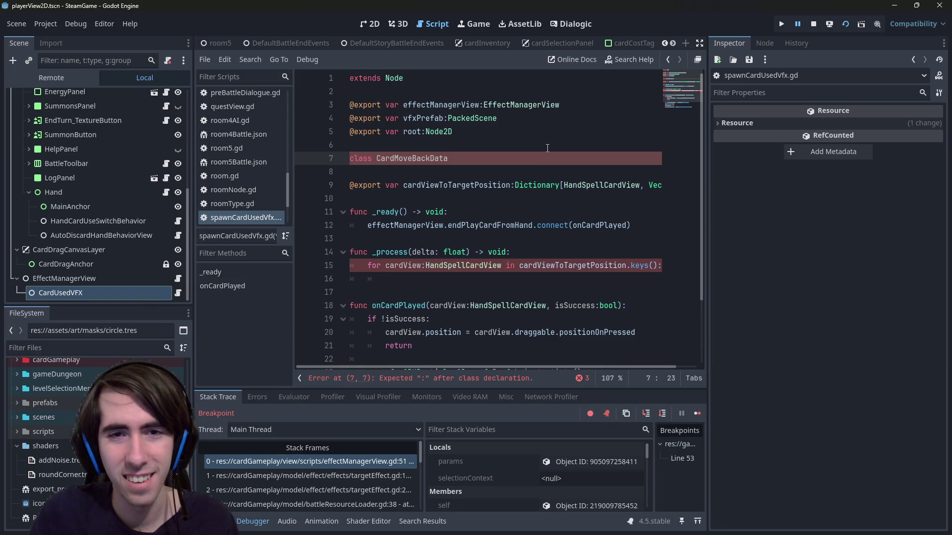
type("extends")
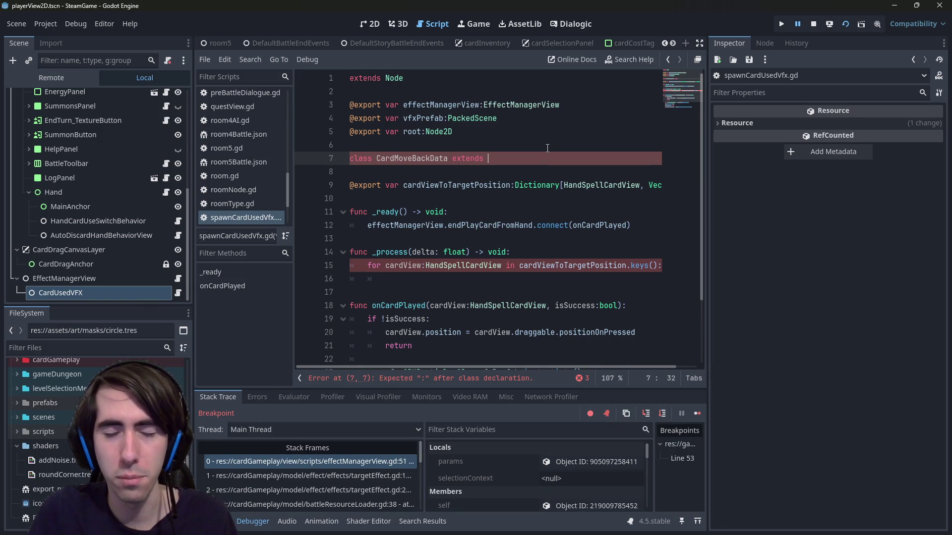
type("Obje")
key("BackSpace")
key("BackSpace")
key("BackSpace")
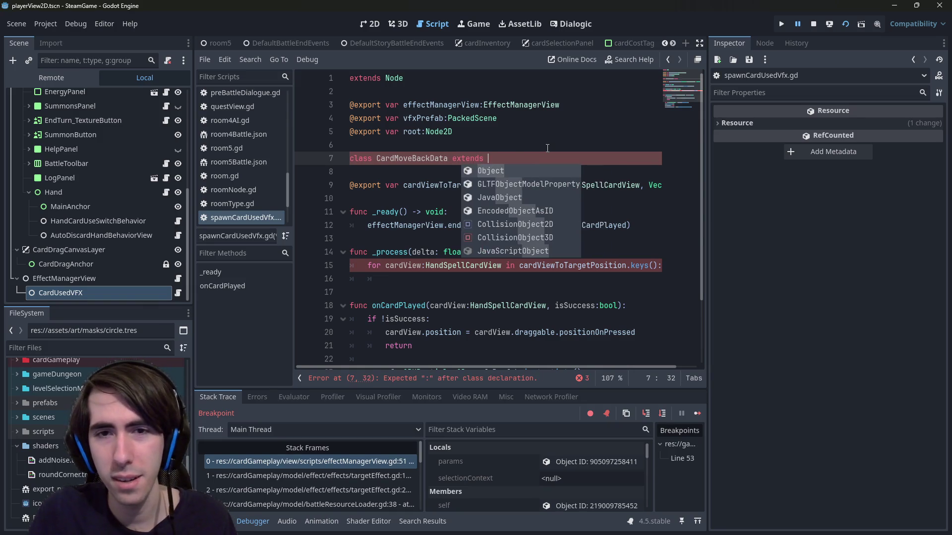
type("Node")
key("ctrl+Left")
key("ctrl+Left")
key("Left")
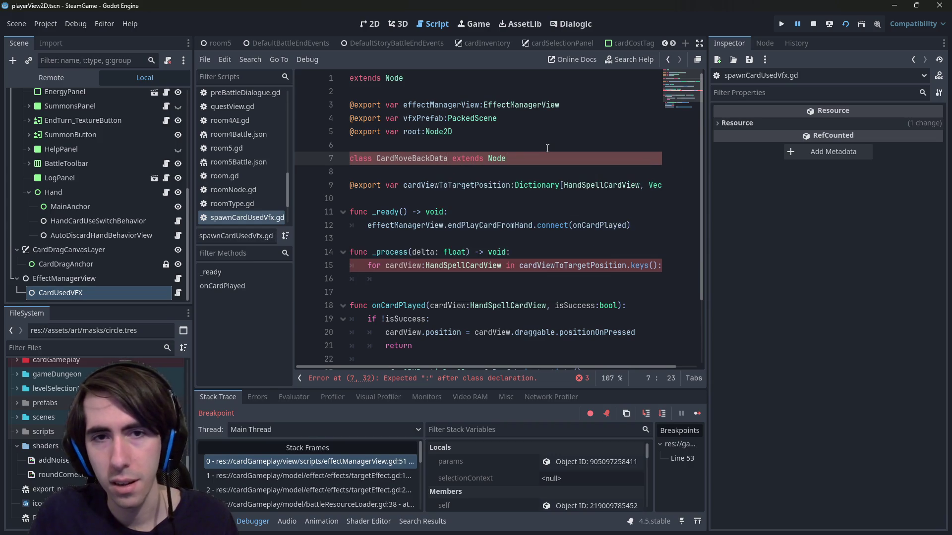
key("ctrl+shift+Left")
key("End")
key("Return")
key("Tab")
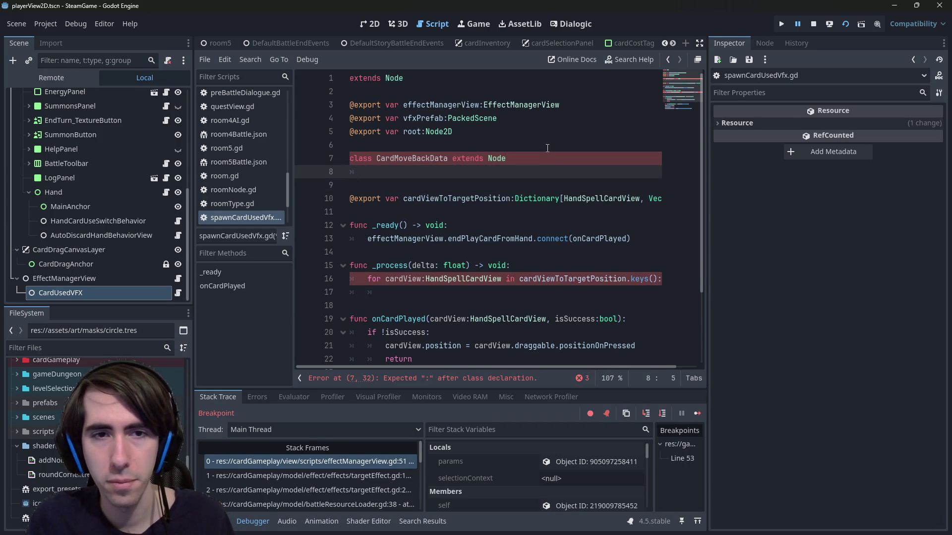
Change the CardMoveBackData base class from Node to Object and view Object's reference page.
key("Up")
key("End")
key("ctrl+shift+Left")
type("Object")
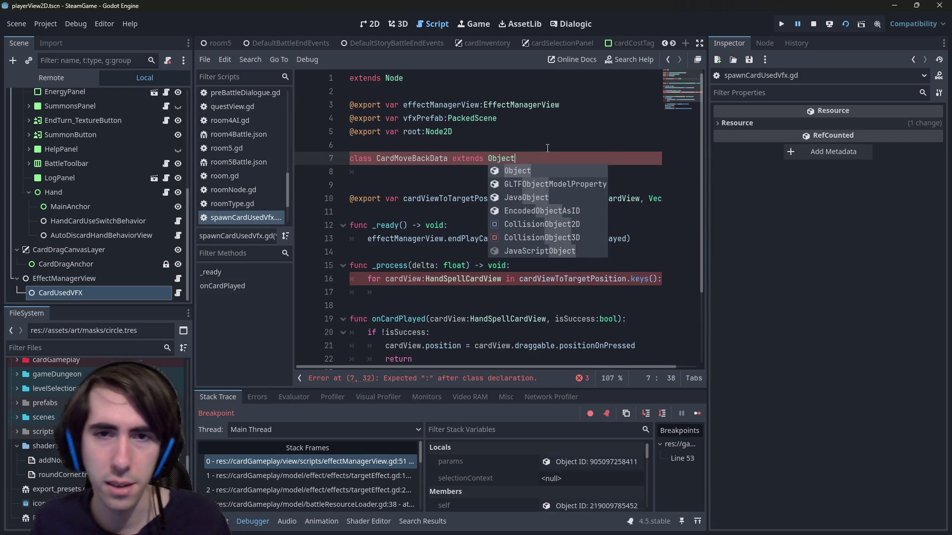
left_click(503, 159, "ctrl")
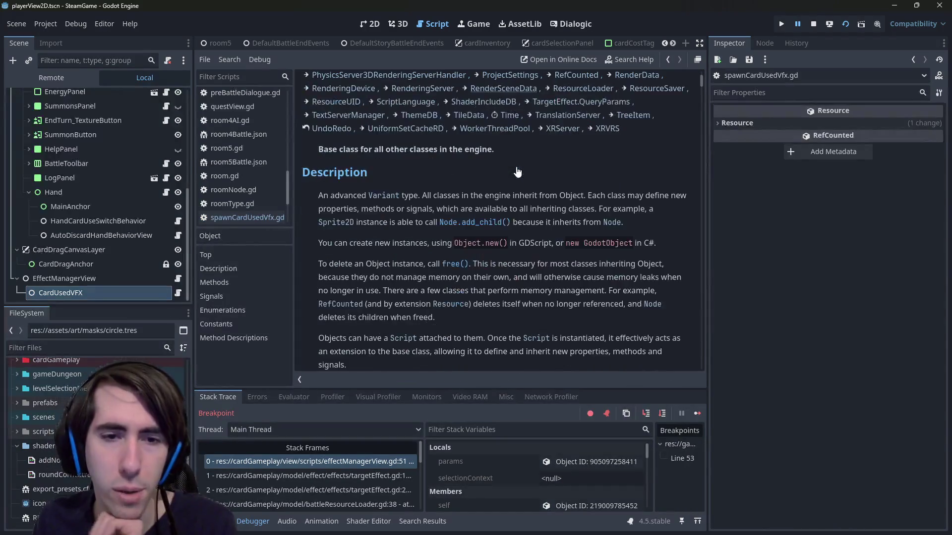
scroll(471, 163, "down", 1)
left_click_drag(451, 159, 595, 171)
left_click(538, 166)
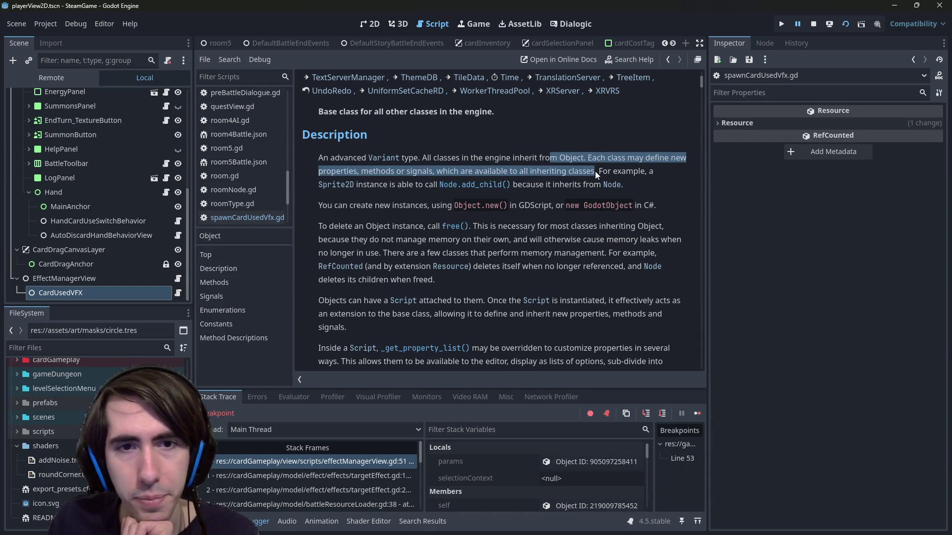
left_click(594, 171)
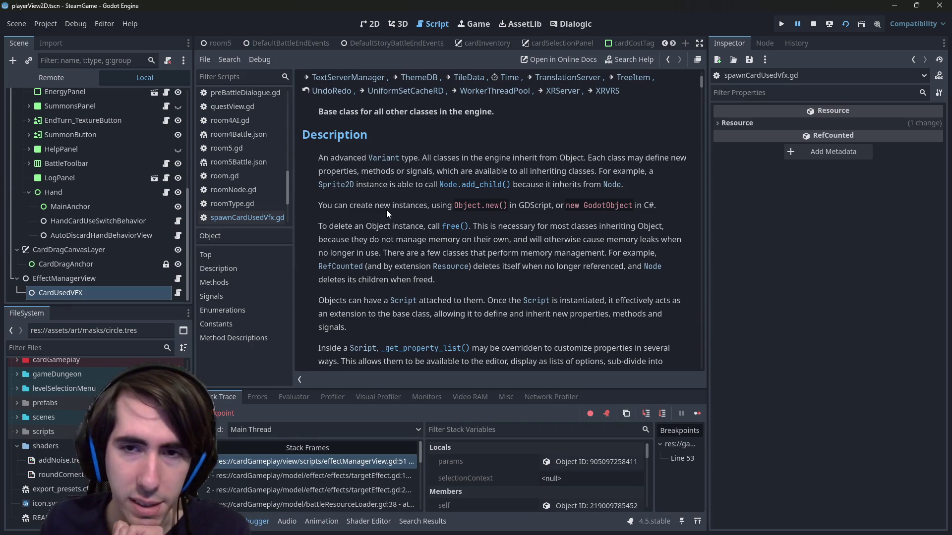
left_click_drag(385, 233, 432, 231)
left_click(498, 229)
double_click(499, 229)
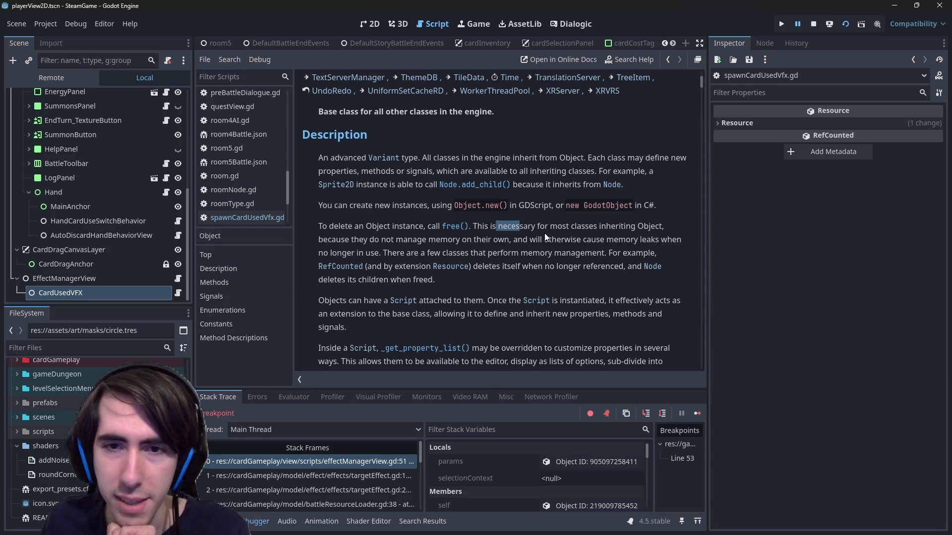
left_click(533, 228)
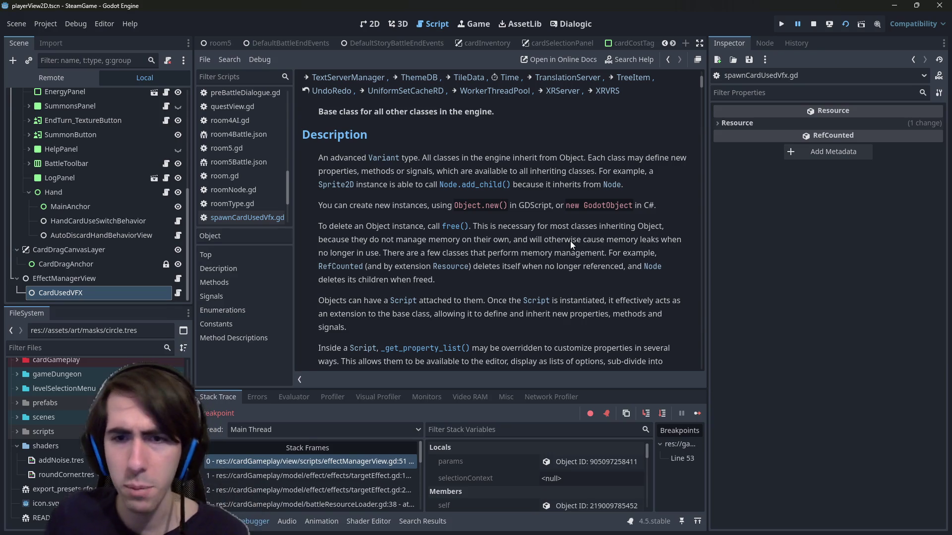
key("alt+Left")
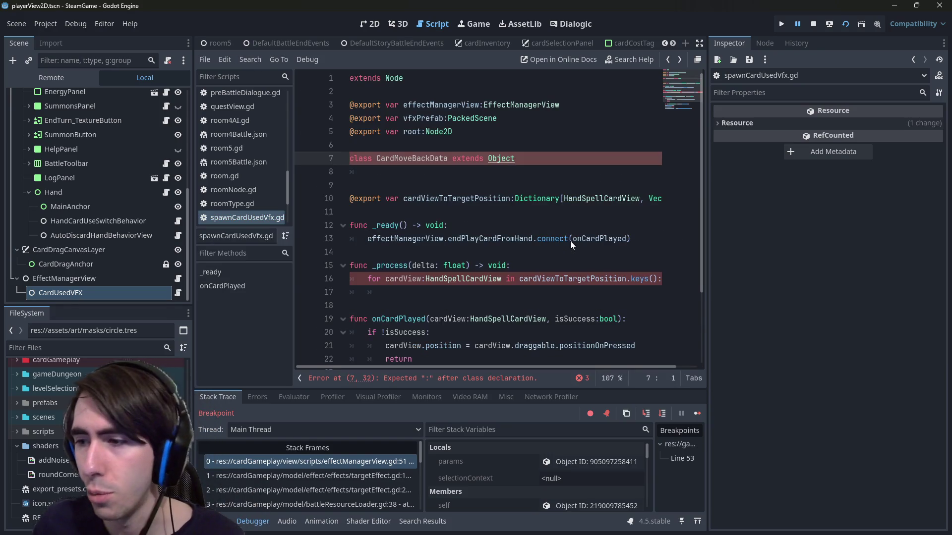
key("Down")
key("Up")
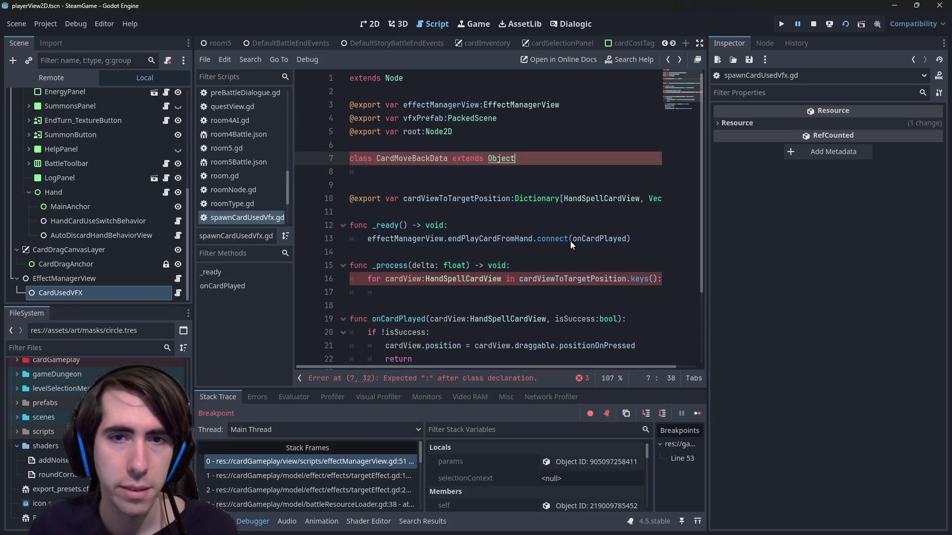
End the class line with ':' and add member 'var cardView:HandSpellCardView'.
key("End")
type(":")
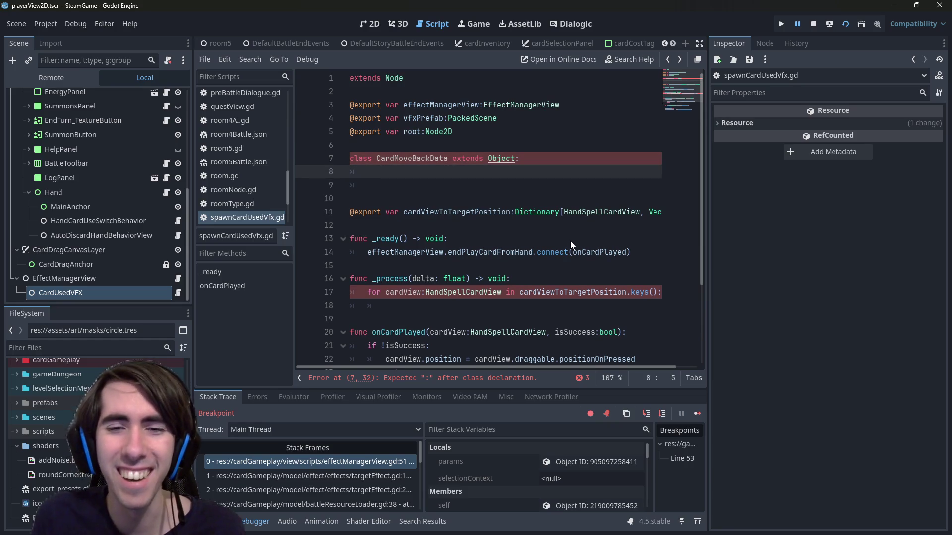
key("Down")
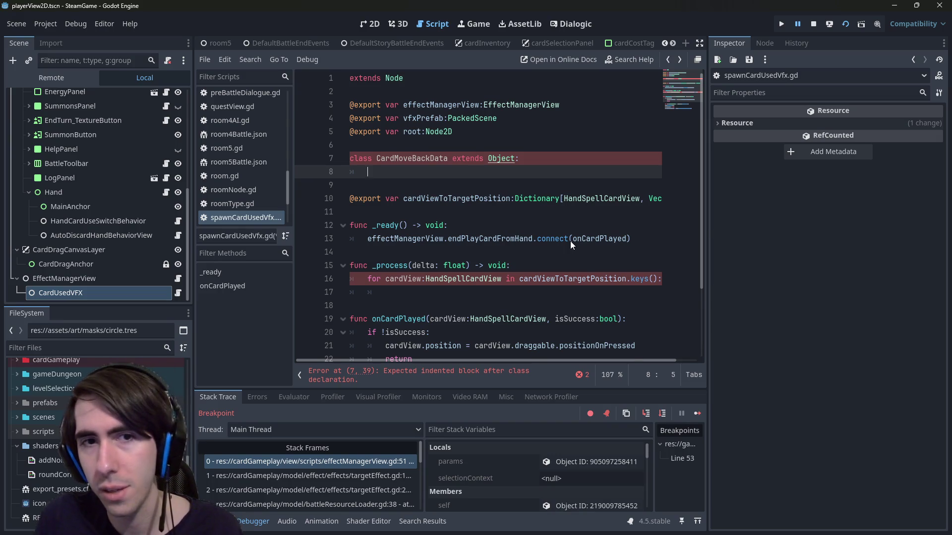
type("var ")
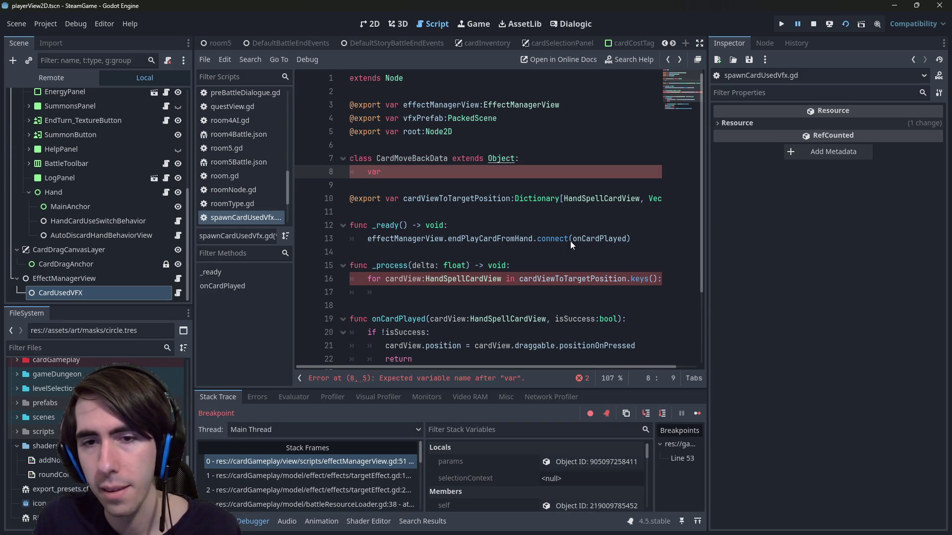
type("cardView:")
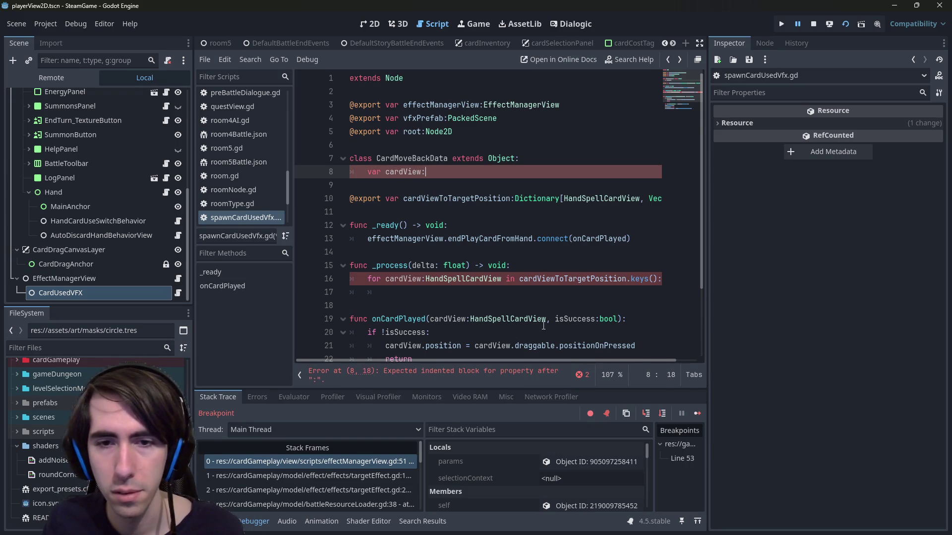
double_click(508, 319)
key("ctrl+c")
left_click(453, 167)
key("ctrl+v")
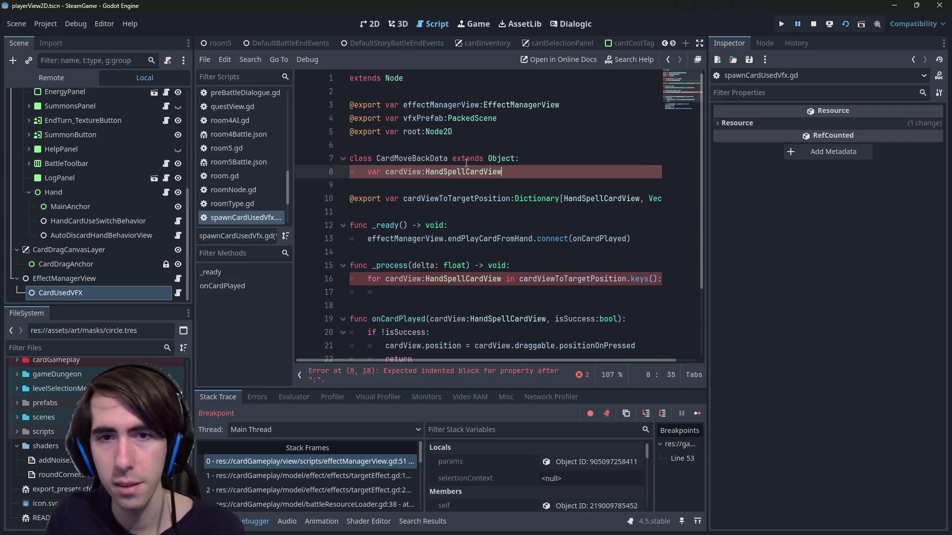
Add 'var startPosition:Vector2' and duplicate it as 'var endPosition:Vector2'.
key("Return")
type("var startPosition:")
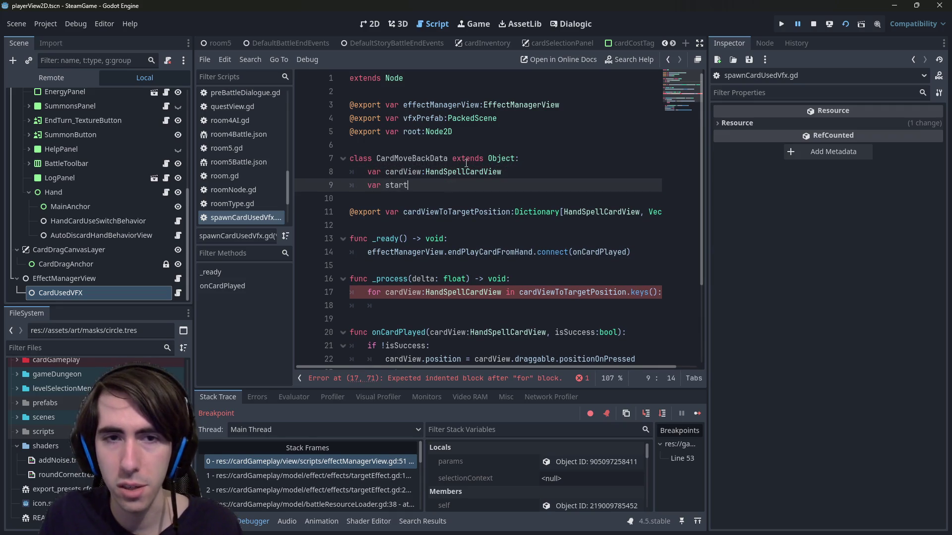
type("Vector2")
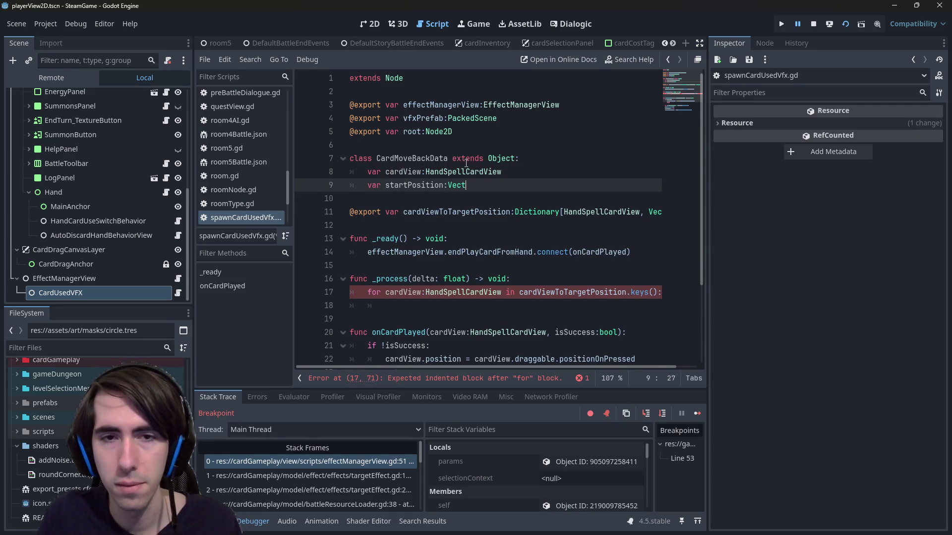
key("Escape")
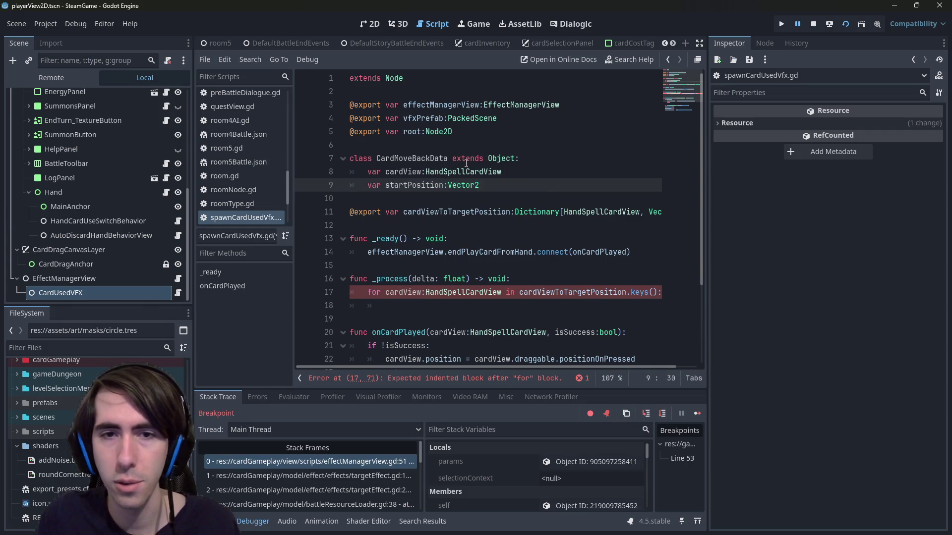
key("ctrl+shift+d")
key("ctrl+Left")
key("ctrl+Left")
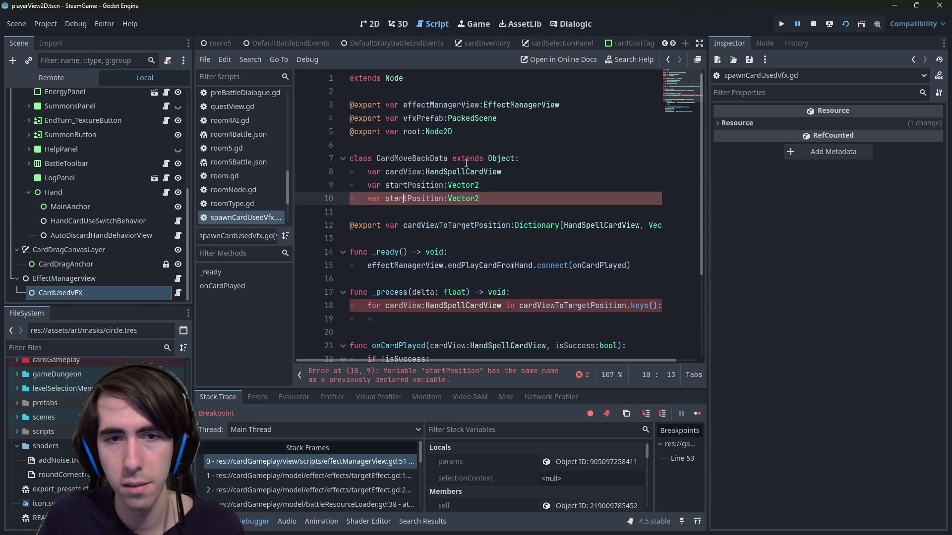
key("BackSpace")
key("BackSpace")
key("Delete")
key("Delete")
key("Delete")
type("end")
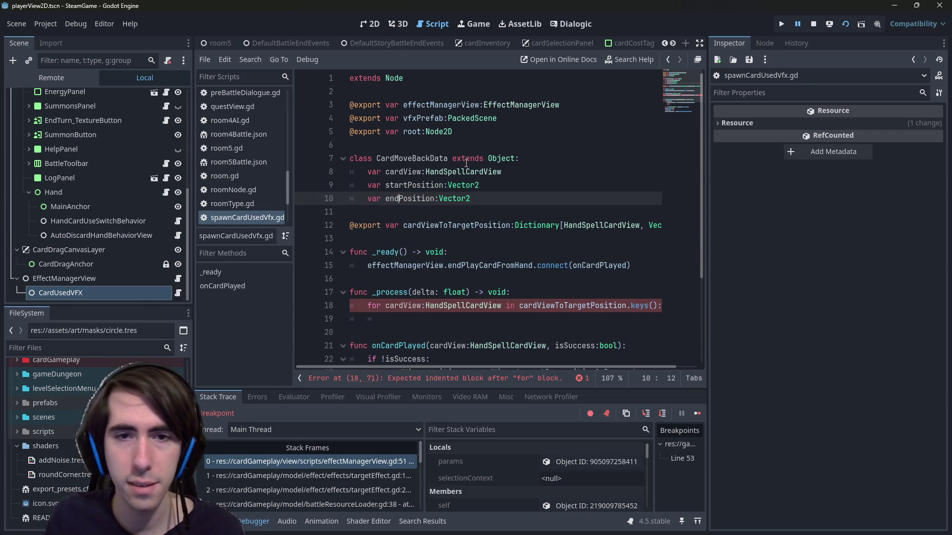
Copy the CardMoveBackData class name.
left_click(421, 158)
double_click(421, 158)
key("ctrl+c")
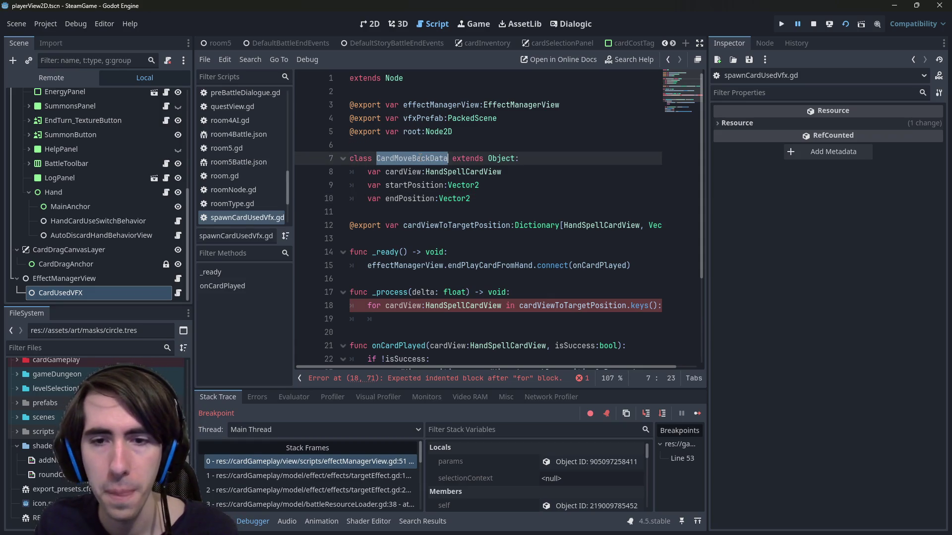
scroll(500, 258, "down", 3)
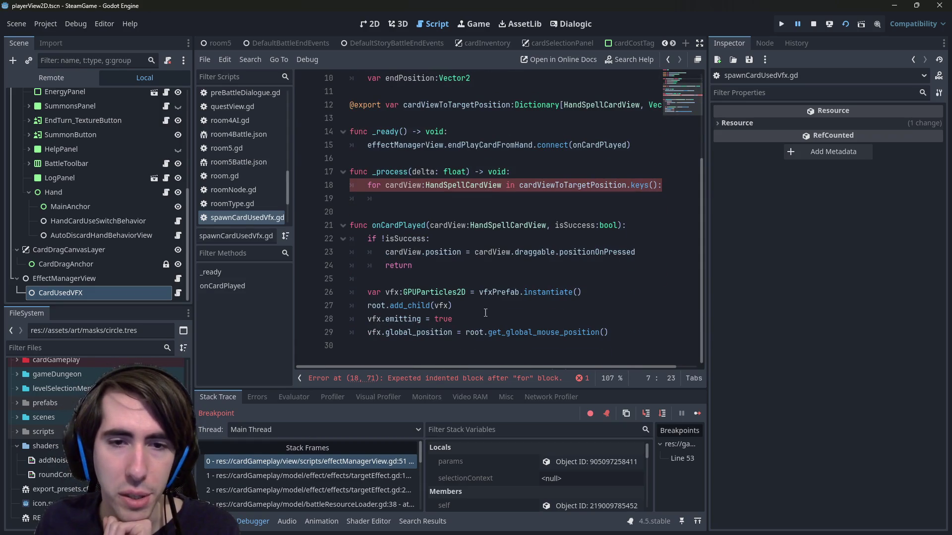
After the 'if !isSuccess:' line, create a data variable holding a new CardMoveBackData.
left_click(578, 240)
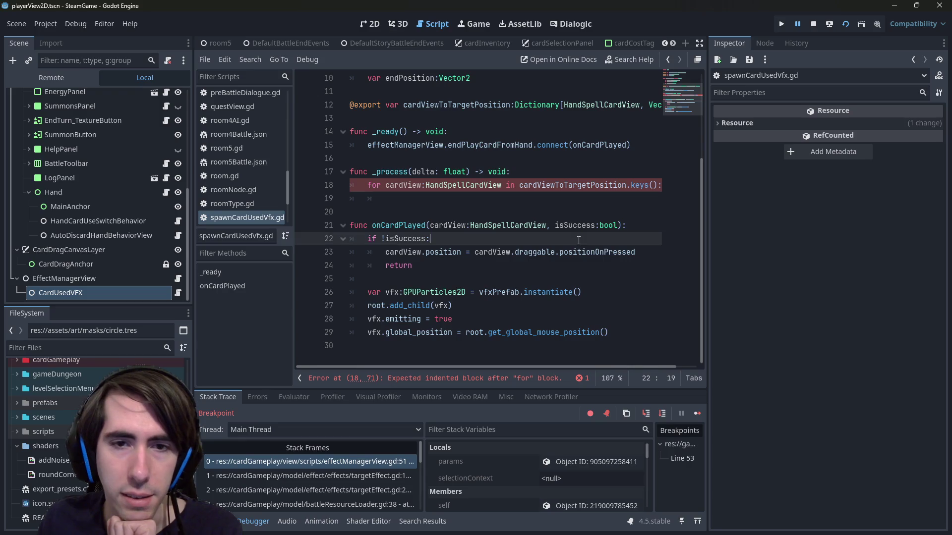
key("Down")
key("End")
key("Return")
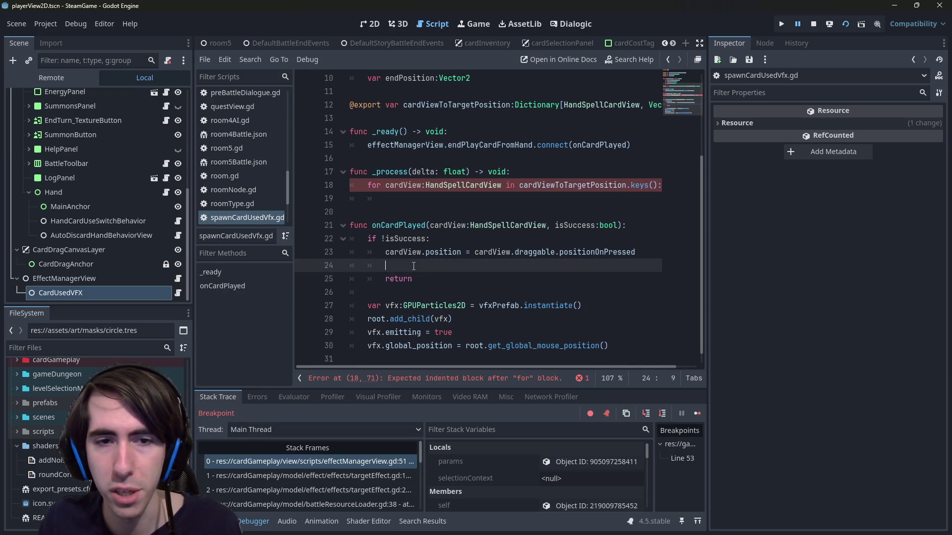
key("ctrl+v")
type(".")
key("Return")
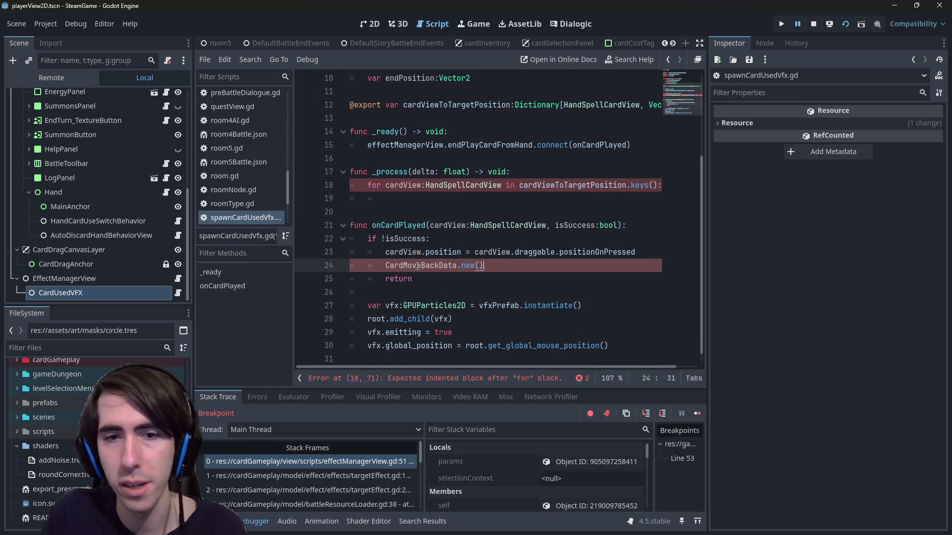
key("Home")
type("var data =")
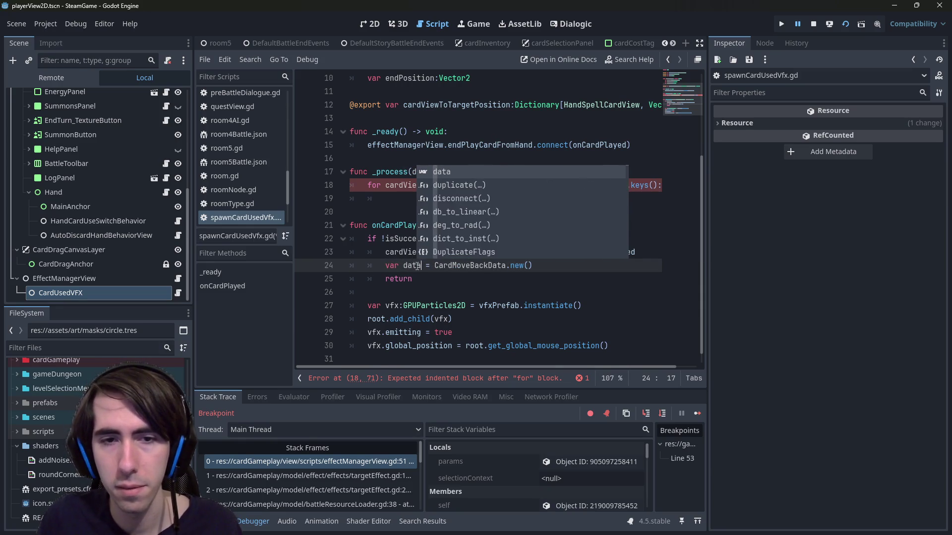
key("Escape")
key("BackSpace")
key("BackSpace")
key("BackSpace")
type(":")
key("ctrl+Right")
type("= CardMoveBackData")
key("Return")
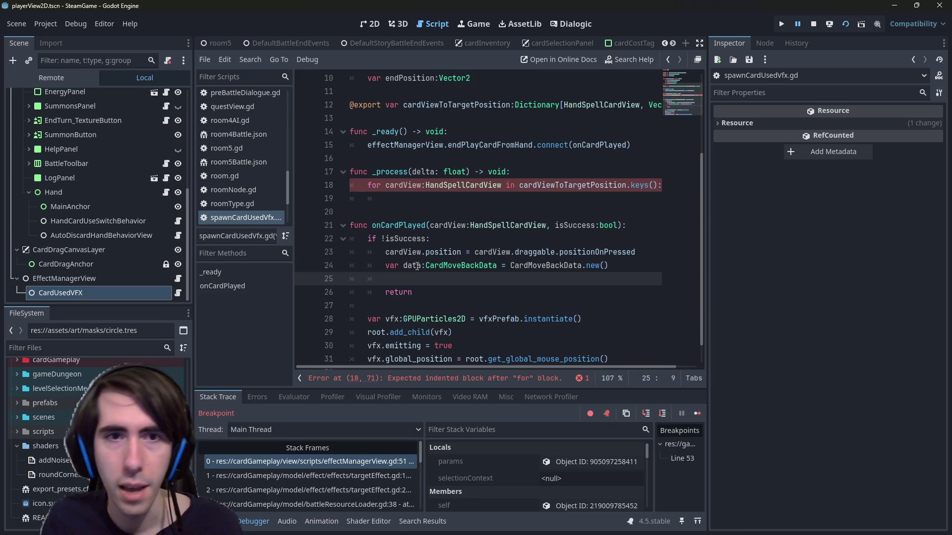
Rename the cardViewToTargetPosition export to animData.
scroll(417, 267, "up", 3)
scroll(469, 196, "down", 1)
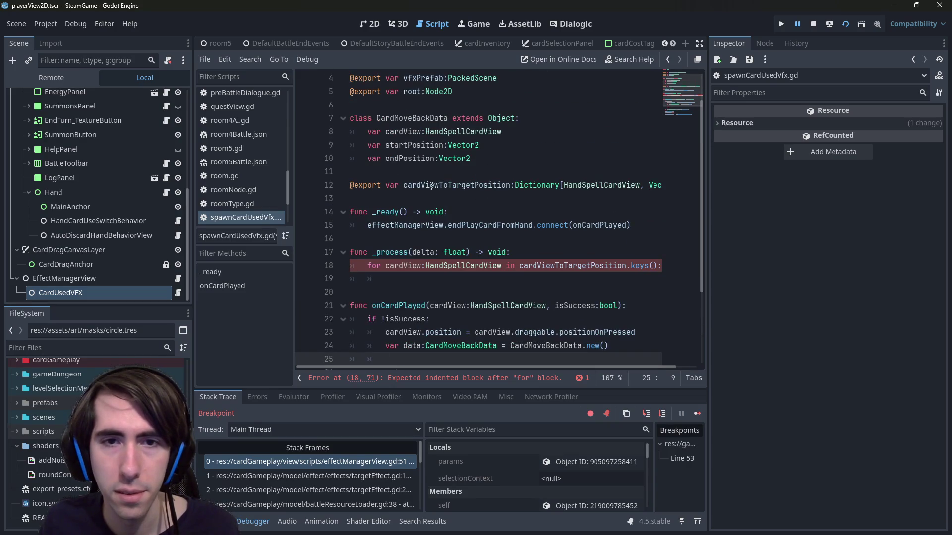
left_click(434, 185)
mouse_move(421, 185)
left_mouse_down()
mouse_move(510, 185)
mouse_move(491, 185)
left_mouse_up()
double_click(482, 185)
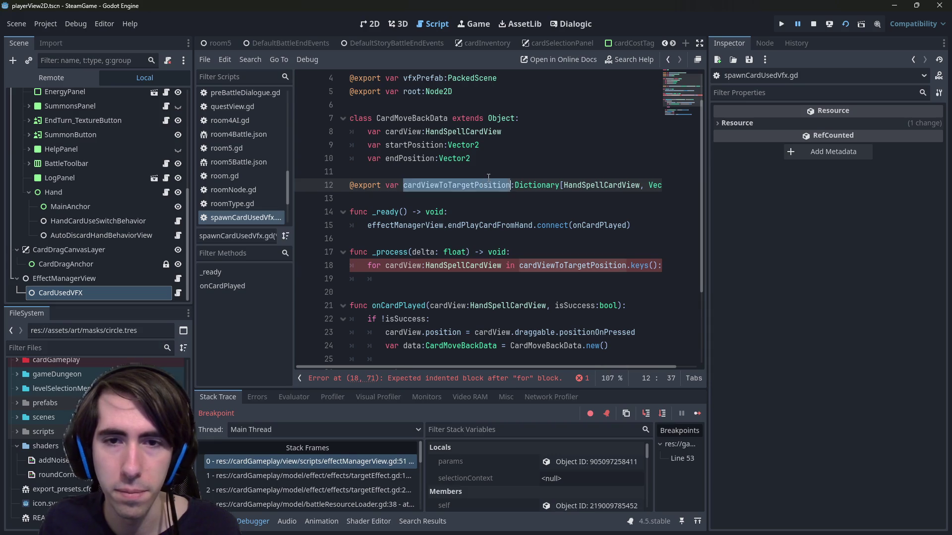
type("animData")
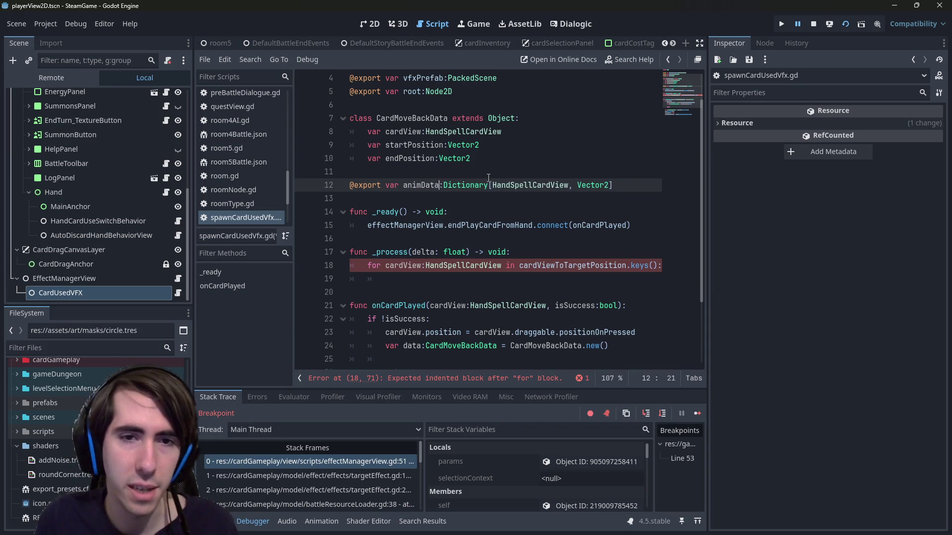
Replace animData's Dictionary[HandSpellCardView, Vector2] type with Array[CardMoveBackData].
double_click(428, 118)
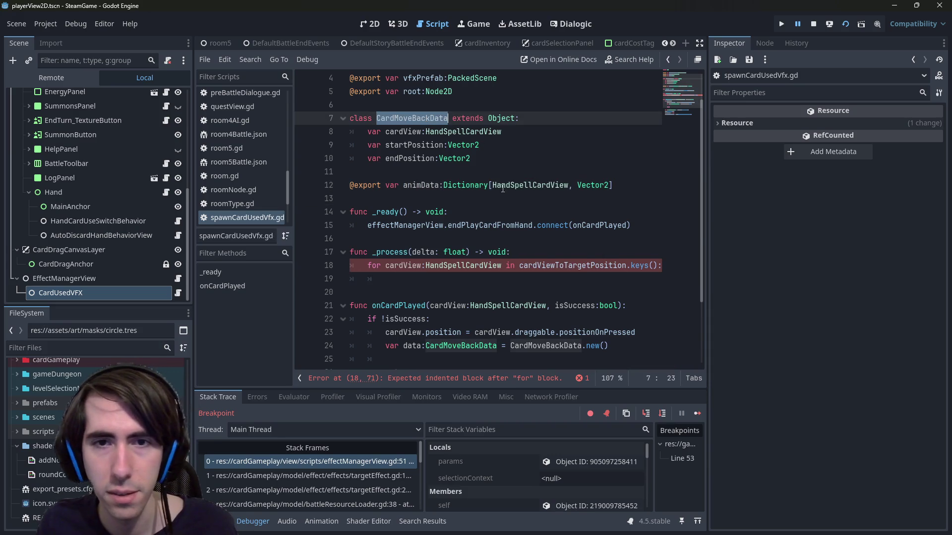
left_click(466, 185)
left_click_drag(445, 185, 615, 185)
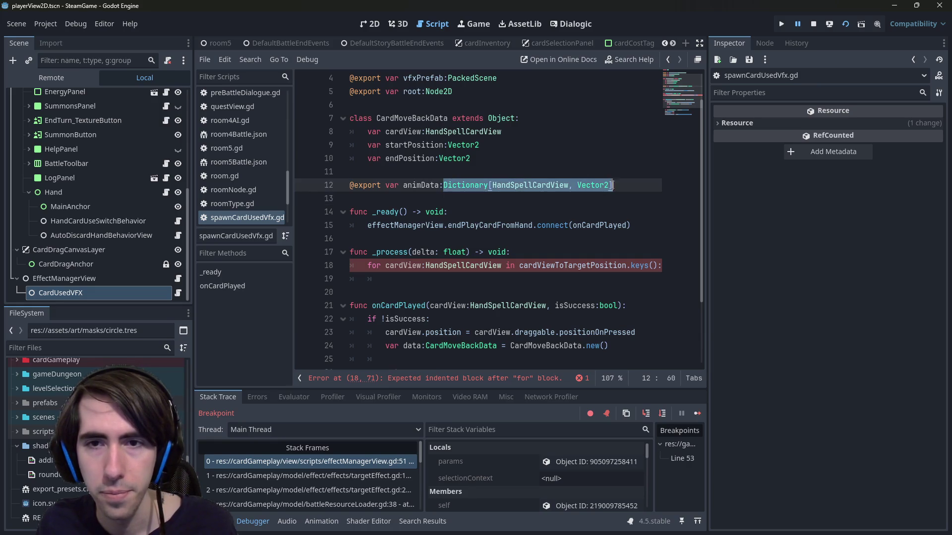
type("Array[CardMoveBackData")
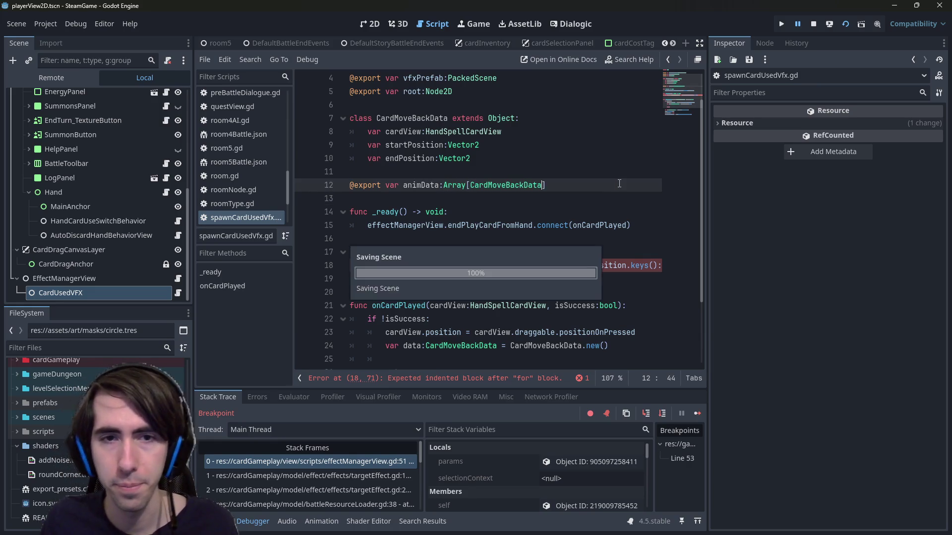
double_click(421, 185)
scroll(490, 227, "down", 3)
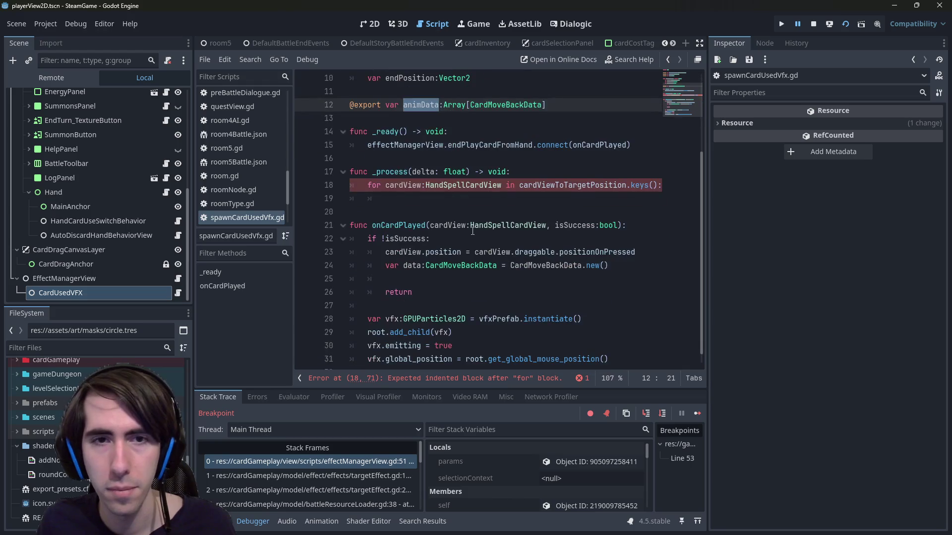
Add 'animData.push_back(data)' in onCardPlayed and save the script.
left_click(449, 265)
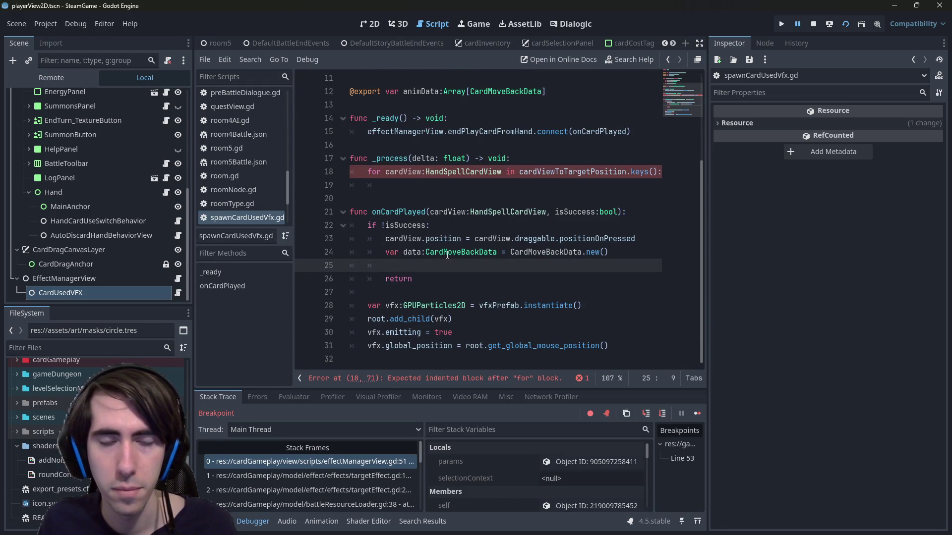
type("animData.pus")
key("Return")
type("data")
key("ctrl+s")
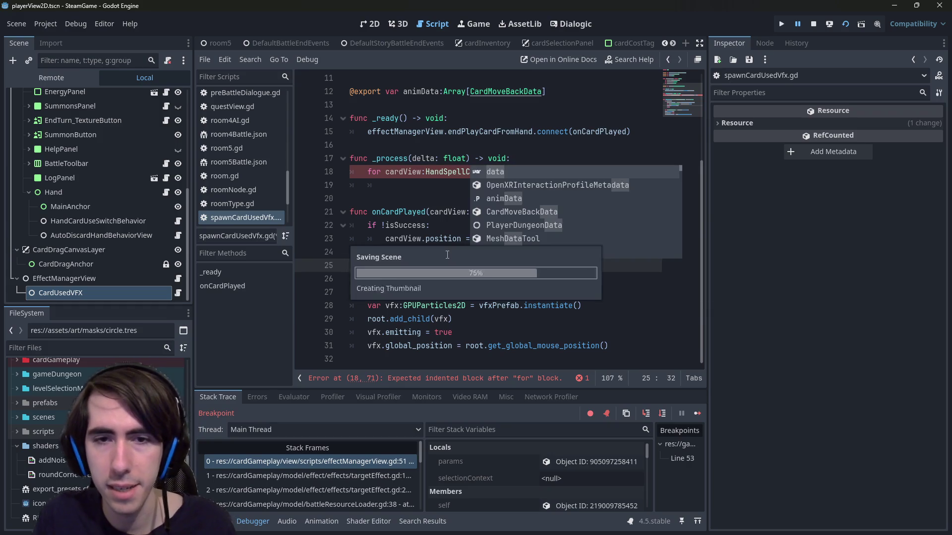
scroll(448, 255, "up", 3)
scroll(457, 246, "down", 1)
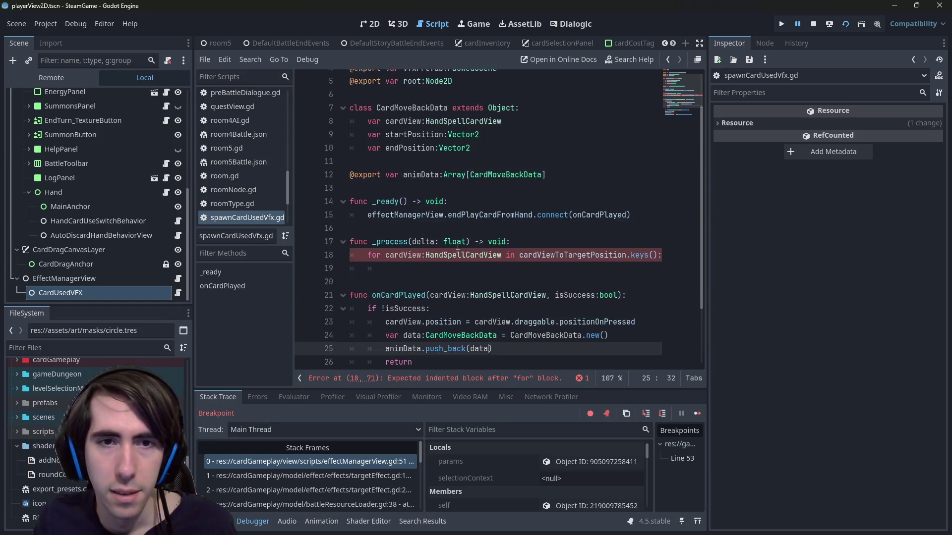
double_click(421, 172)
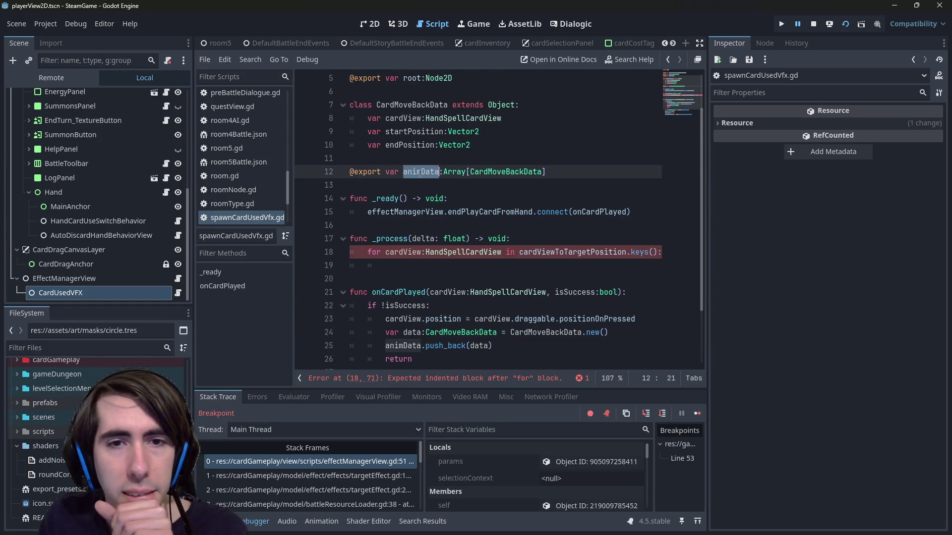
scroll(409, 292, "down", 1)
Assign 'data.cardView = cardView' and start a 'data.startPosition = card' line.
left_click(627, 292)
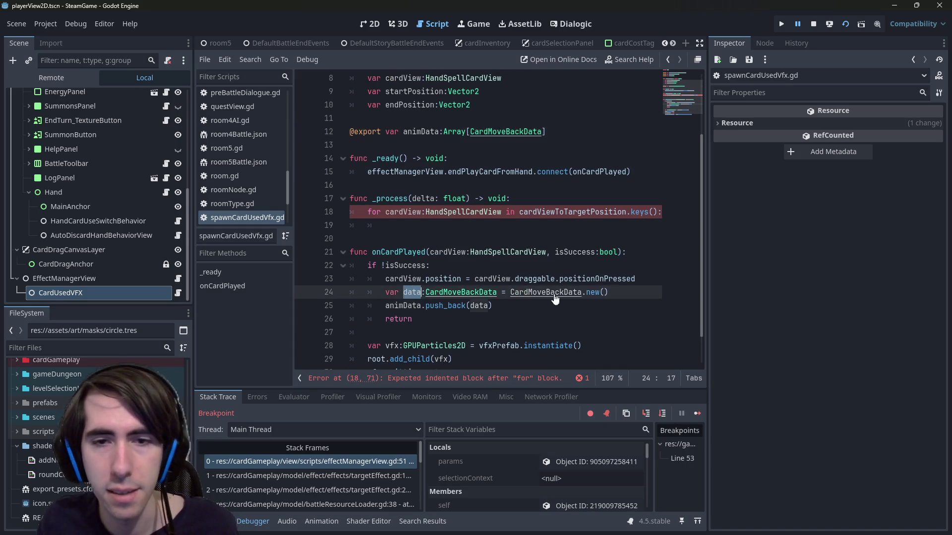
key("Return")
type("data.ca")
key("Return")
type("= cardView")
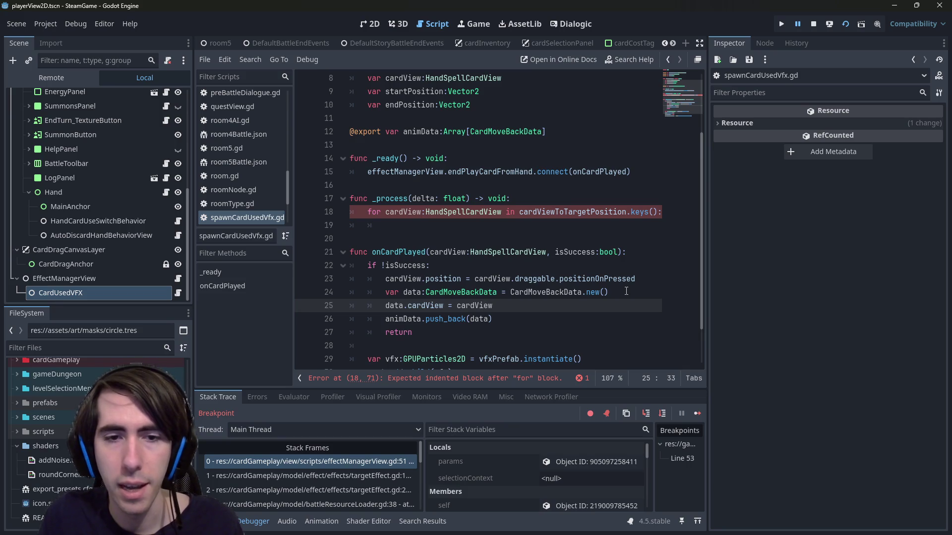
key("Return")
type("data.")
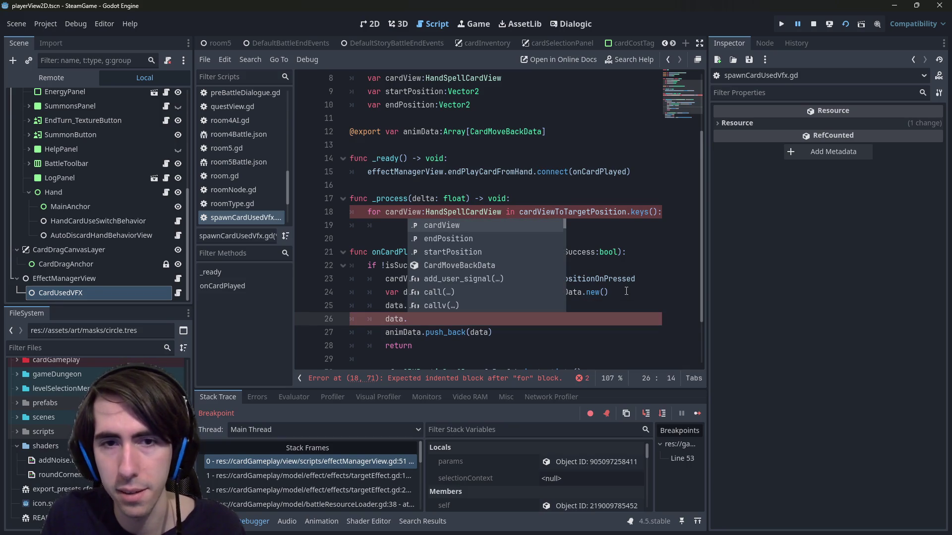
type("st")
key("Return")
type("card")
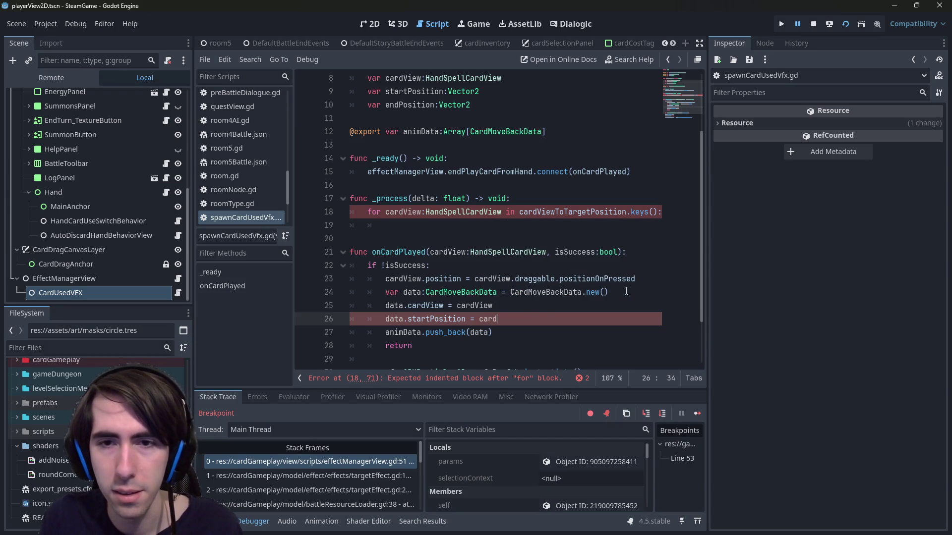
key("Escape")
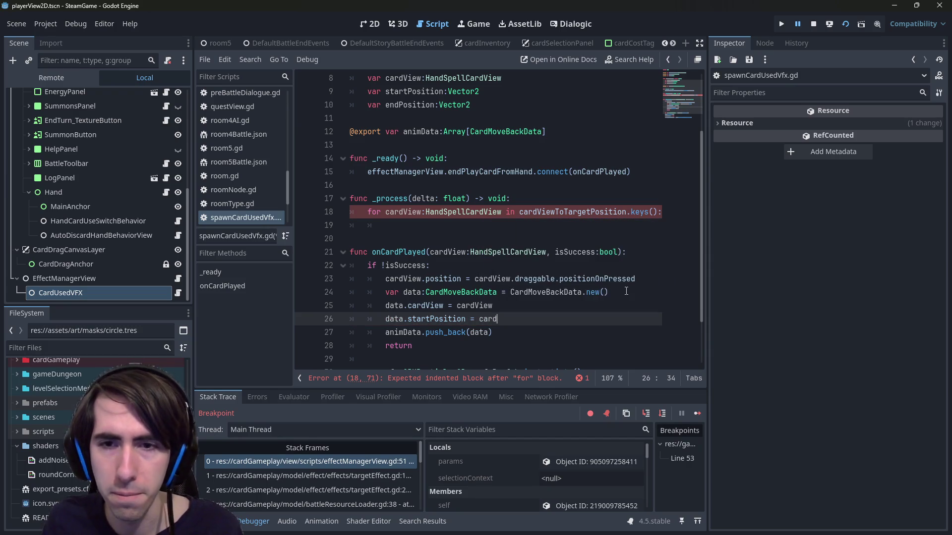
scroll(494, 278, "down", 1)
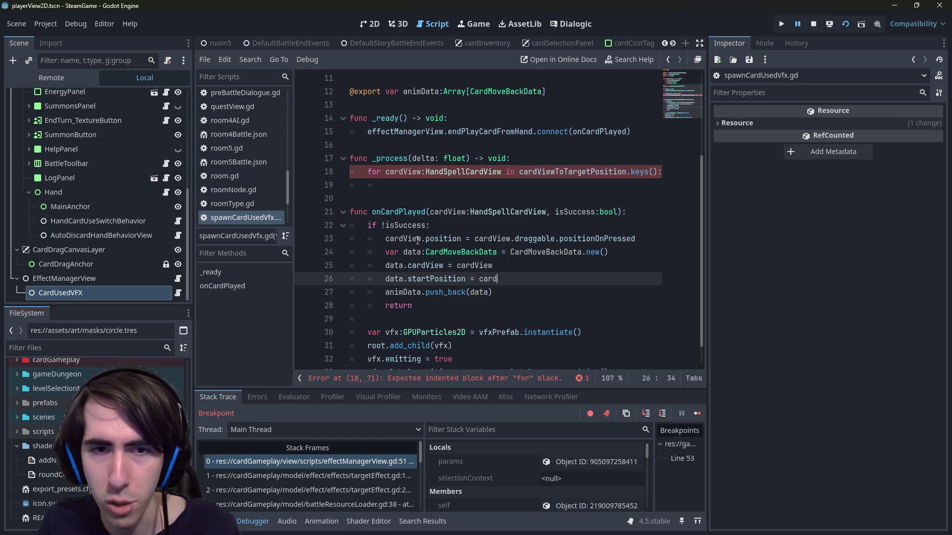
Set startPosition to cardView.position.
left_click_drag(386, 238, 461, 238)
key("ctrl+c")
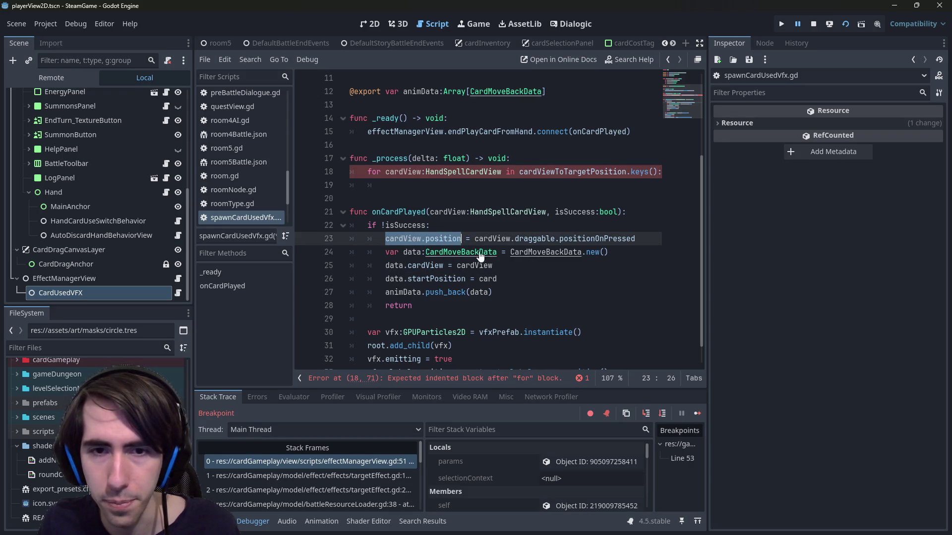
double_click(489, 278)
key("ctrl+v")
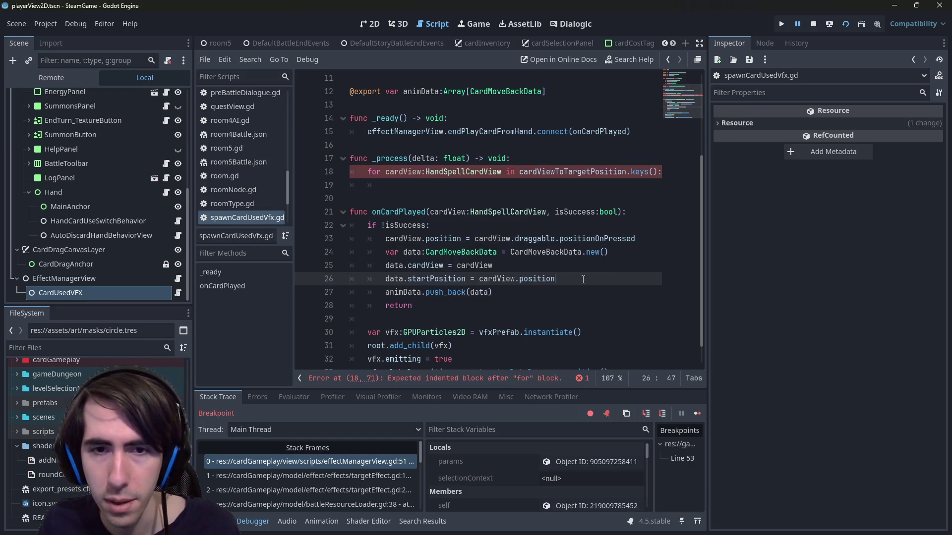
Add an endPosition line set to cardView.draggable.positionOnPressed.
left_click_drag(555, 279, 291, 278)
key("ctrl+alt+Down")
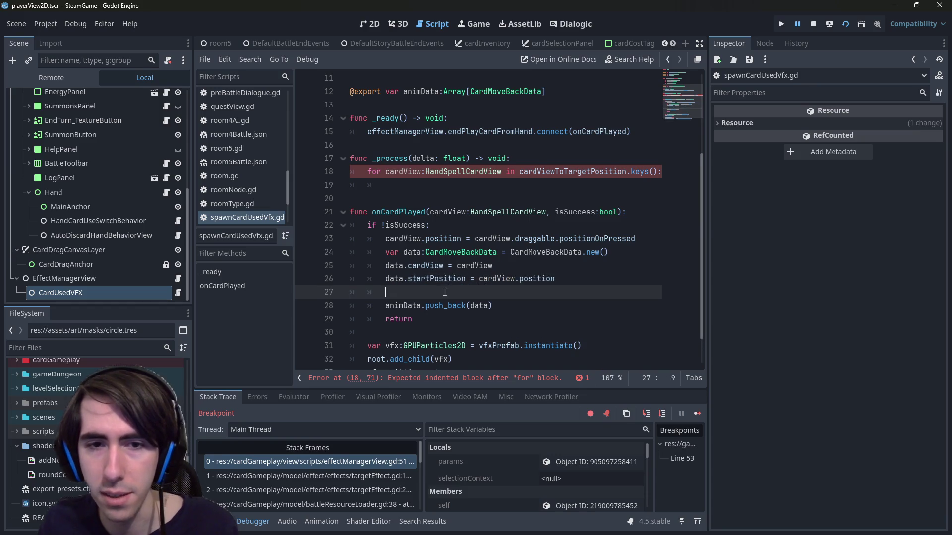
double_click(446, 292)
type("endPosition")
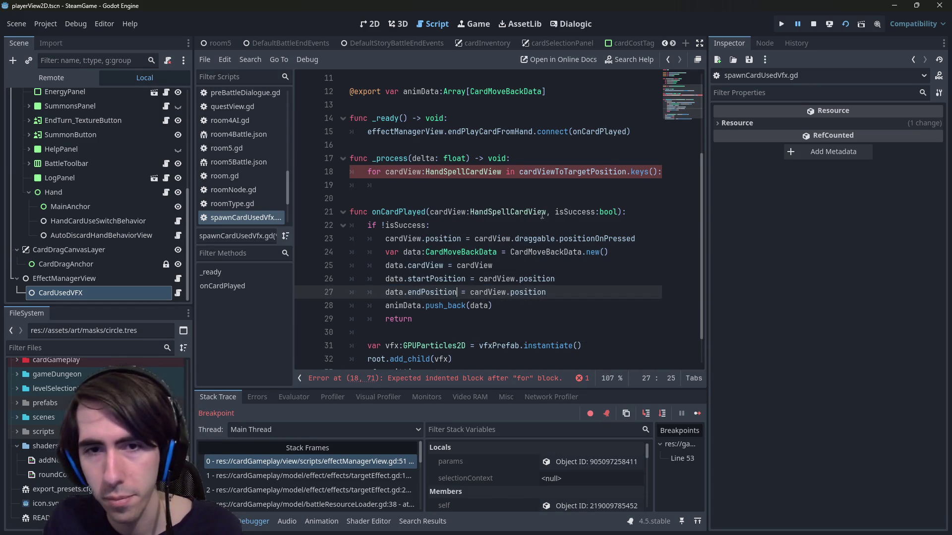
mouse_move(474, 239)
left_mouse_down()
mouse_move(605, 251)
mouse_move(646, 241)
left_mouse_up()
key("ctrl+c")
double_click(525, 292)
key("ctrl+v")
Comment out the original position reset on line 23 and save the script.
left_click(502, 240)
key("ctrl+k")
key("ctrl+s")
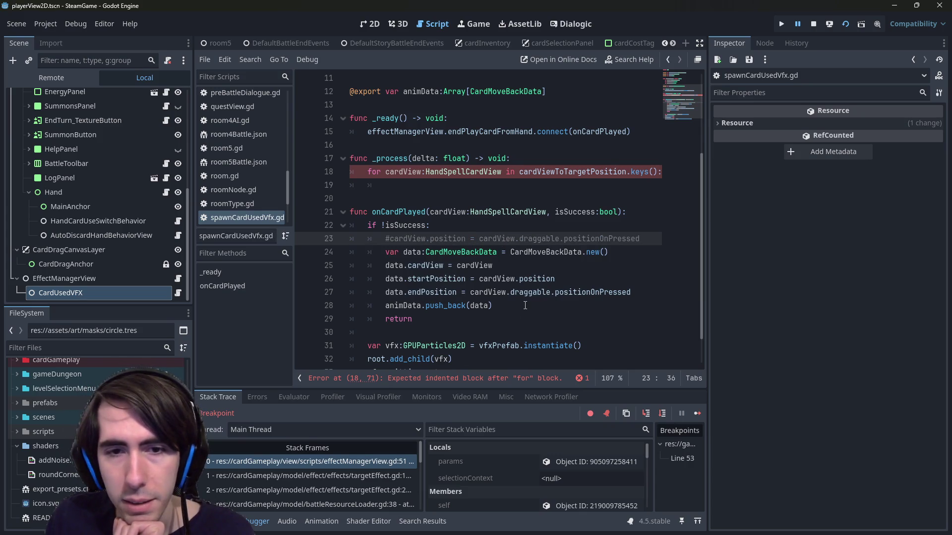
scroll(525, 305, "up", 2)
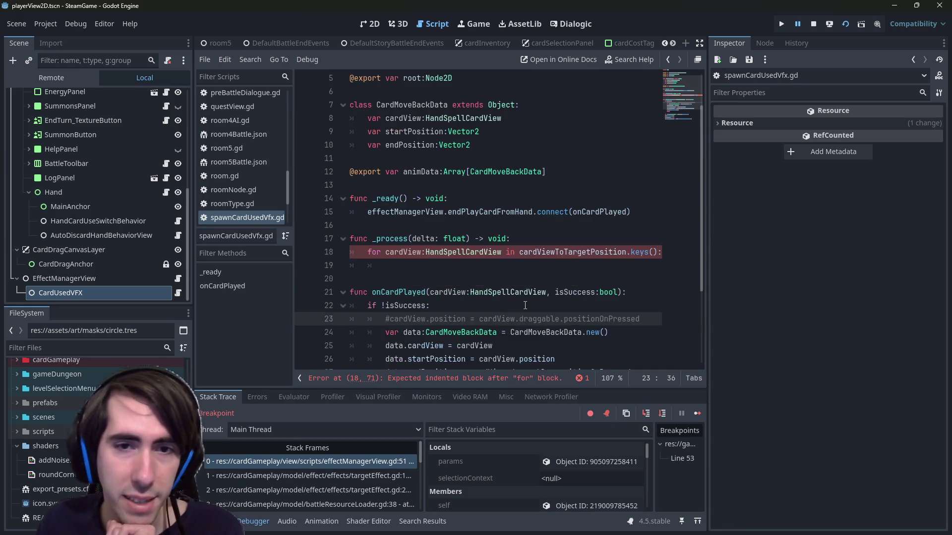
left_click(452, 267)
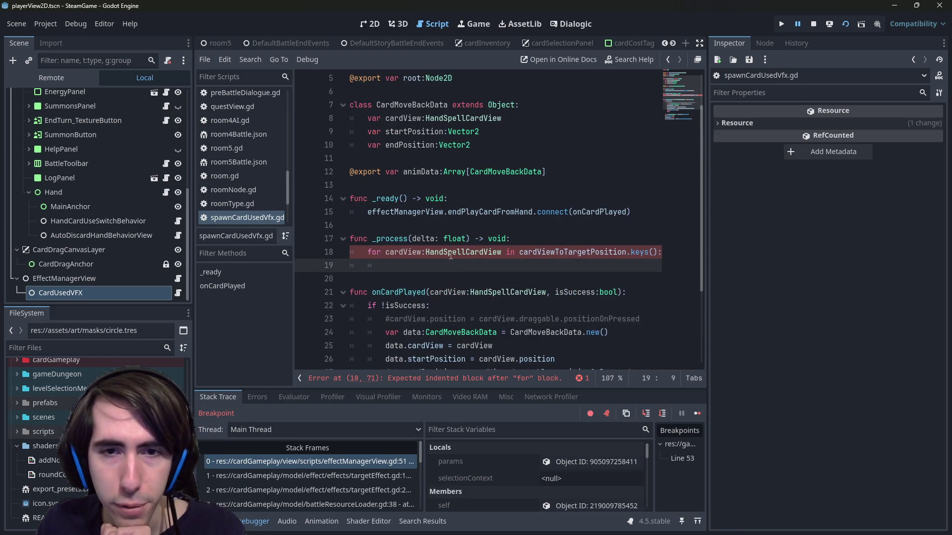
Rename the loop variable to data, typed as CardMoveBackData.
double_click(421, 252)
type("data")
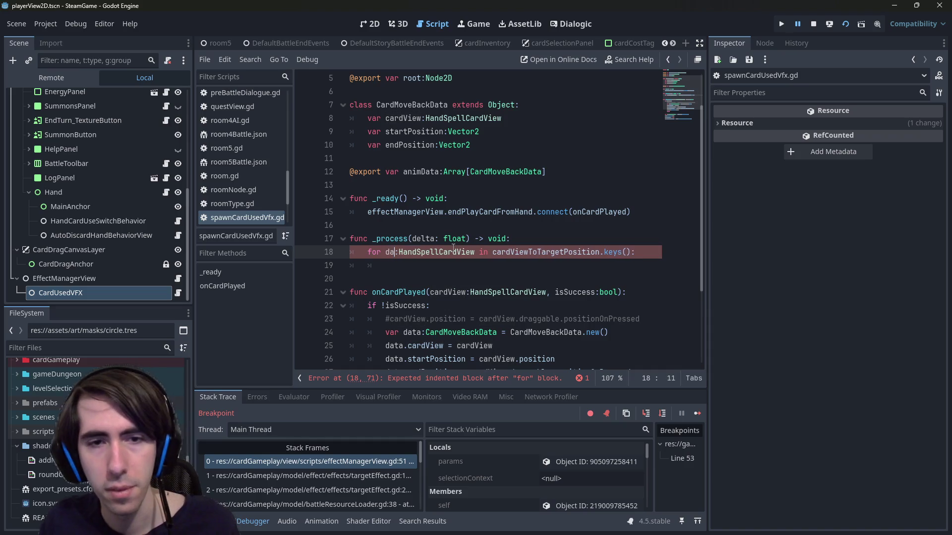
double_click(454, 252)
key("BackSpace")
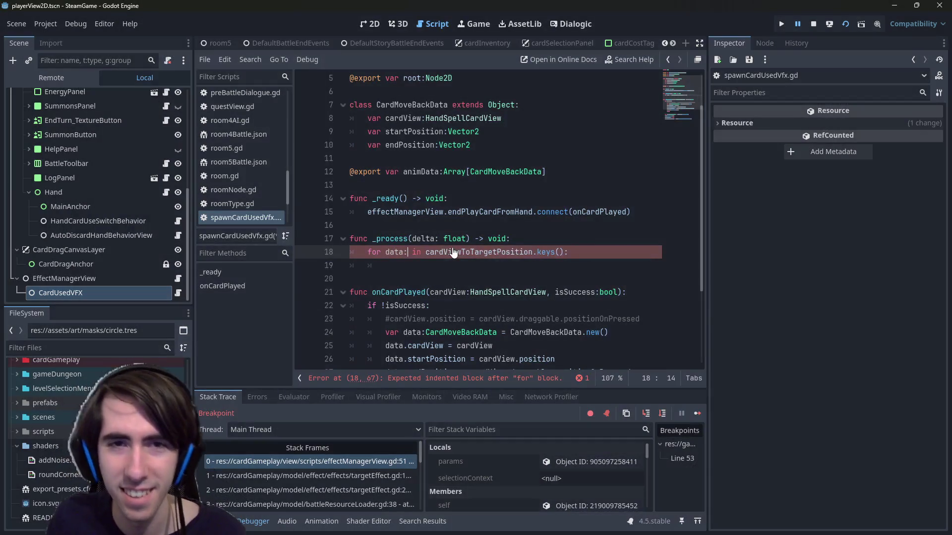
double_click(404, 105)
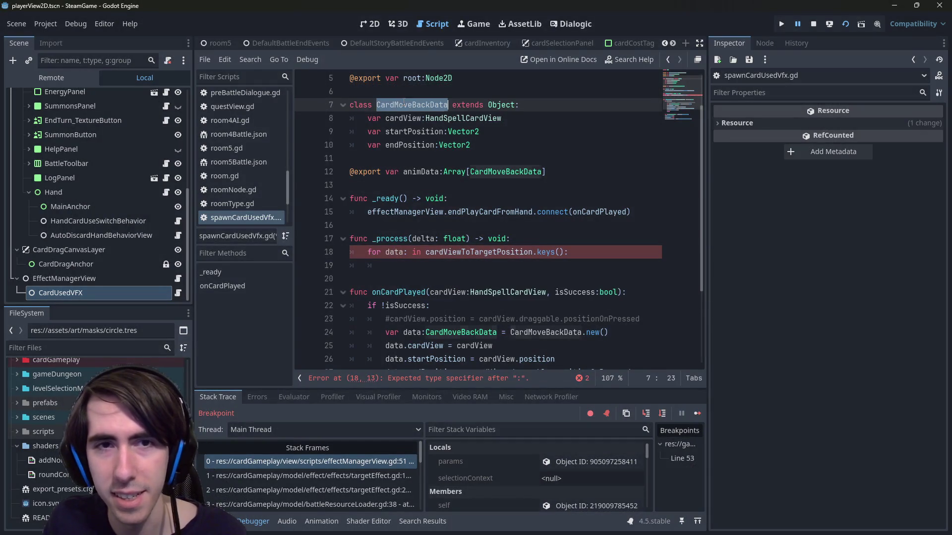
key("ctrl+c")
left_click(407, 252)
key("ctrl+v")
Loop over animData instead of cardViewToTargetPosition.keys() and begin a data. line in the body.
double_click(410, 173)
key("ctrl+c")
left_click(535, 252)
double_click(534, 252)
key("ctrl+v")
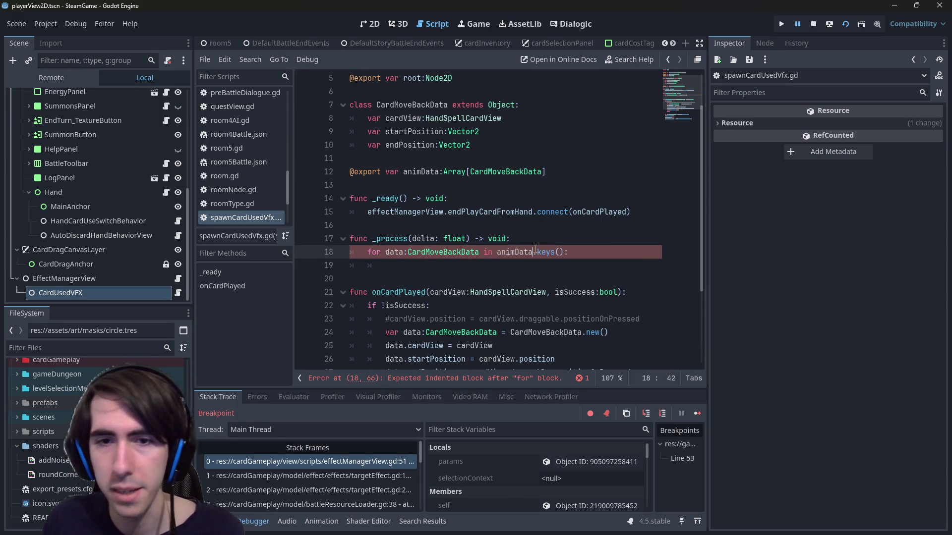
key("Delete")
key("Delete")
key("Delete")
key("End")
key("Return")
type("data.")
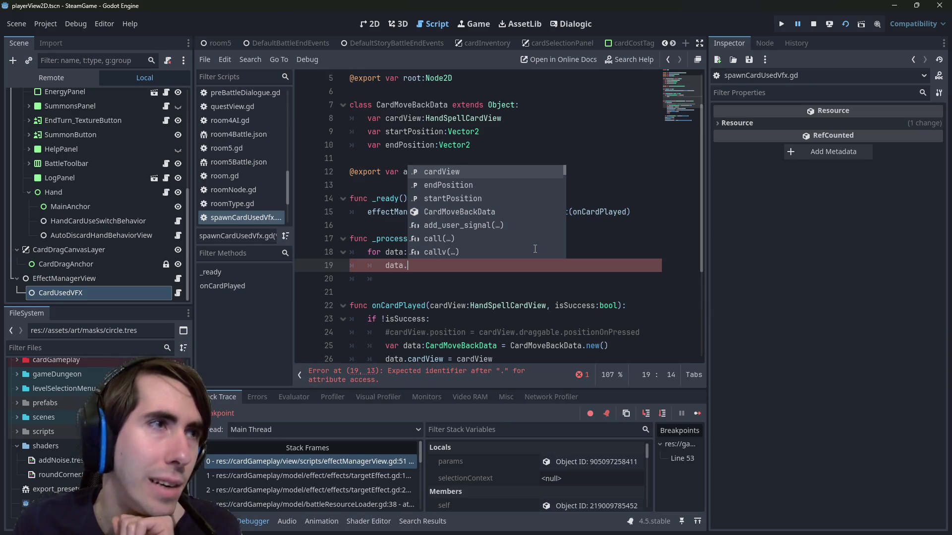
Write data.cardView.position = lerp() as the loop body.
key("Escape")
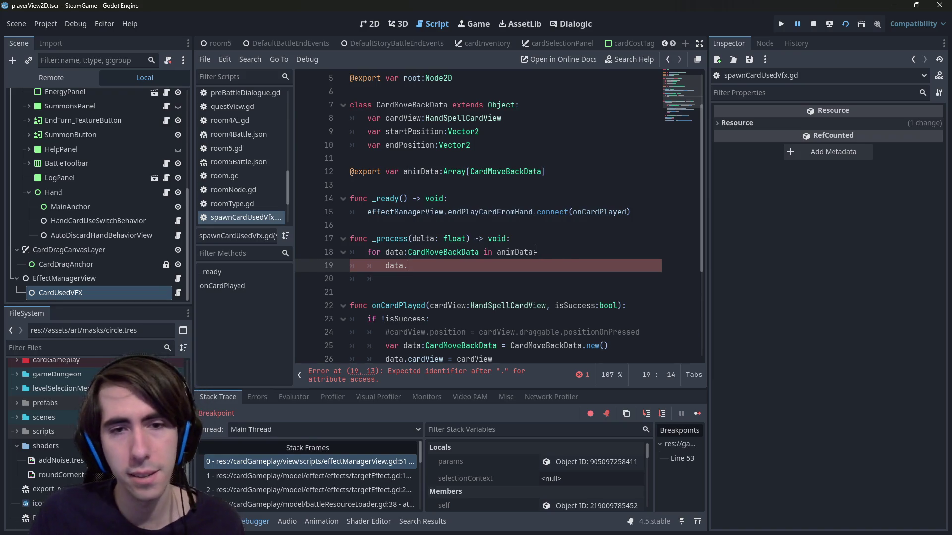
type(".")
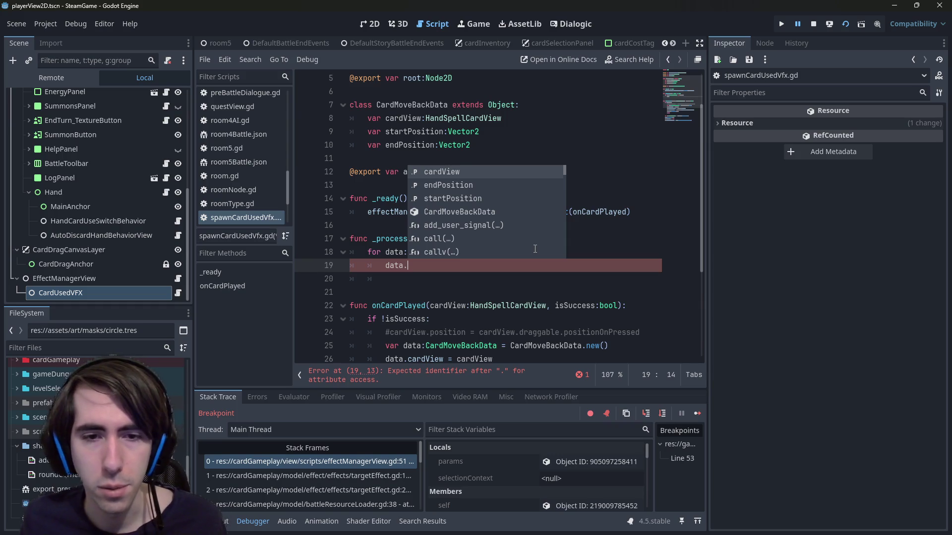
type("card")
key("Return")
type(".position")
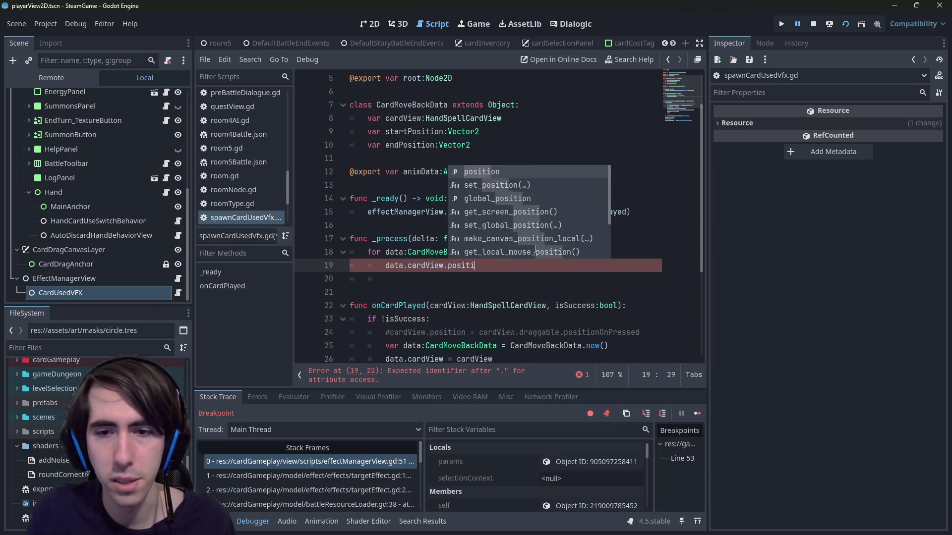
key("Escape")
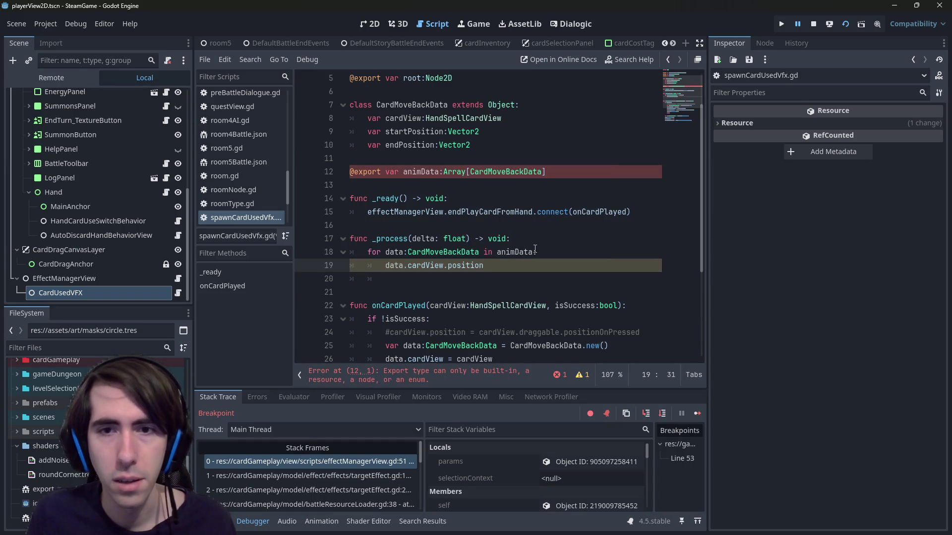
scroll(535, 249, "down", 2)
mouse_move(544, 291)
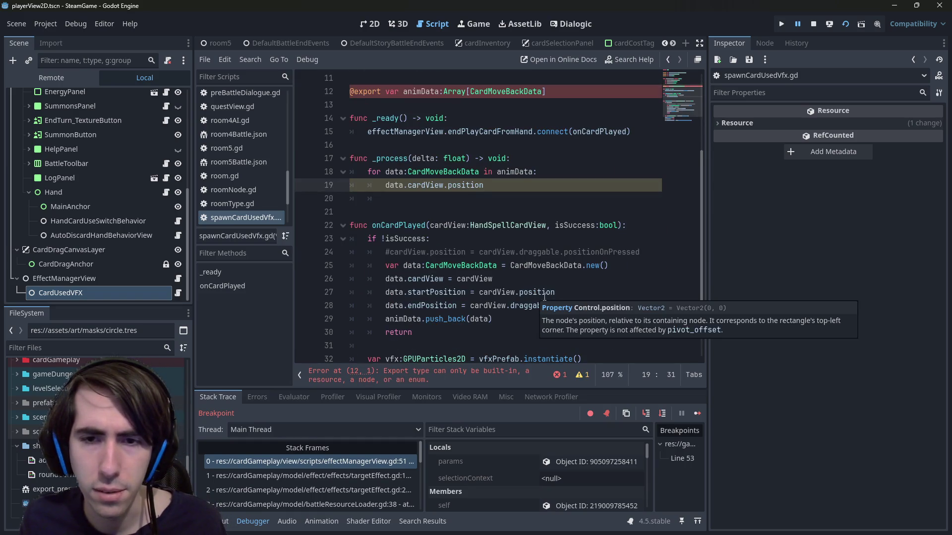
scroll(526, 266, "up", 2)
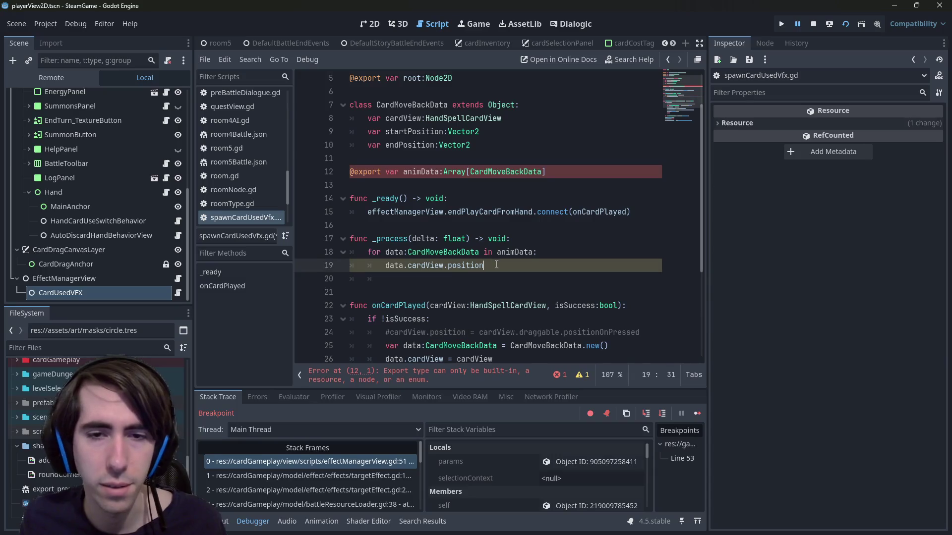
type("= lerp()")
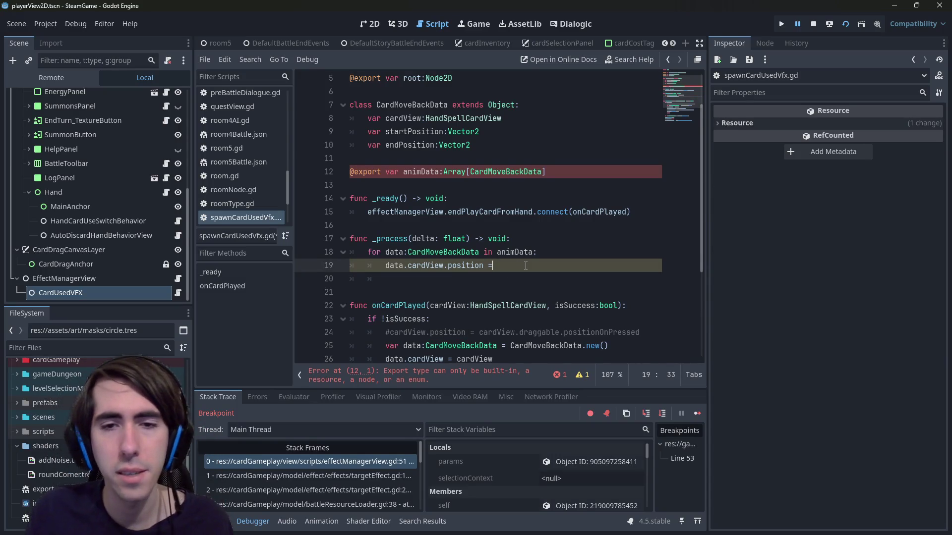
key("ctrl+Left")
key("ctrl+Left")
key("ctrl+Left")
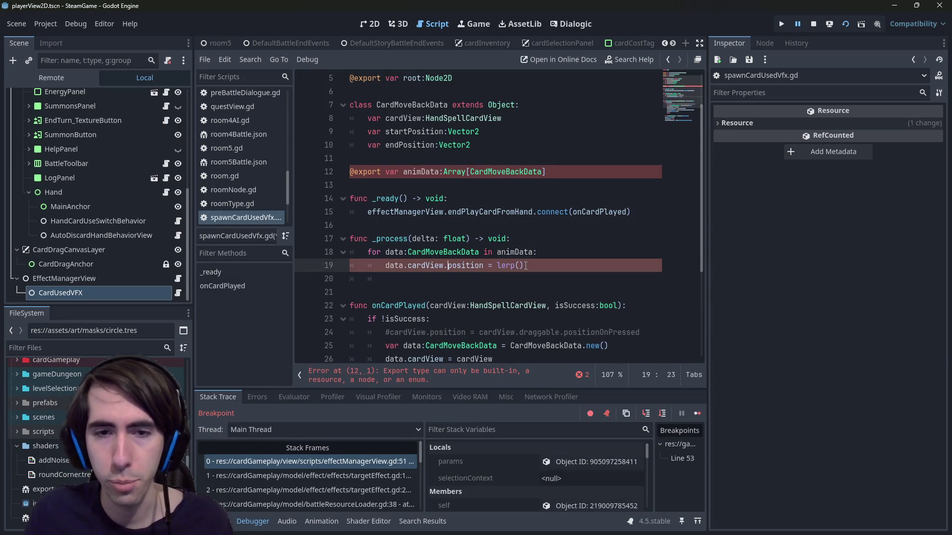
key("ctrl+shift+Left")
key("ctrl+shift+Left")
key("ctrl+shift+Left")
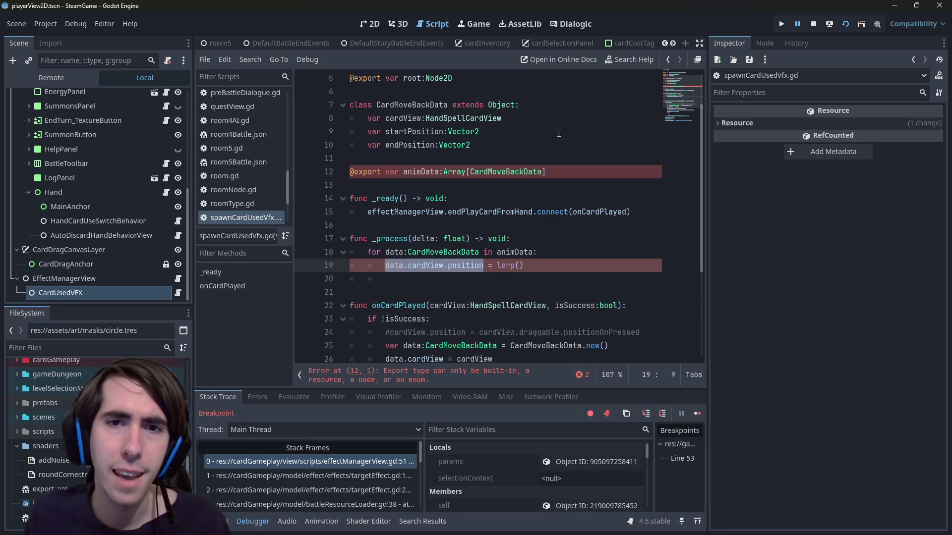
Add a var alpha:float field after cardView in CardMoveBackData.
left_click(532, 118)
key("Return")
type("var alpha:float")
Give the alpha field a default of 0 and save.
key("ctrl+s")
key("Escape")
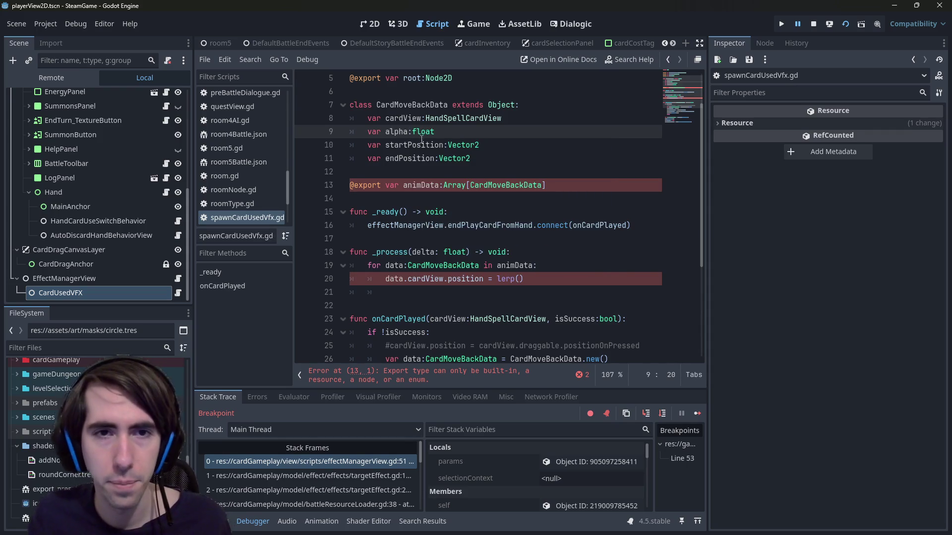
type("= 0")
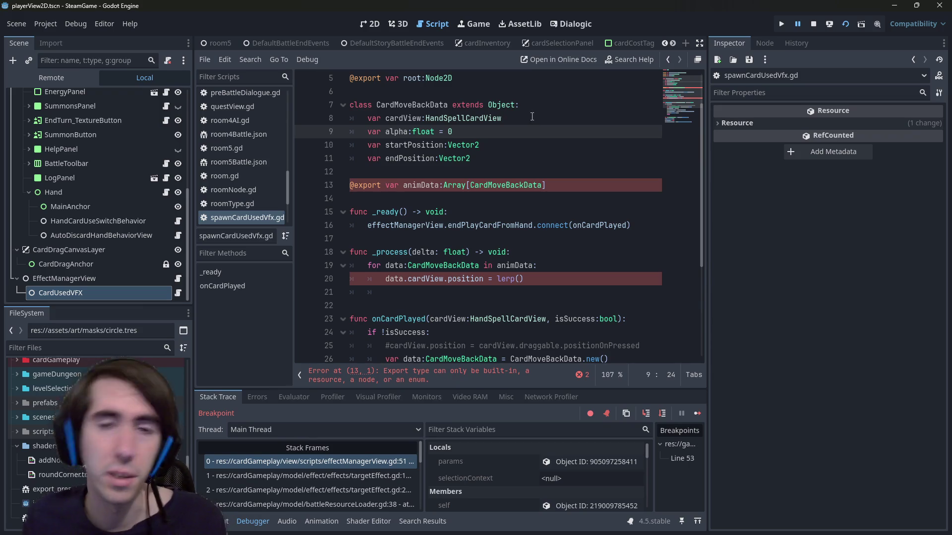
Change CardMoveBackData's base class from Object to Node, comparing before and after with undo/redo.
double_click(505, 105)
type("Node")
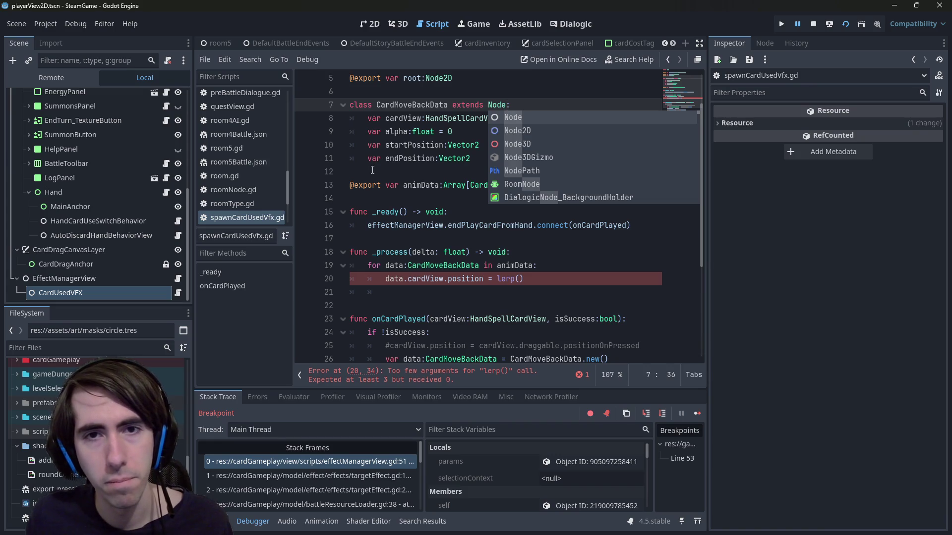
key("ctrl+z")
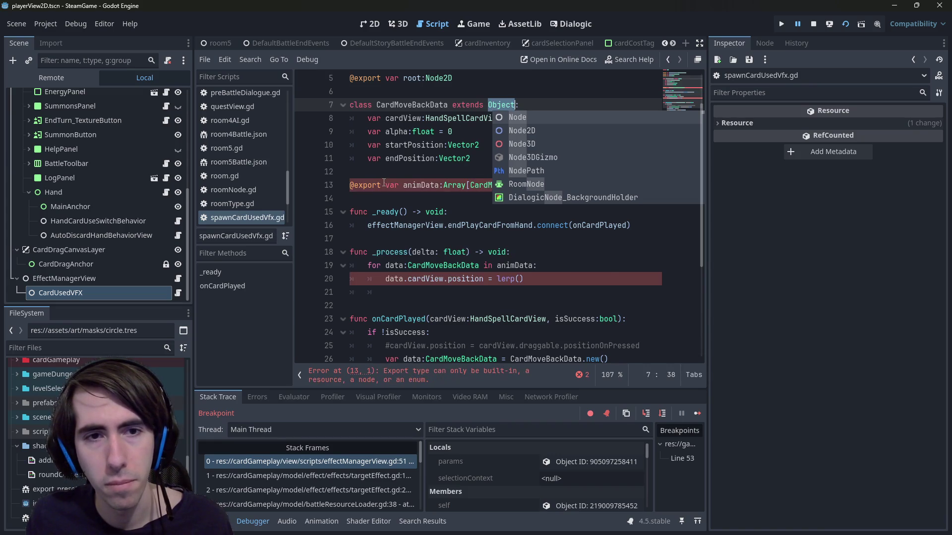
left_click(335, 183)
left_click(410, 171)
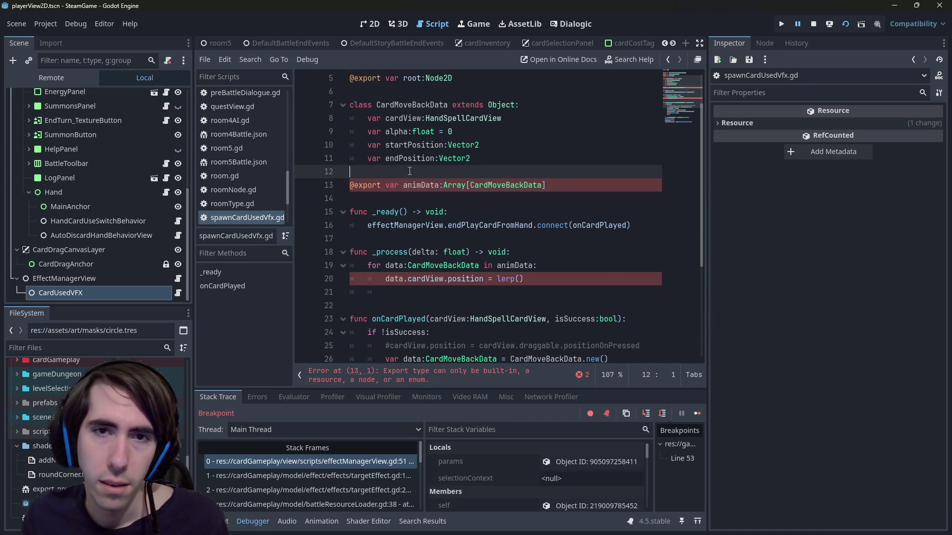
key("ctrl+y")
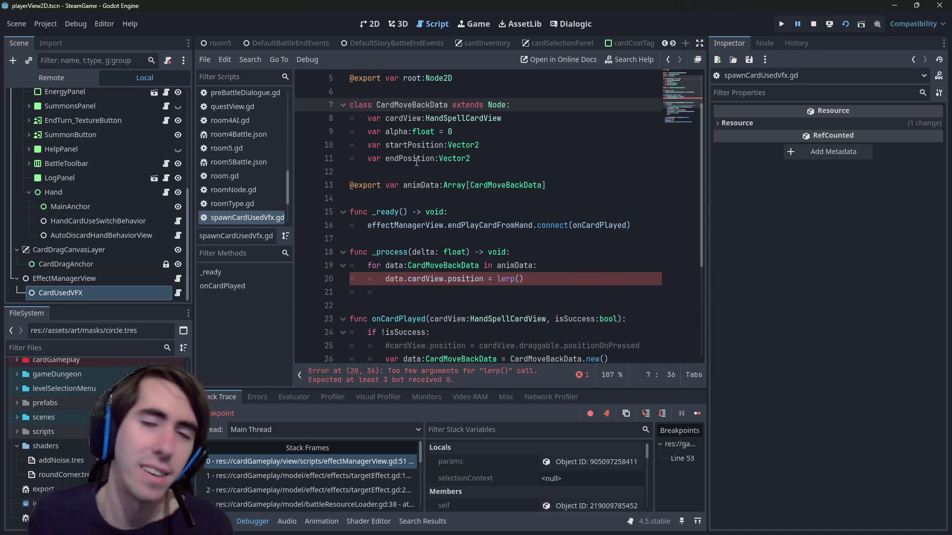
double_click(421, 185)
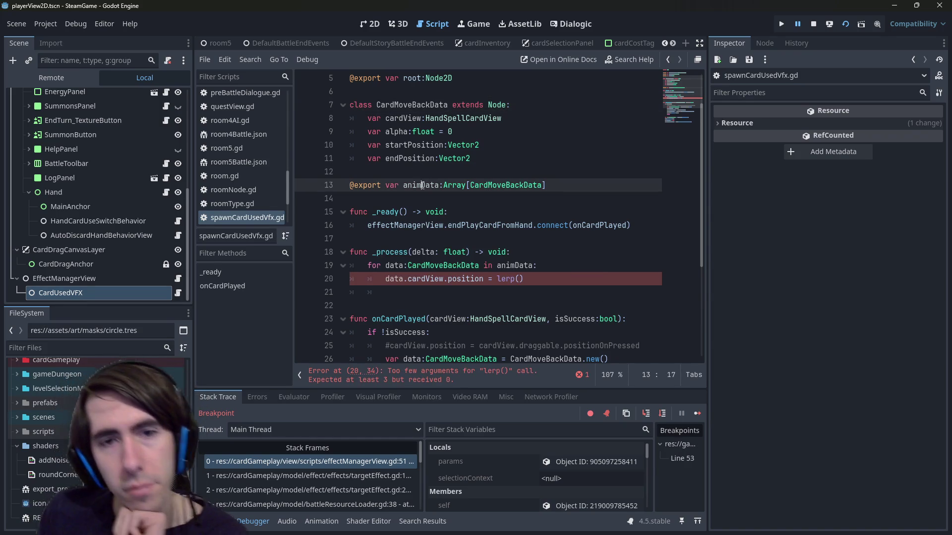
left_click(493, 287)
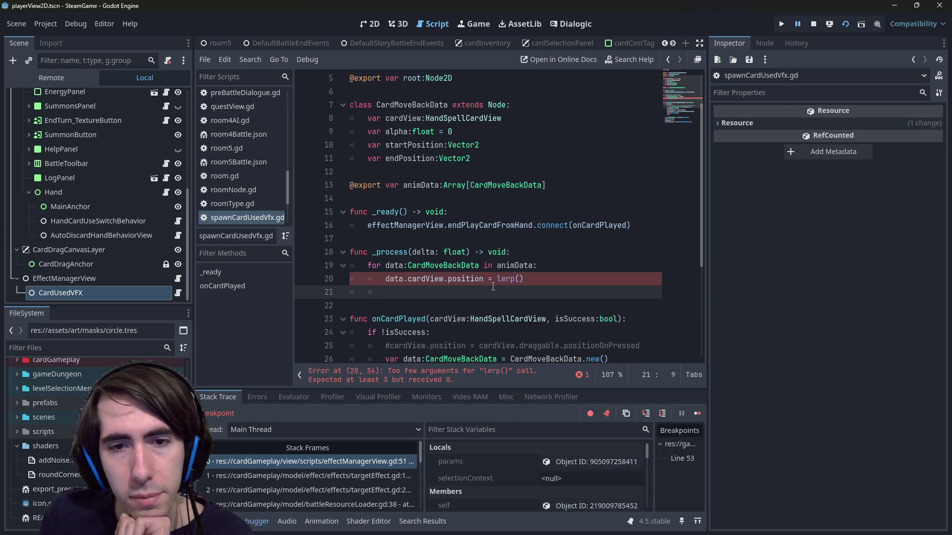
left_click(517, 279)
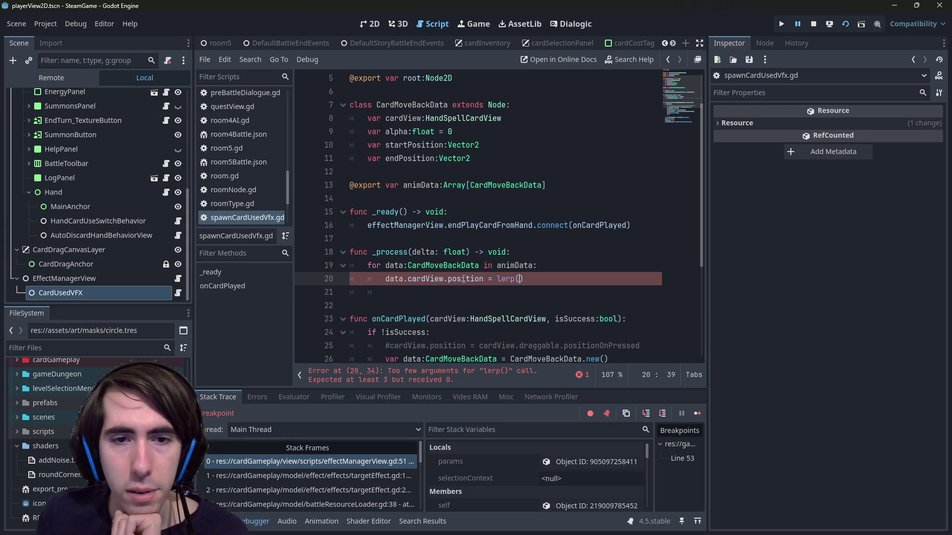
left_click(396, 280)
double_click(395, 279)
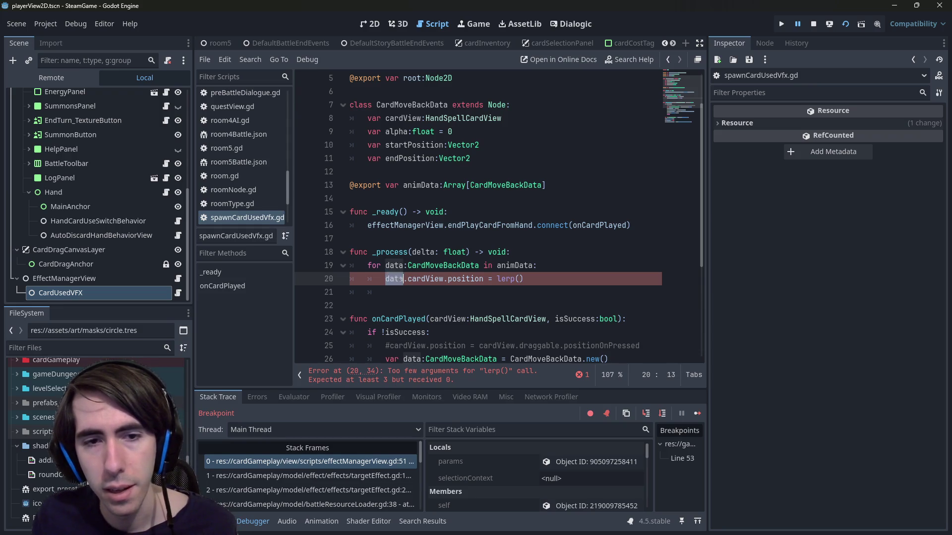
Add data.alpha += delta * speed below the lerp line.
left_click(421, 292)
type("data.alpha += ")
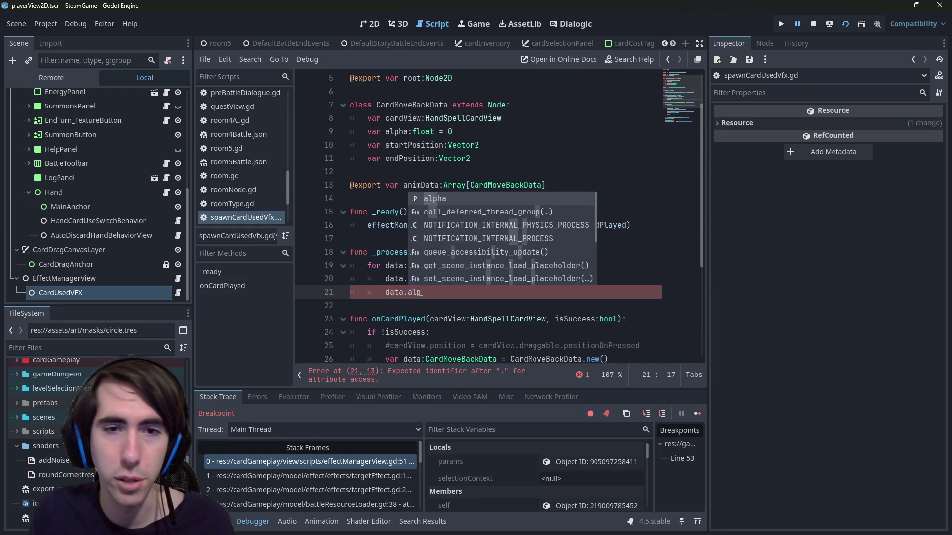
type("delta * speed")
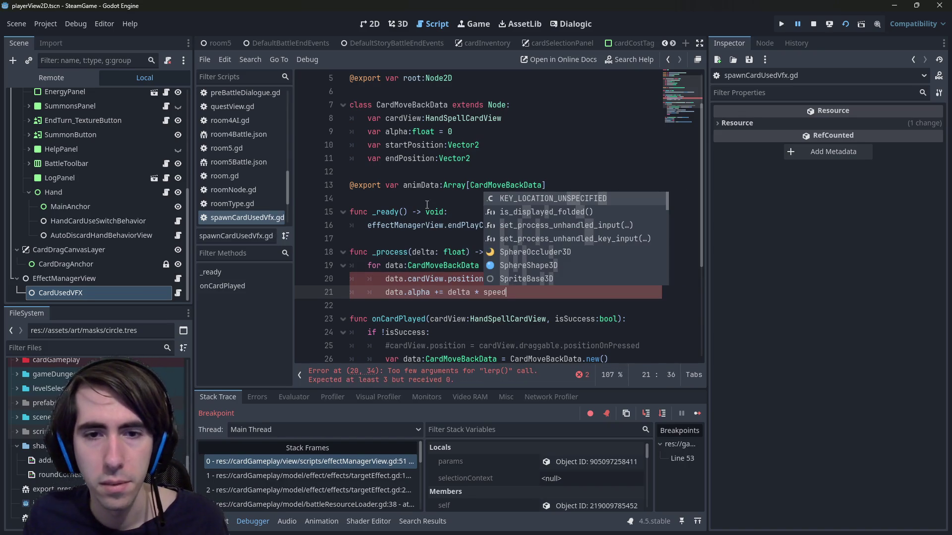
scroll(484, 161, "up", 2)
scroll(545, 184, "down", 2)
left_click(594, 195)
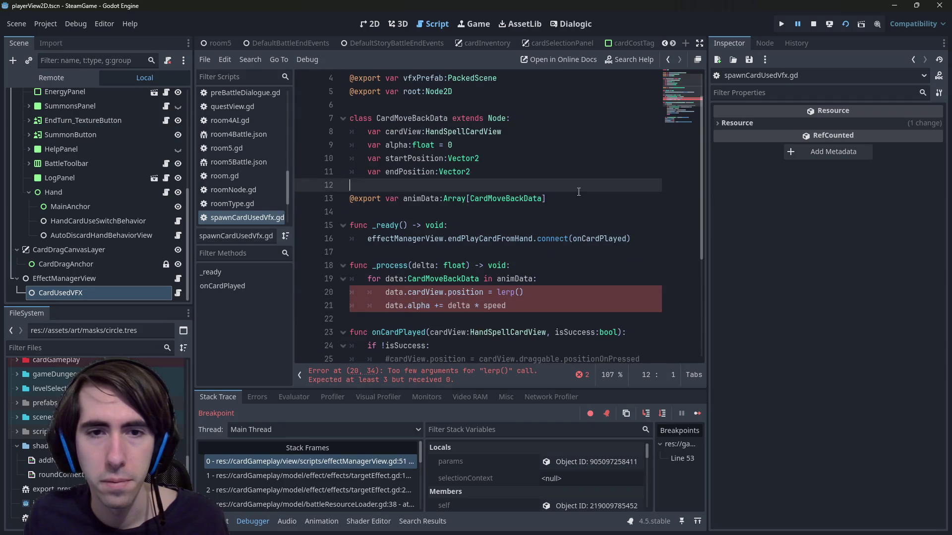
key("Return")
type("@export var animSpee")
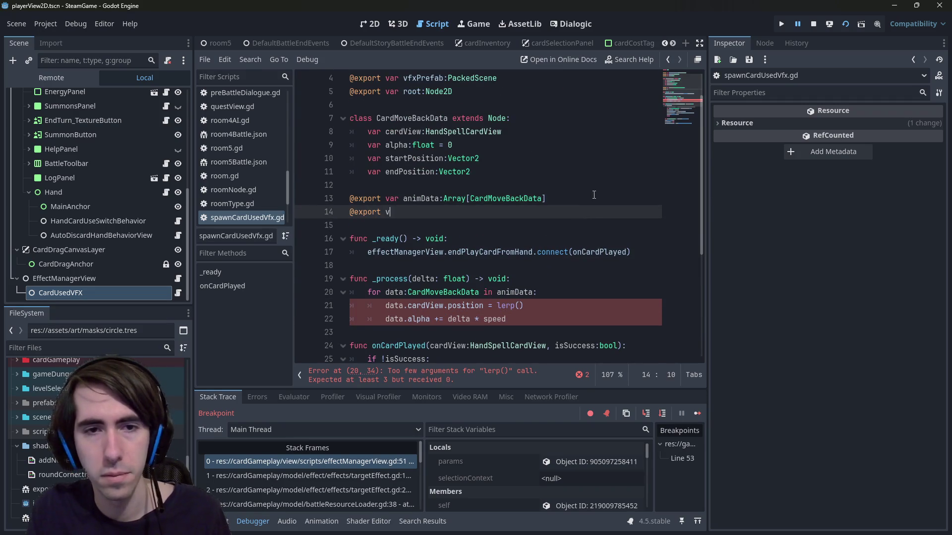
type("d:float = 1.")
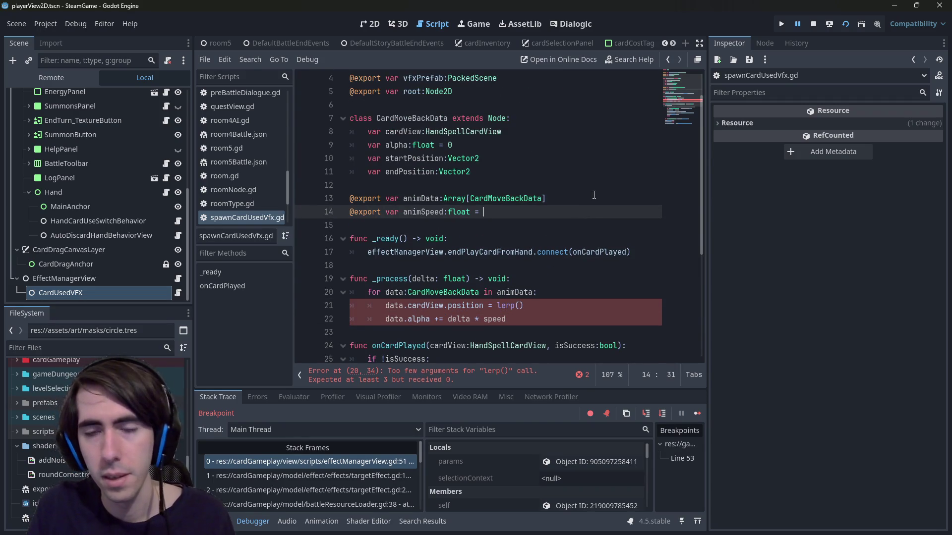
type("0")
key("Escape")
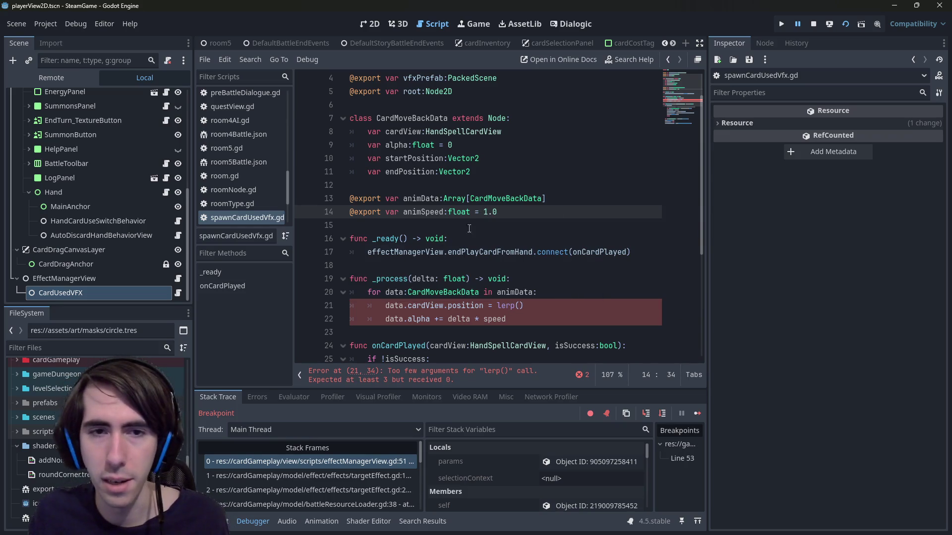
Use animSpeed in the alpha update and change its default to 0.5.
double_click(423, 211)
key("ctrl+c")
double_click(495, 319)
key("ctrl+v")
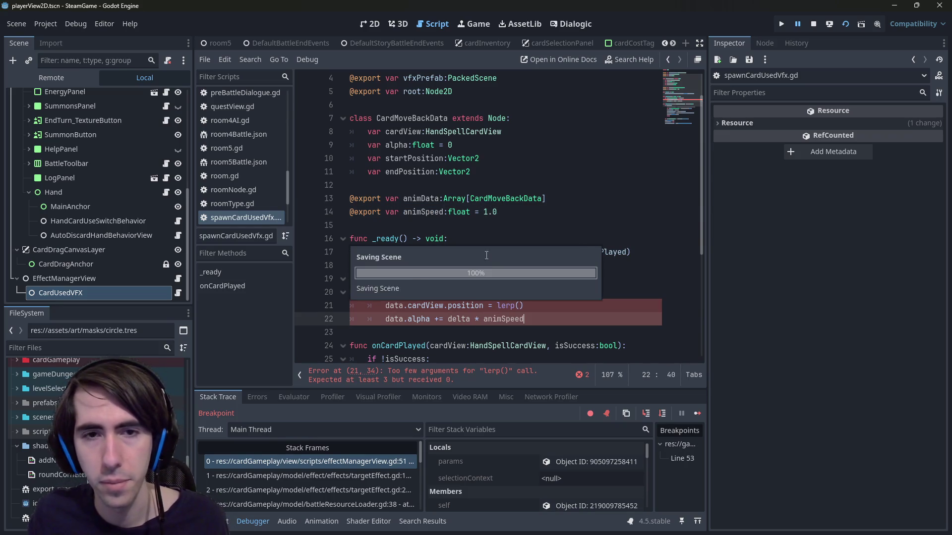
left_click(504, 213)
key("BackSpace")
key("BackSpace")
key("BackSpace")
type("0.5")
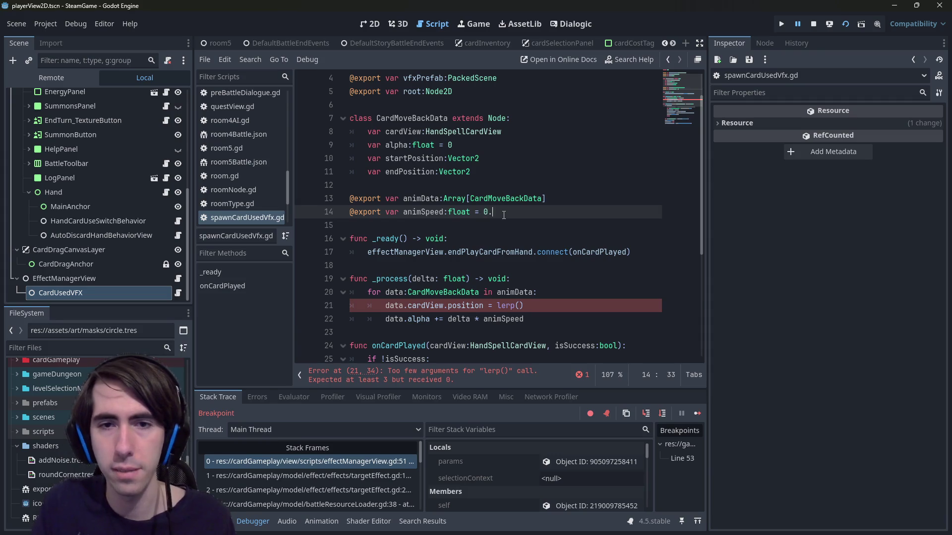
scroll(483, 263, "down", 1)
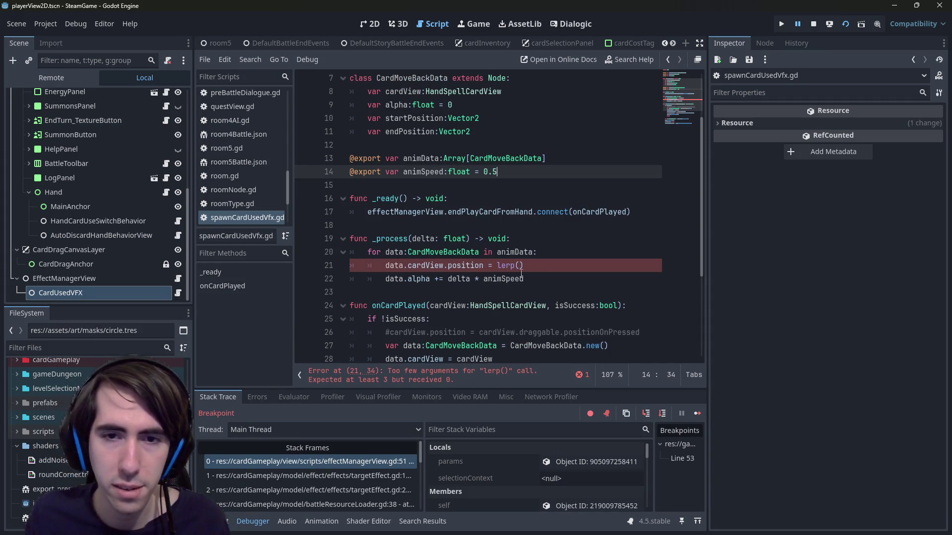
left_click(544, 266)
scroll(485, 213, "up", 2)
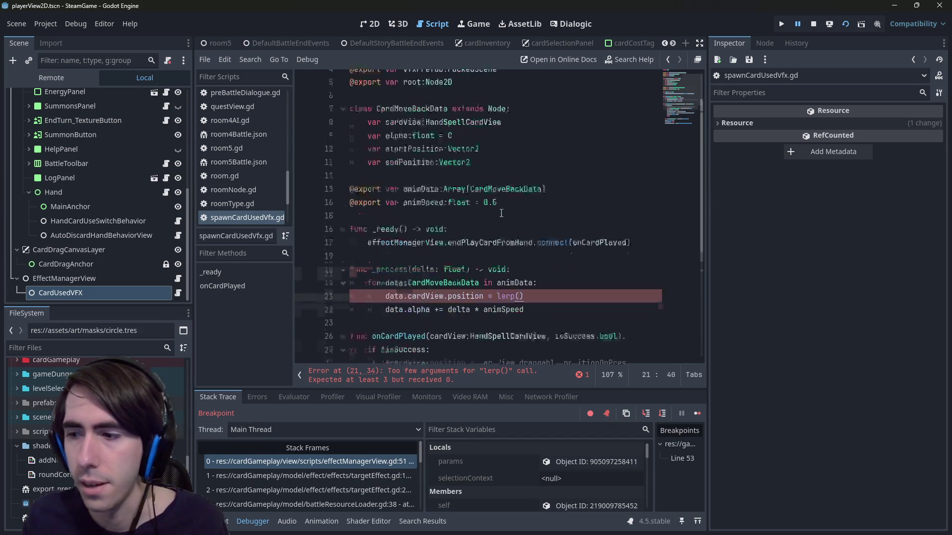
left_click(508, 124)
key("Down")
key("Return")
type("@export var c")
type("urve")
key("BackSpace")
key("BackSpace")
key("BackSpace")
type("animCurve")
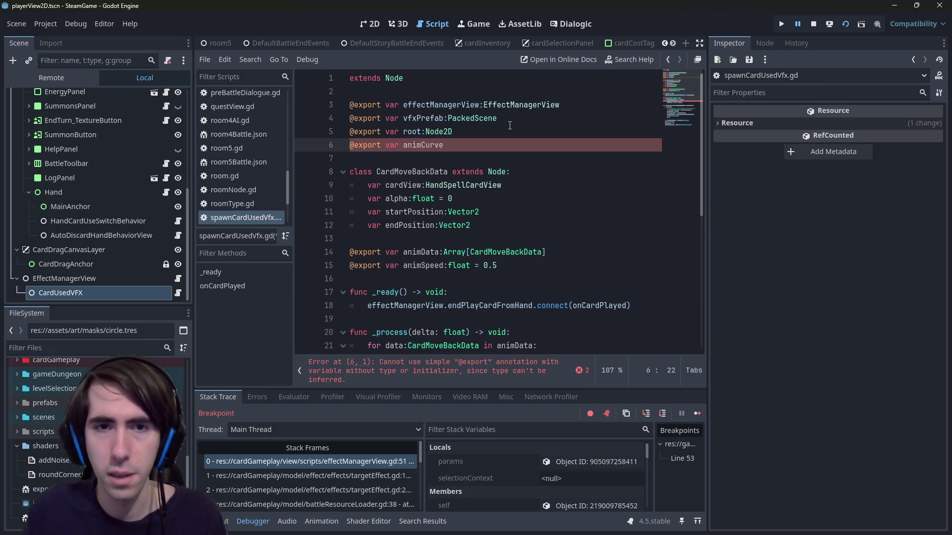
key("ctrl+shift+Left")
key("ctrl+shift+Left")
key("ctrl+shift+Left")
key("BackSpace")
key("BackSpace")
right_click(510, 126)
left_click(523, 266)
left_click(501, 252)
key("Return")
key("ctrl+v")
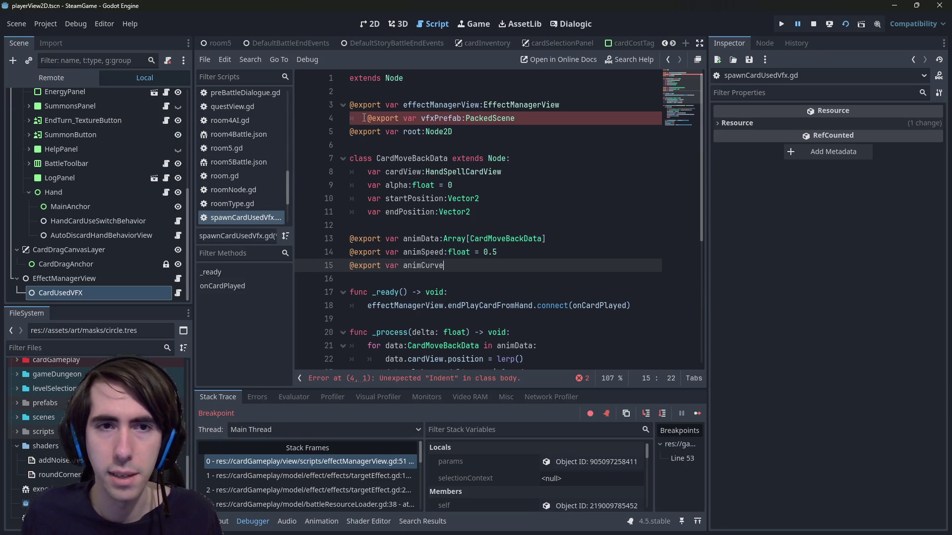
Fix the stray indent on line 4 and type animCurve as Curve.
left_click(495, 118)
key("shift+Tab")
left_click(493, 262)
type(":curve")
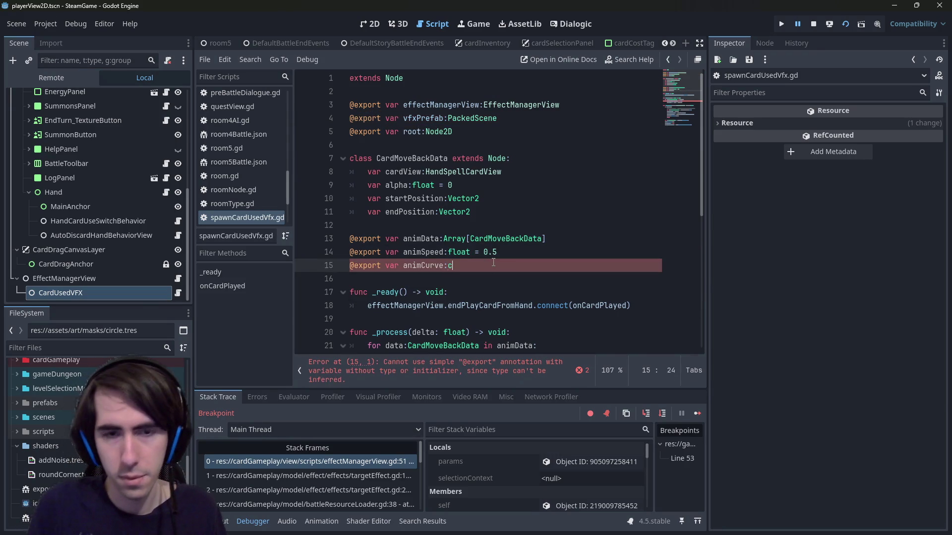
key("Return")
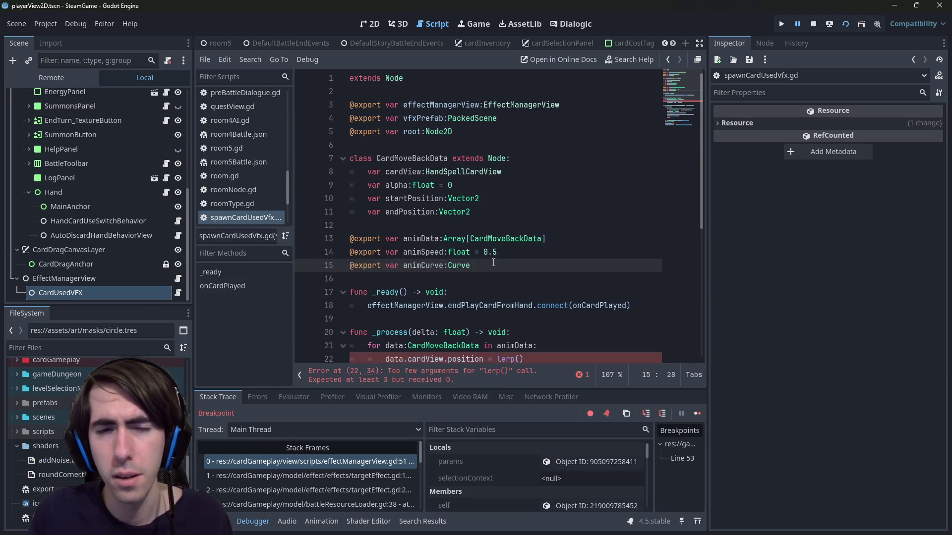
Compare the Curve and Curve2D docs, then keep Curve as animCurve's type.
left_click(453, 266, "ctrl")
left_click_drag(377, 160, 524, 159)
left_click(531, 162)
key("alt+Left")
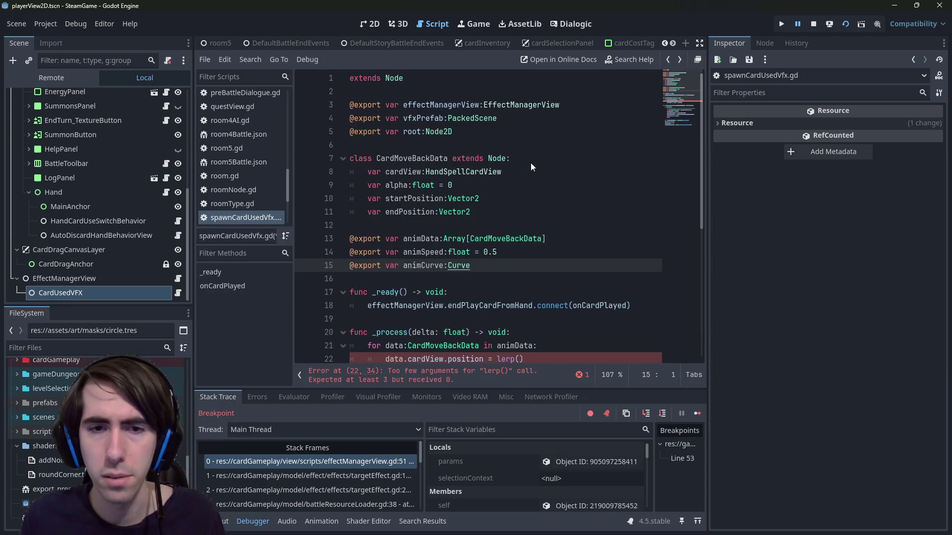
key("End")
type("2D")
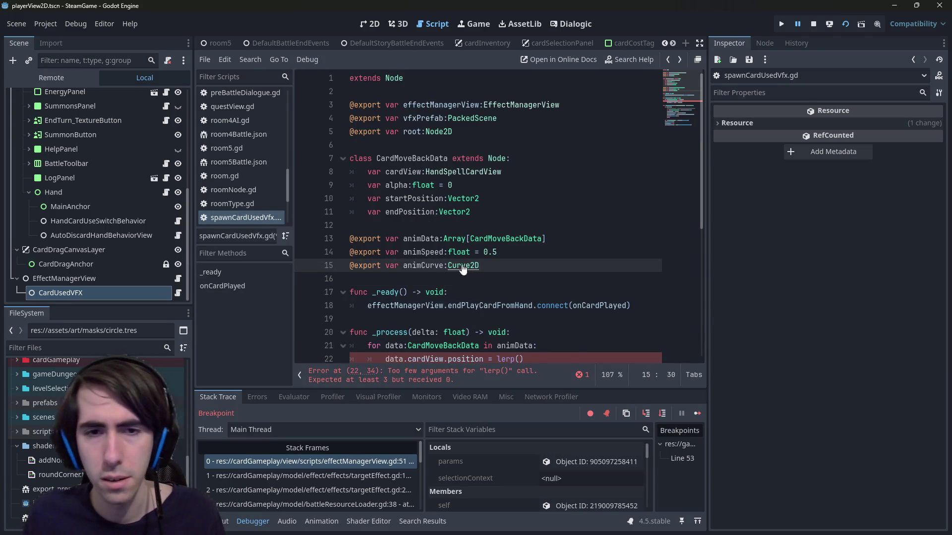
left_click(463, 268, "ctrl")
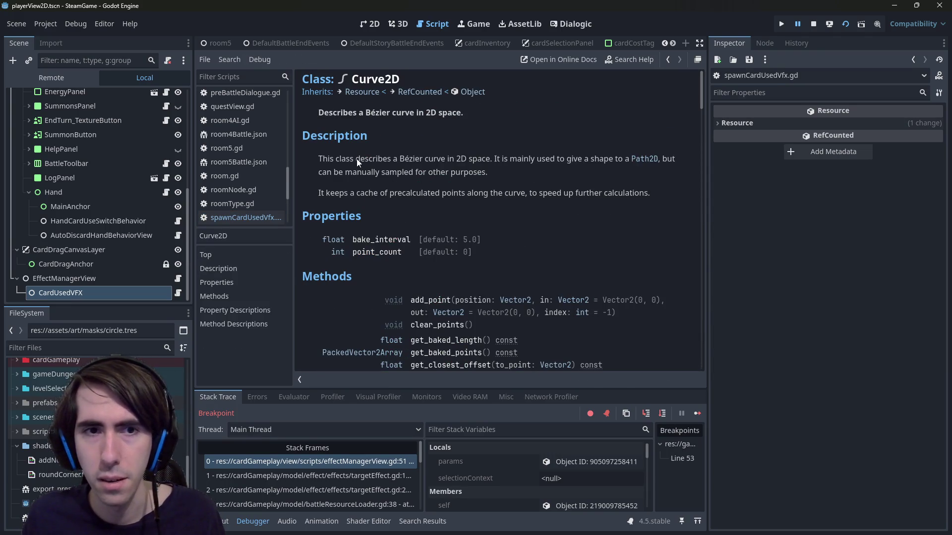
left_click_drag(356, 158, 405, 169)
left_click(406, 168)
key("alt+Left")
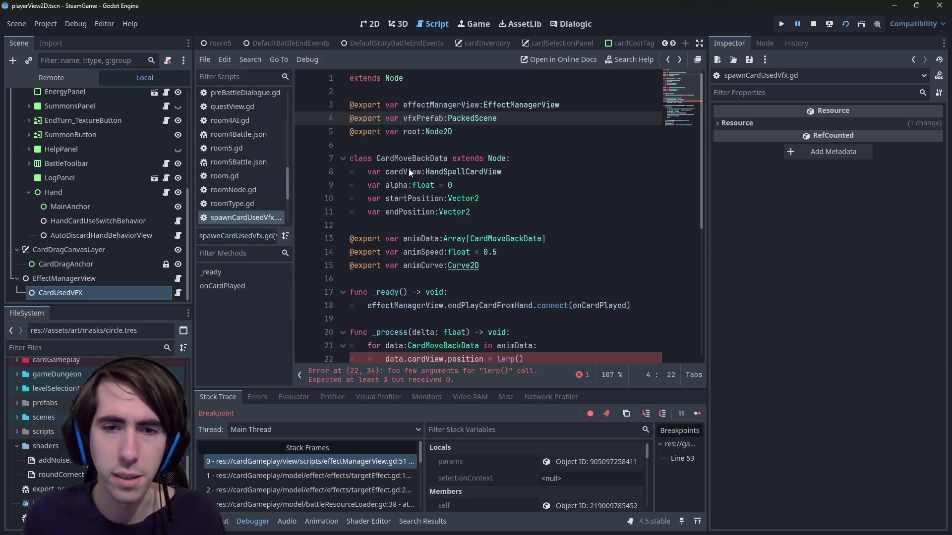
left_click(480, 265)
key("BackSpace")
key("BackSpace")
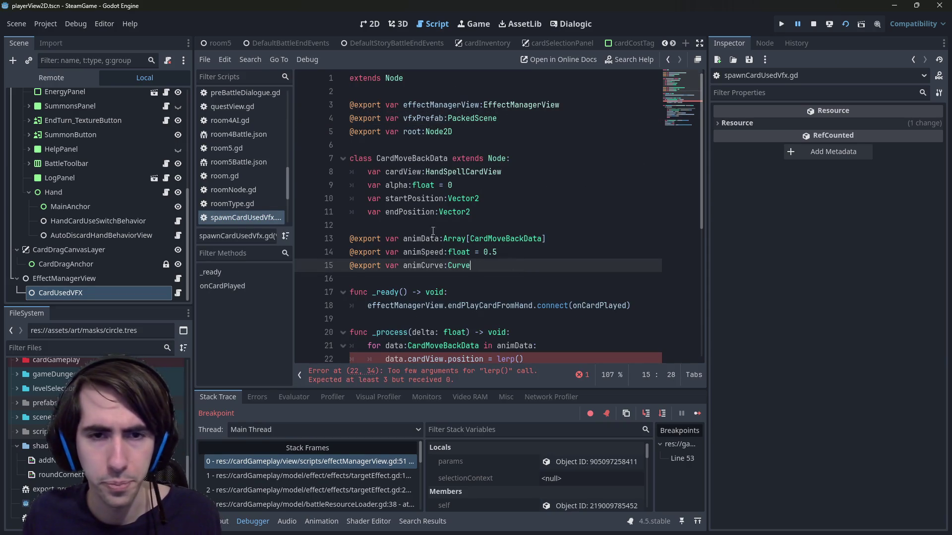
Comment out the unfinished lerp line, save, and give CardUsedVFX's Anim Curve a New Curve.
left_click(91, 279)
left_click(90, 292)
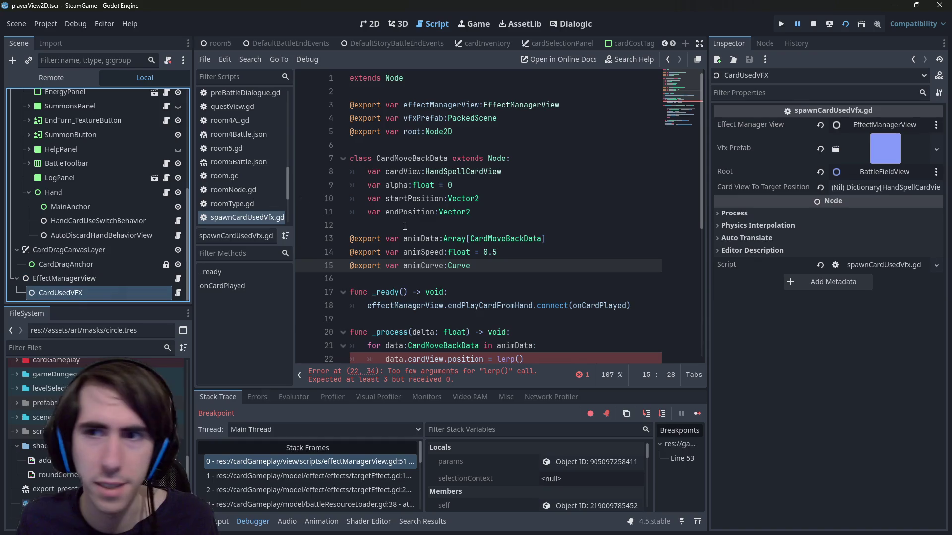
scroll(551, 298, "down", 1)
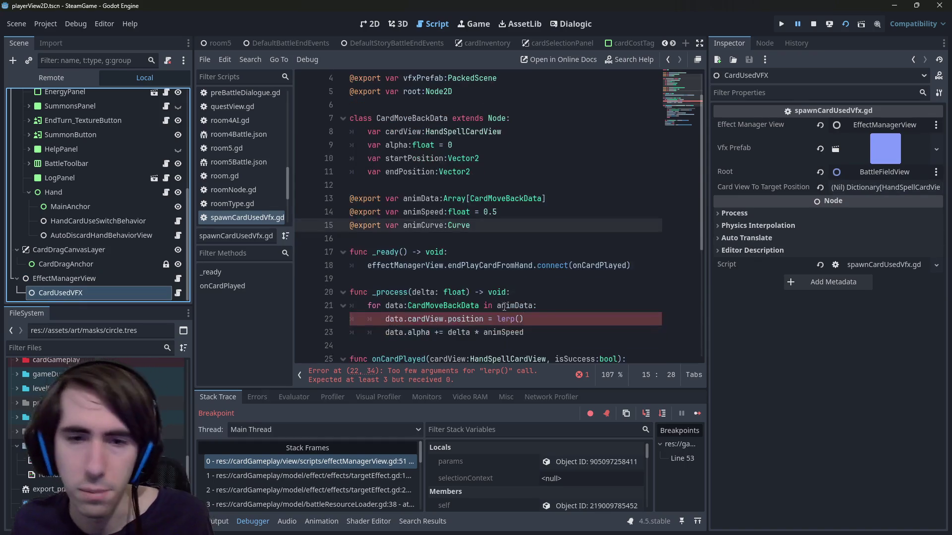
left_click(552, 318)
key("ctrl+k")
key("ctrl+s")
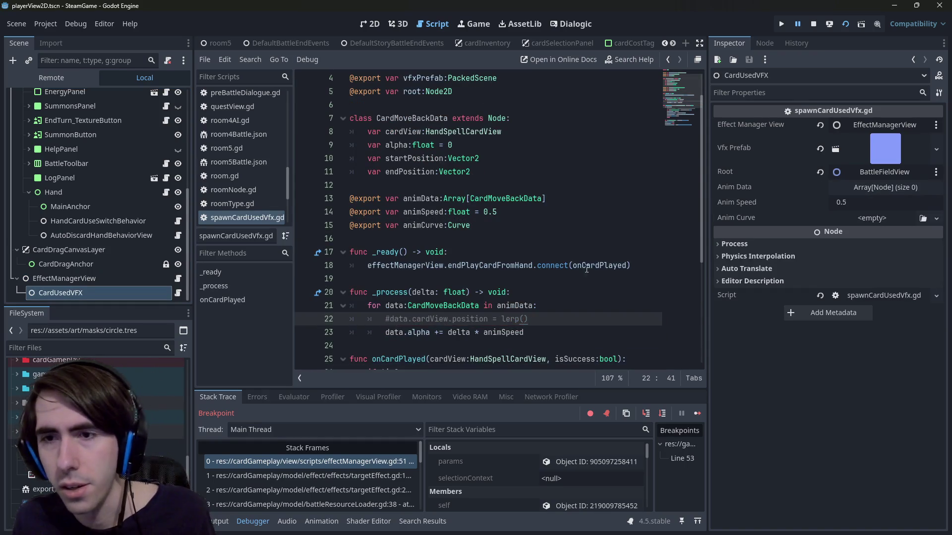
left_click(892, 218)
left_click(891, 234)
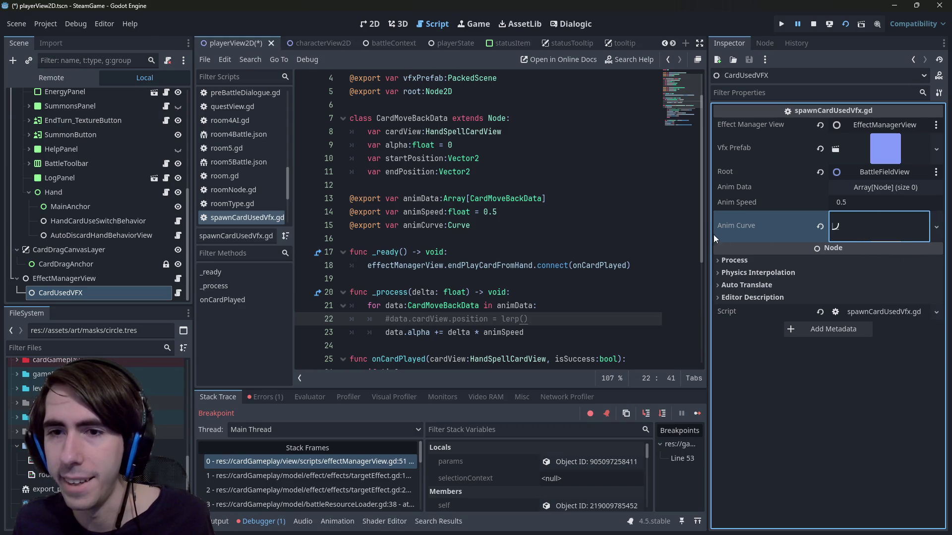
Add Anim Curve points at (0,0) and (1,1) to form a smooth ease.
left_click_drag(706, 230, 664, 230)
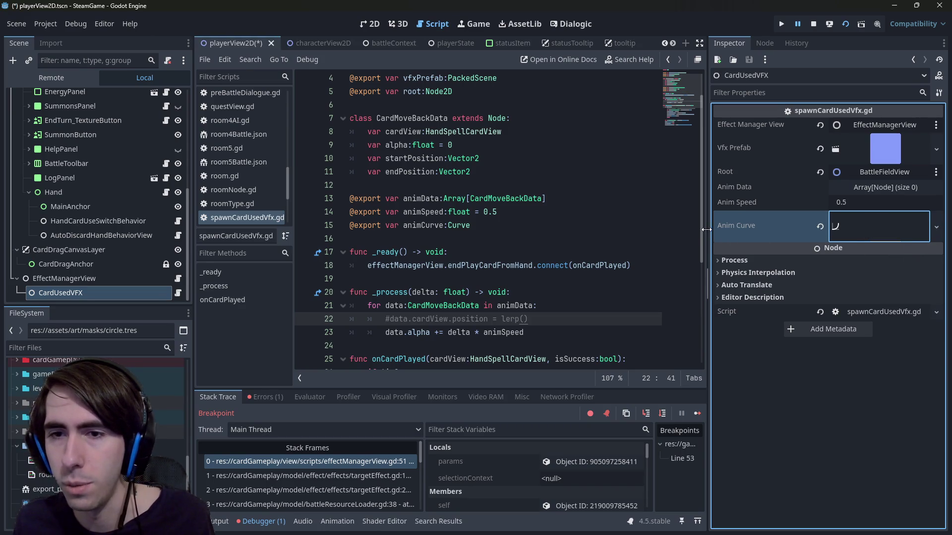
left_click(870, 228)
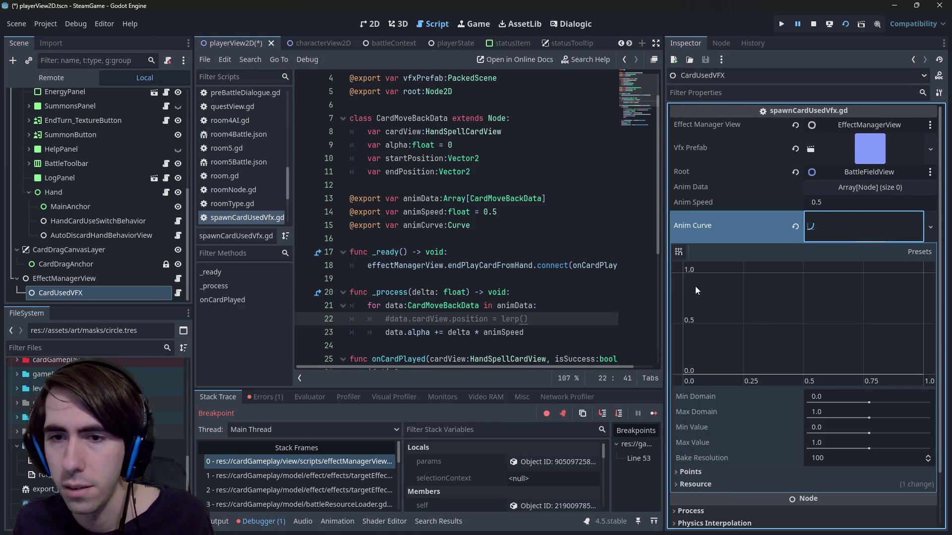
left_click(683, 375)
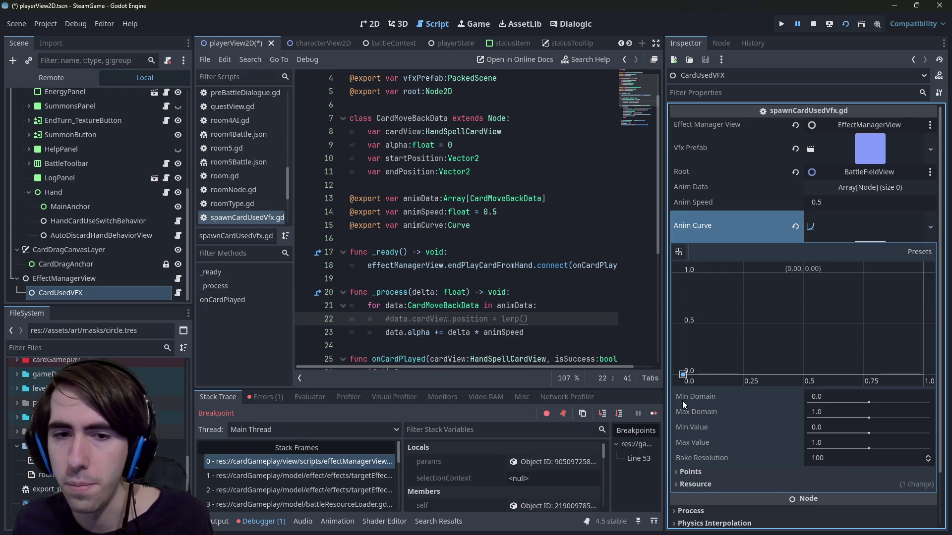
left_click(923, 273)
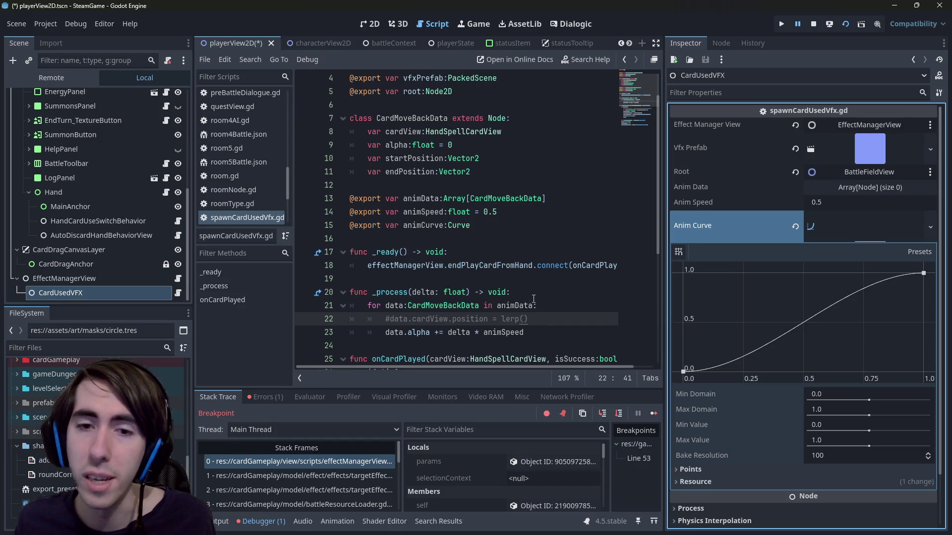
Uncomment the data.cardView.position = lerp() line.
double_click(517, 319)
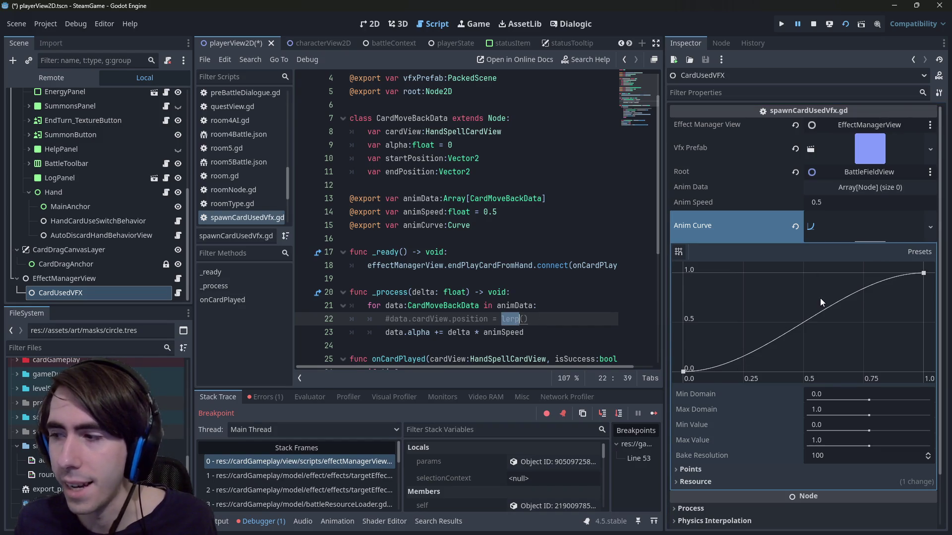
left_click(540, 318)
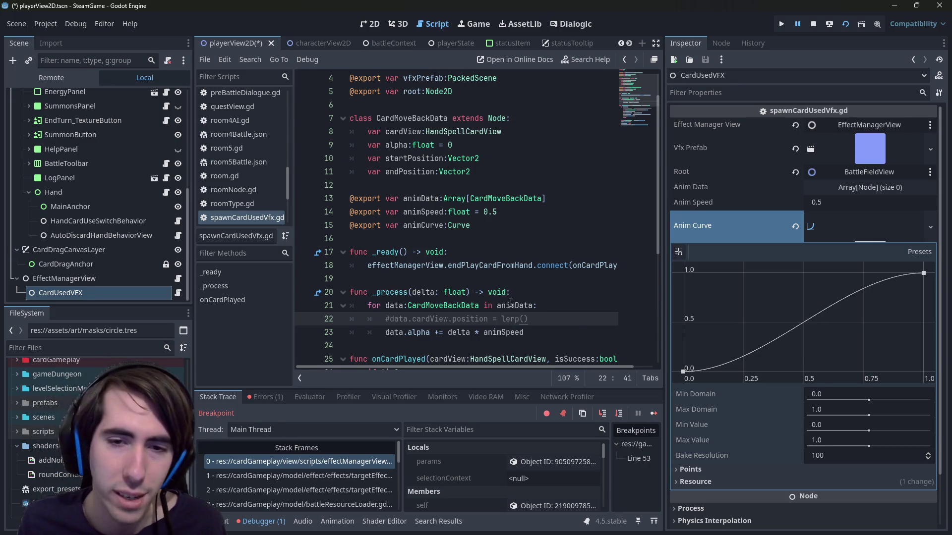
scroll(535, 298, "down", 2)
key("ctrl+k")
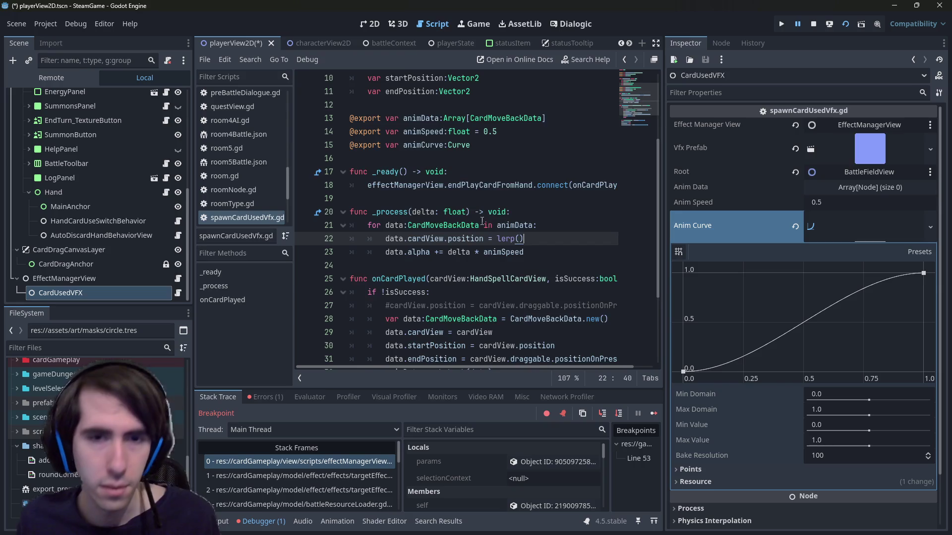
Replace line 22's lerp call with animCurve.sample(data.alpha) and save the script.
scroll(434, 185, "up", 1)
double_click(434, 184)
key("ctrl+c")
left_click(532, 283)
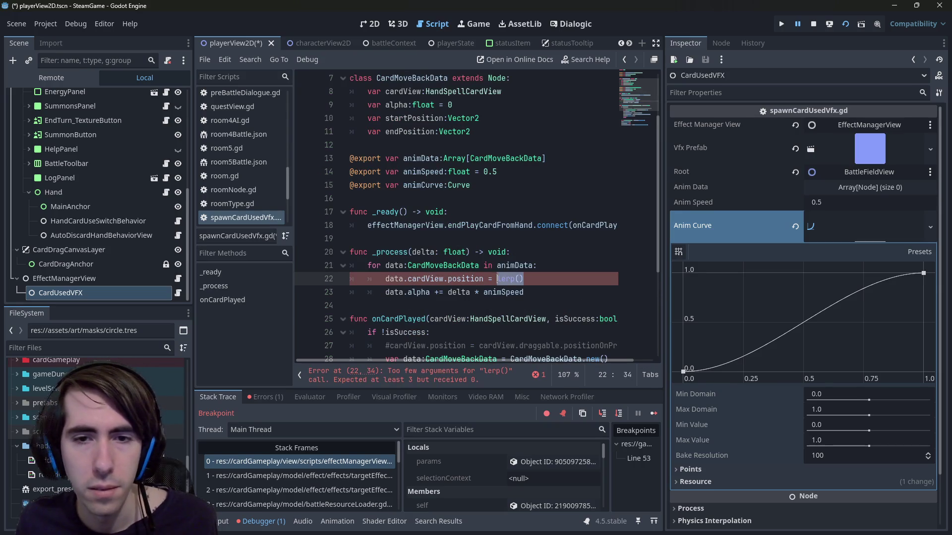
key("BackSpace")
key("BackSpace")
key("BackSpace")
key("ctrl+v")
type(".")
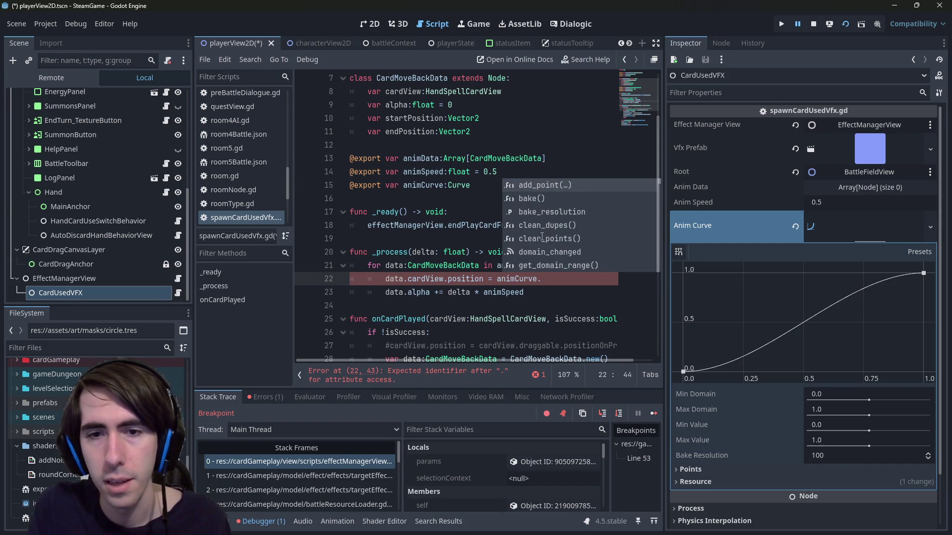
type("sampl")
key("Return")
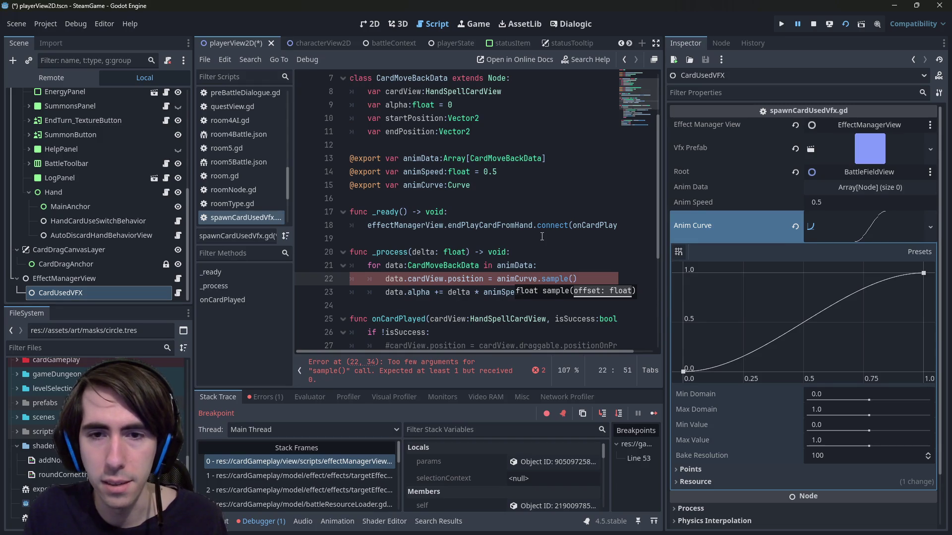
key("Escape")
type("data.alpha")
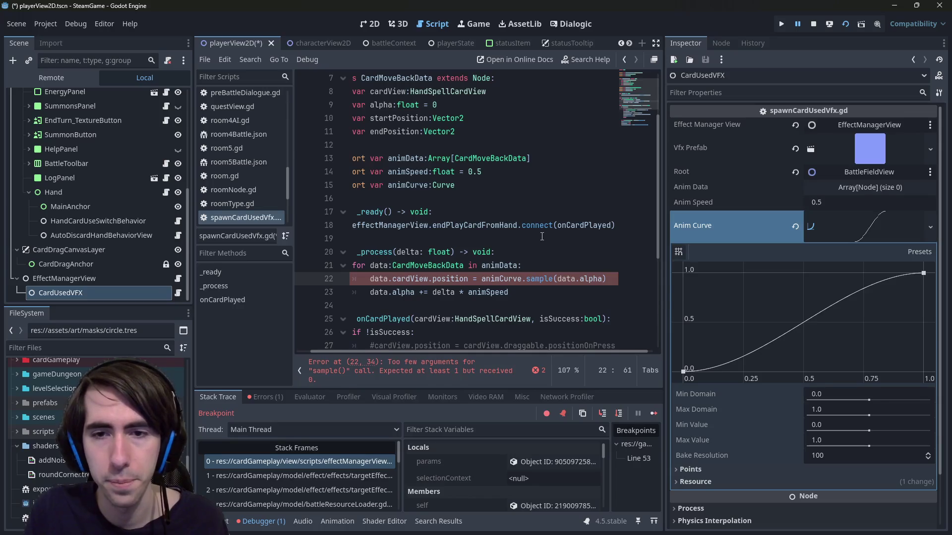
key("ctrl+s")
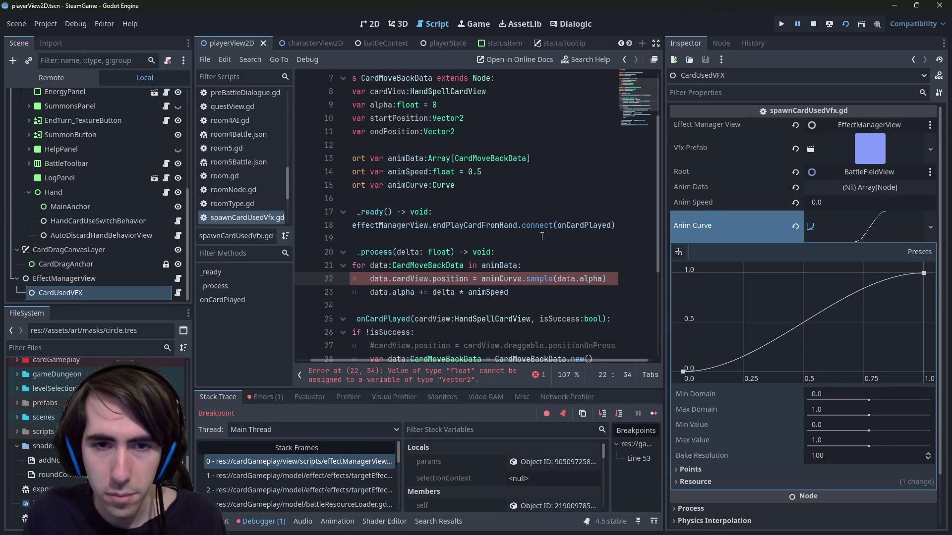
Wrap the curve sample in lerp(...) so line 22 interpolates between the start and end positions.
key("Right")
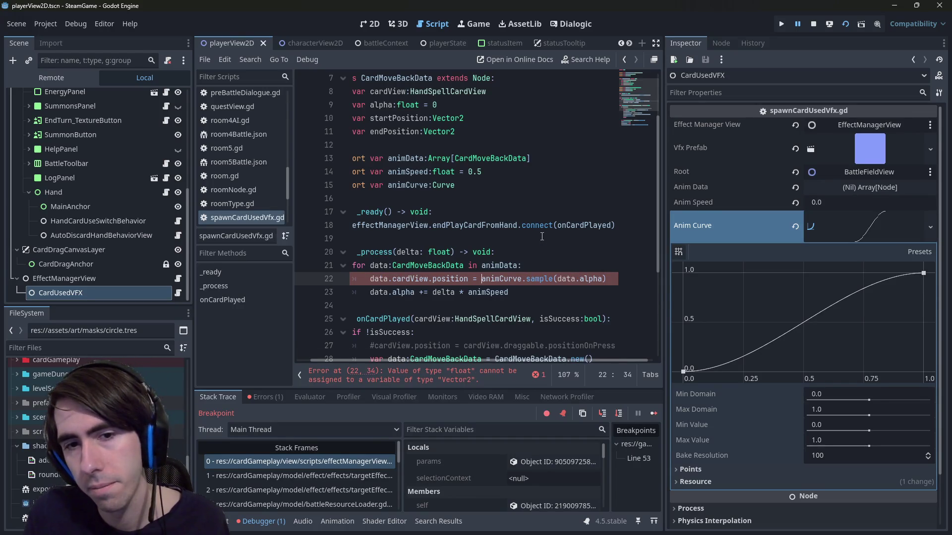
key("Left")
key("Left")
key("Left")
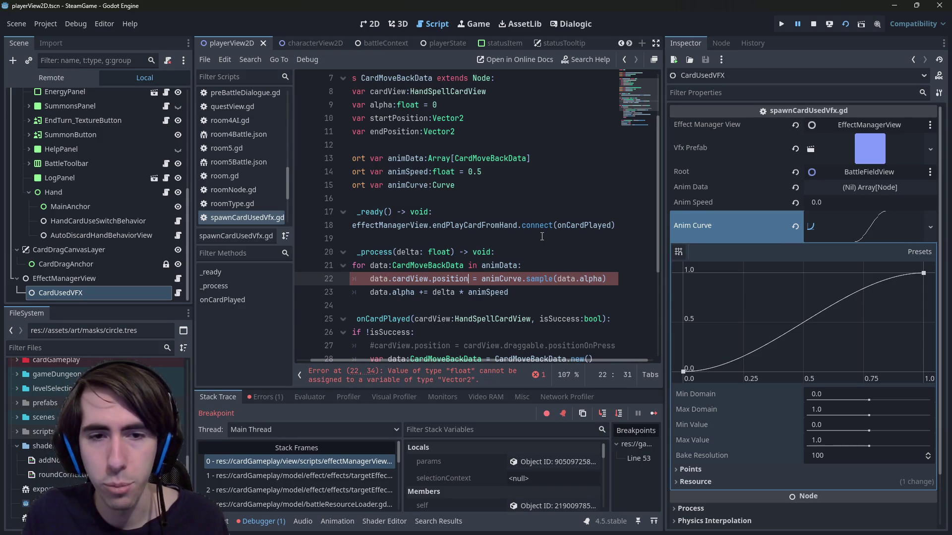
key("Right")
key("Right")
key("Right")
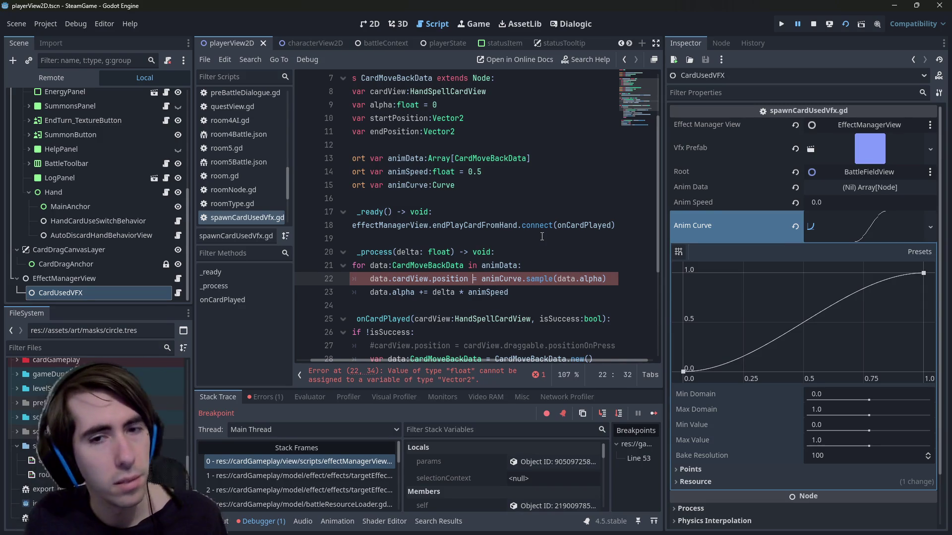
type("lerp(")
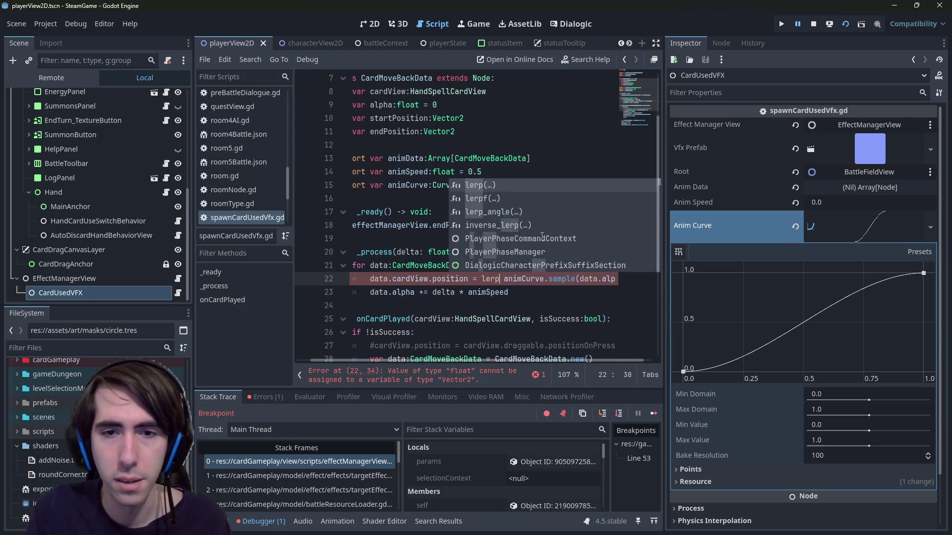
key("Delete")
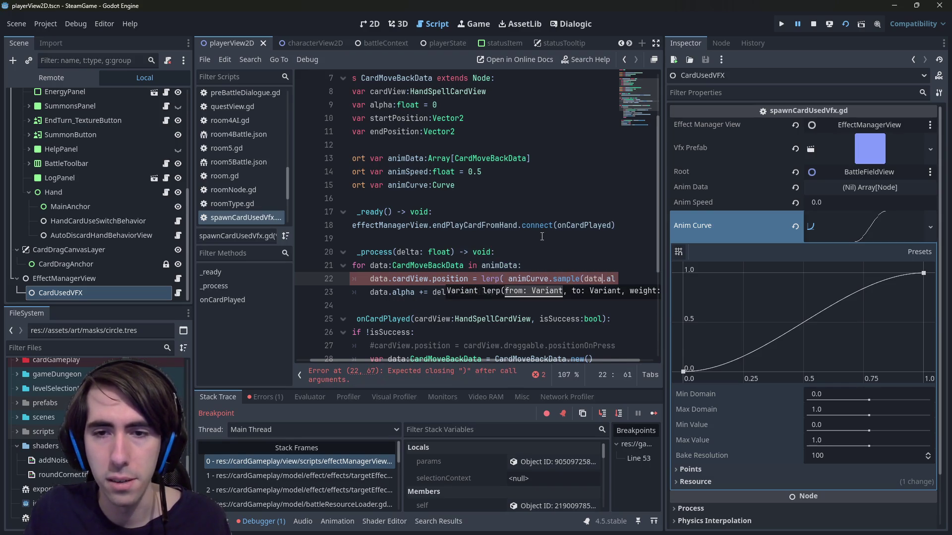
type("pha)")
key("ctrl+Left")
key("ctrl+Left")
key("ctrl+Left")
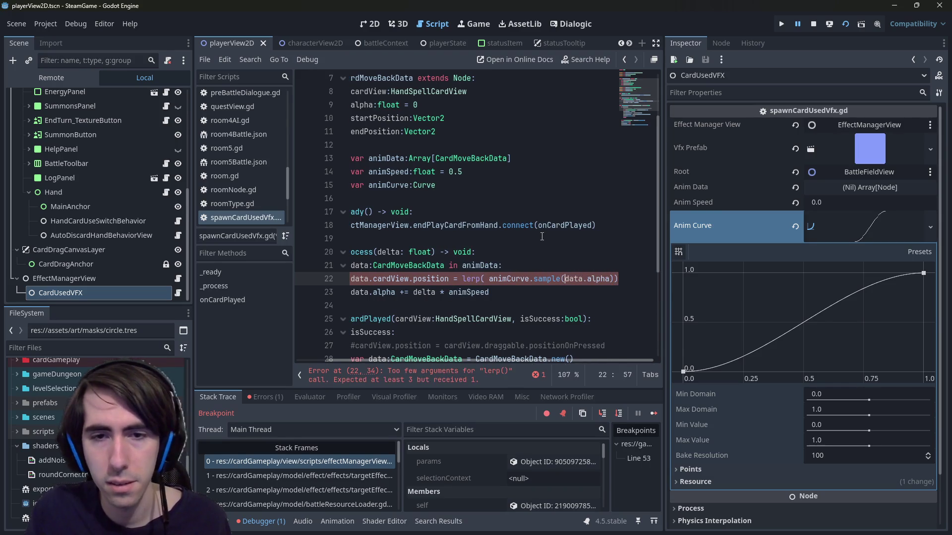
type(",")
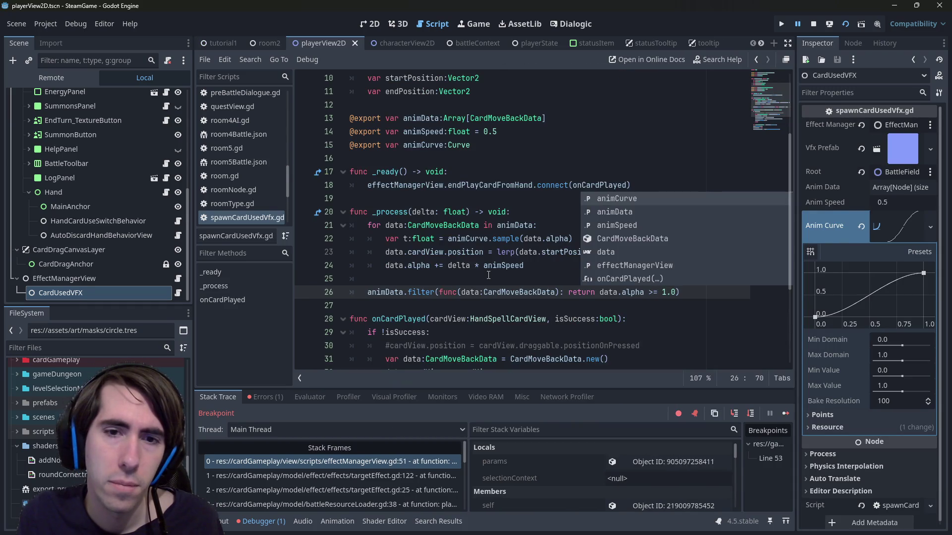
Store the filter result in var removed:Array[CardMoveBackData].
key("ctrl+Left")
key("ctrl+Left")
key("ctrl+Left")
type("var")
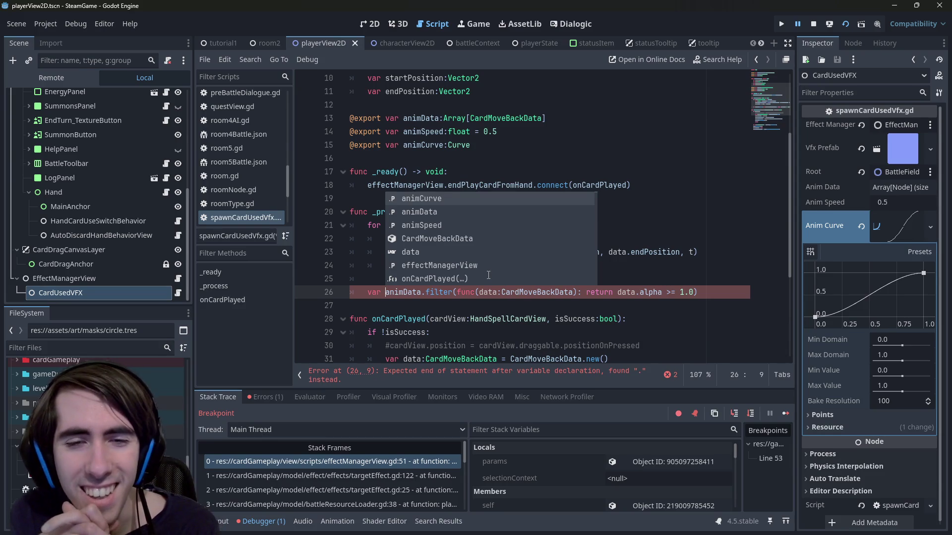
key("Escape")
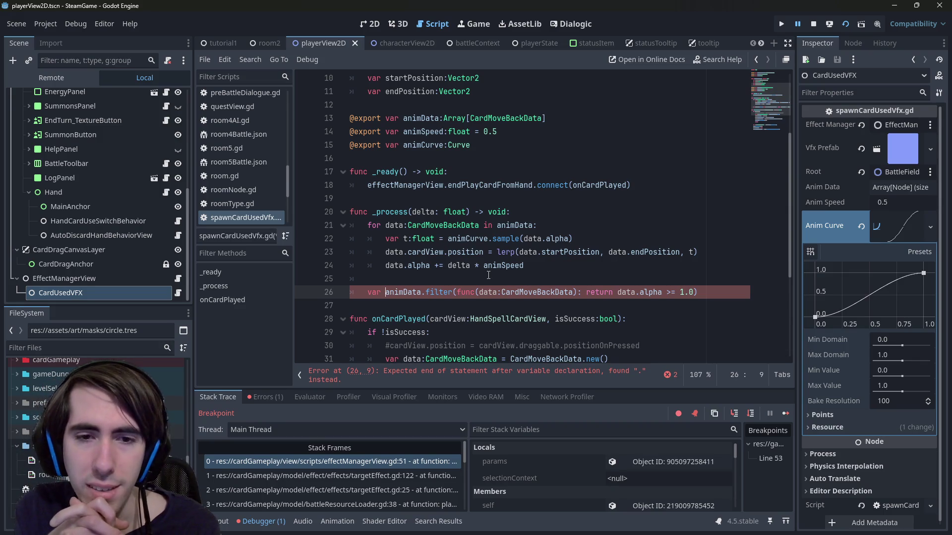
left_click(654, 292)
left_click(671, 292)
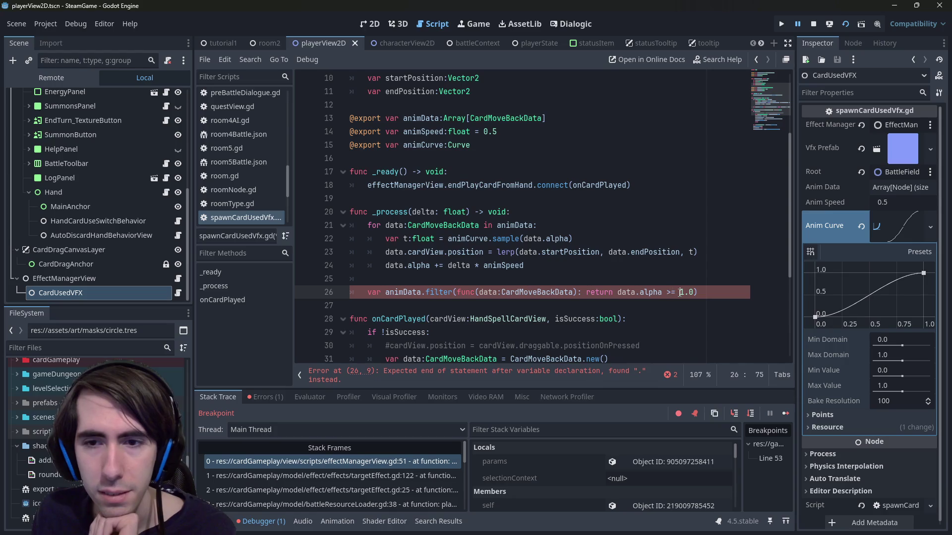
left_click(676, 292)
key("End")
left_click(380, 292)
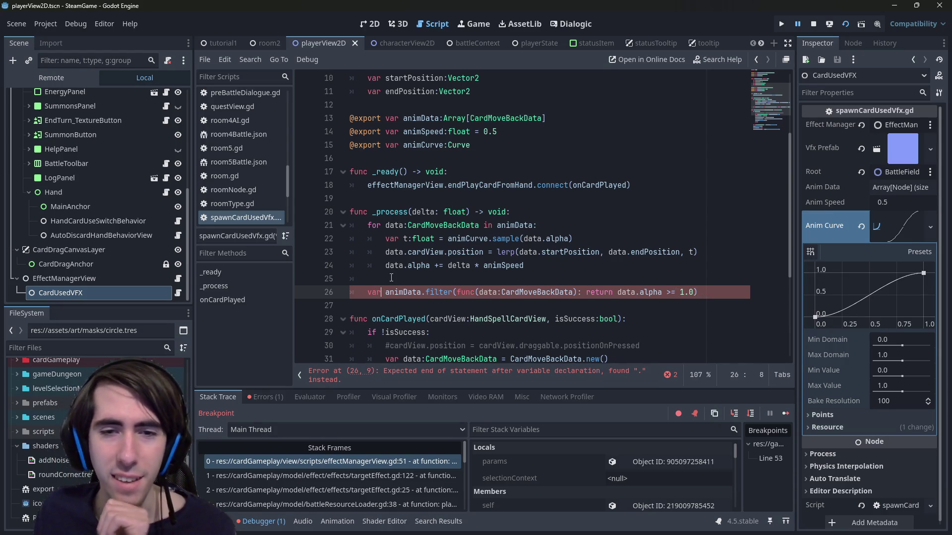
type("removed =")
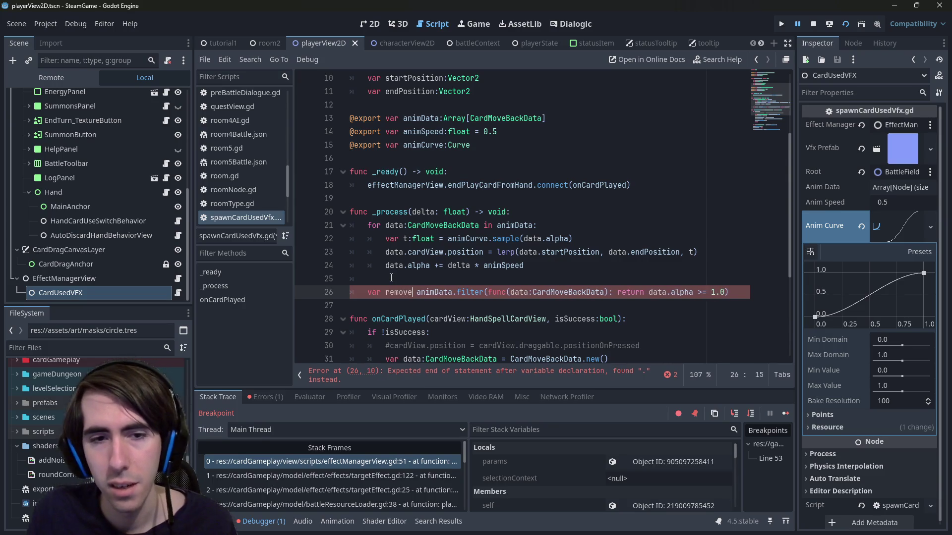
key("Left")
key("Left")
type(":Arra")
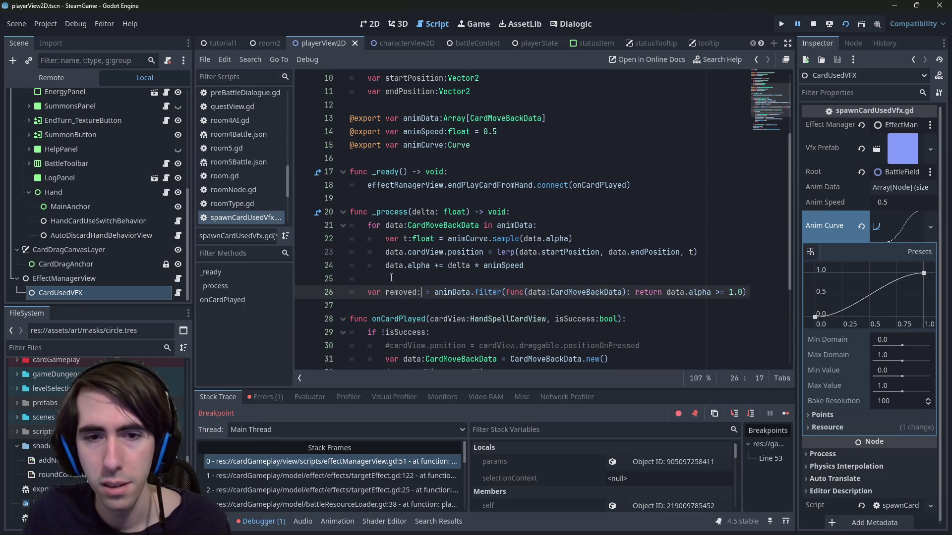
type("y[]")
type("CardMoveBackData")
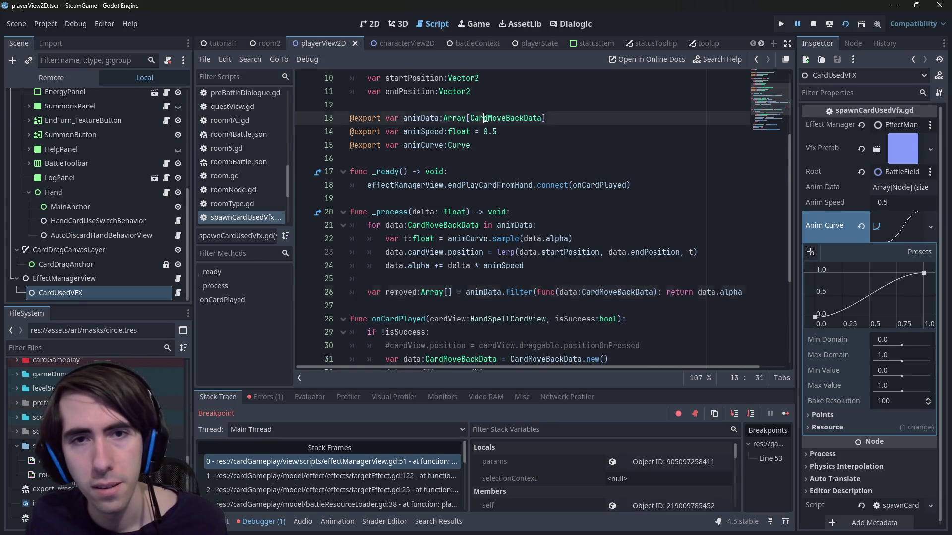
Add an indented 'for removed in' loop line below the filter statement.
left_click(445, 305)
key("Return")
key("Tab")
type("for ")
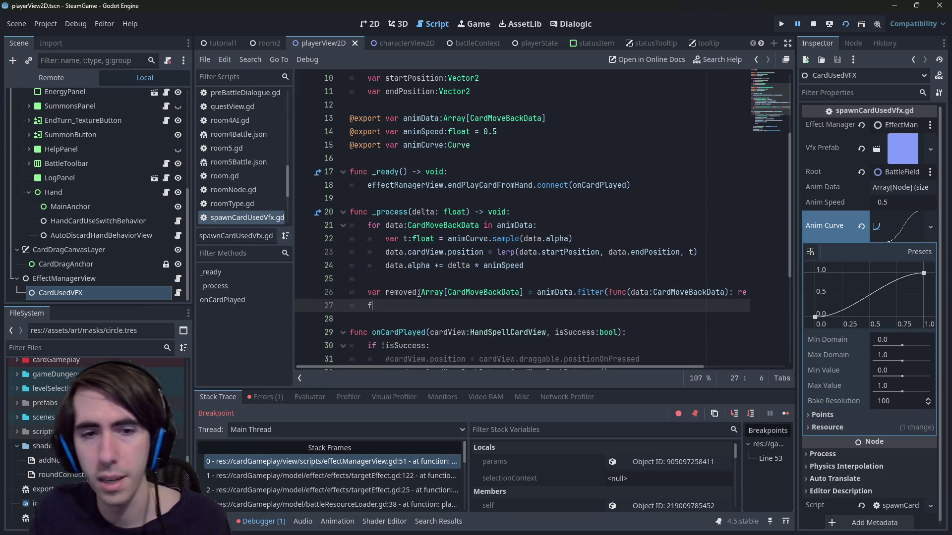
type("removed in")
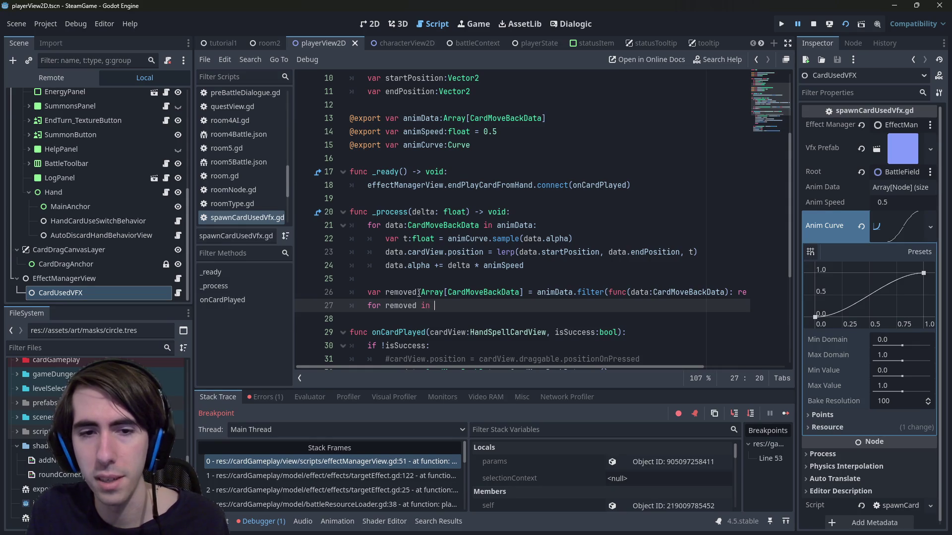
Rename the filtered list to finishedAnims and begin renaming the loop variable.
key("Up")
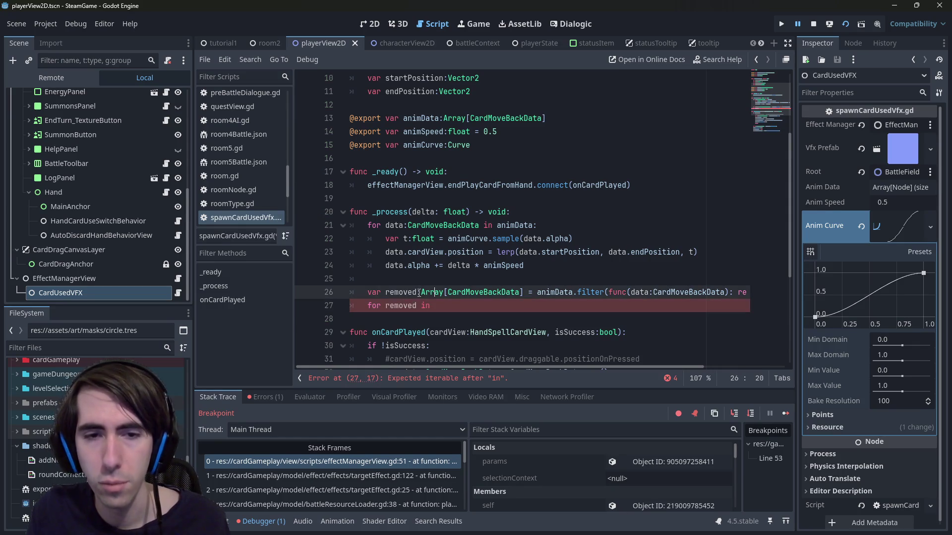
scroll(428, 251, "down", 2)
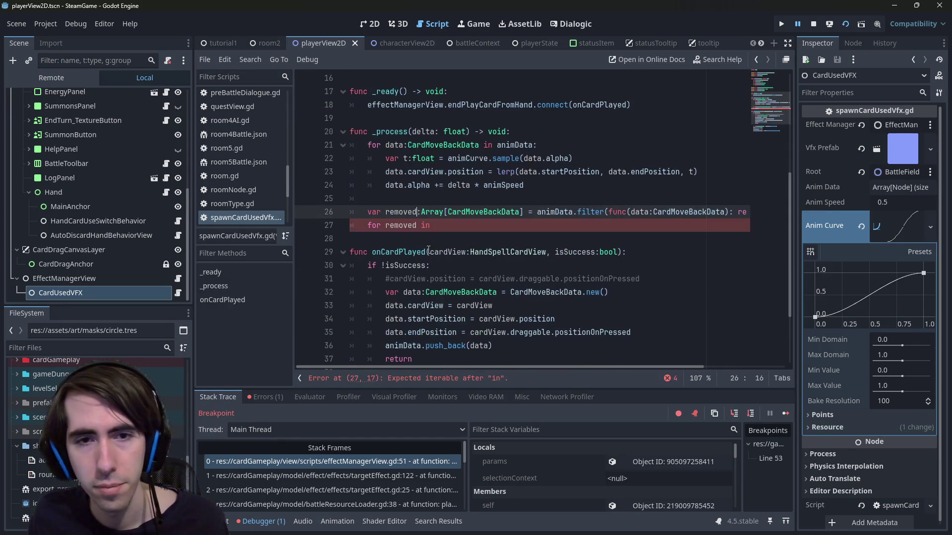
double_click(402, 229)
scroll(416, 225, "up", 1)
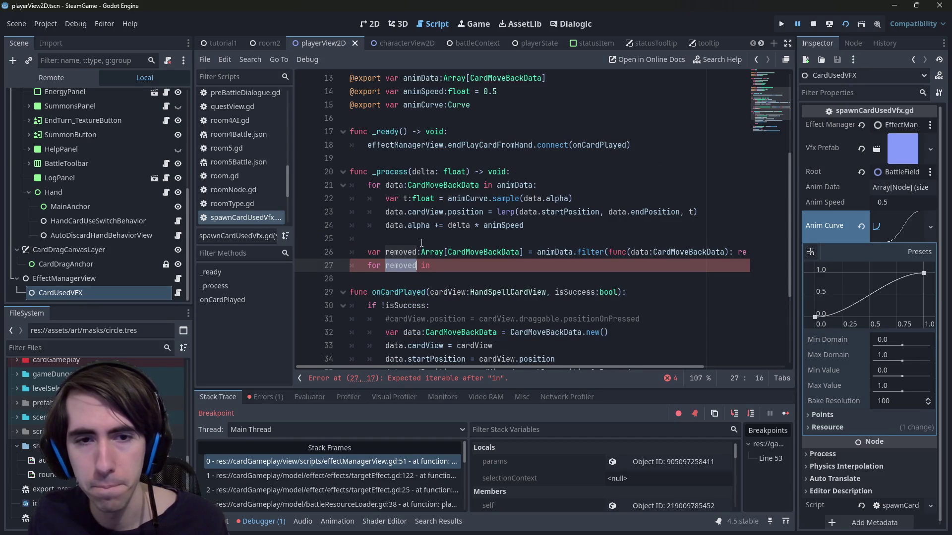
left_click(417, 252)
double_click(401, 254)
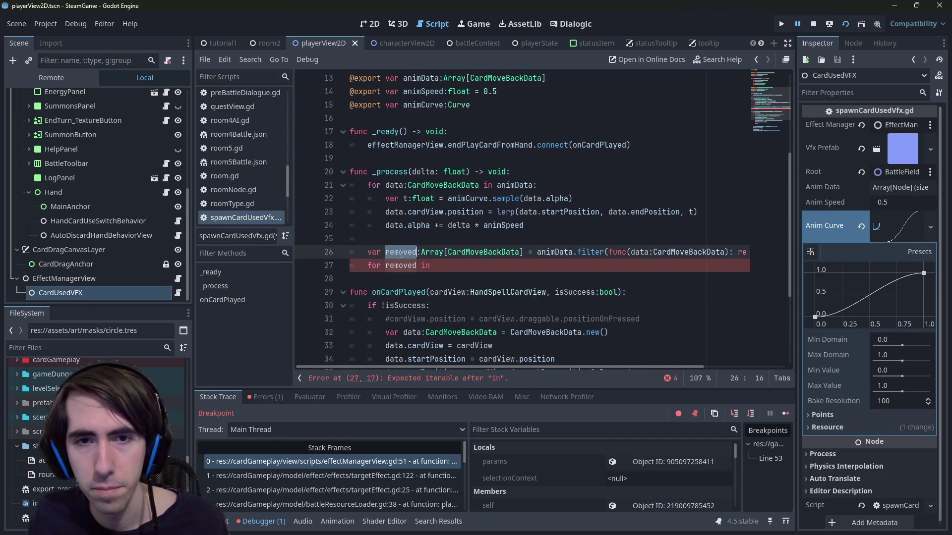
type("finishedAnims")
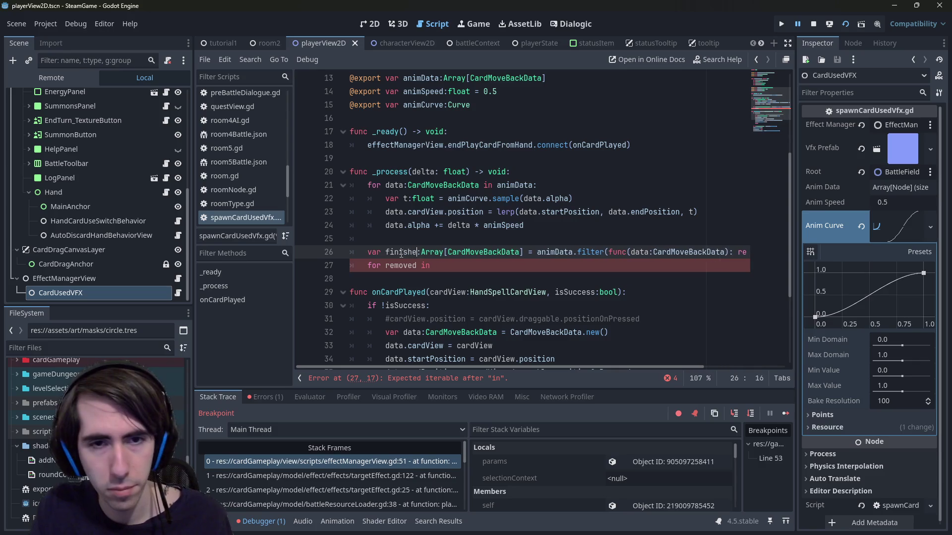
key("Down")
key("Left")
key("Left")
key("Left")
key("ctrl+shift+Left")
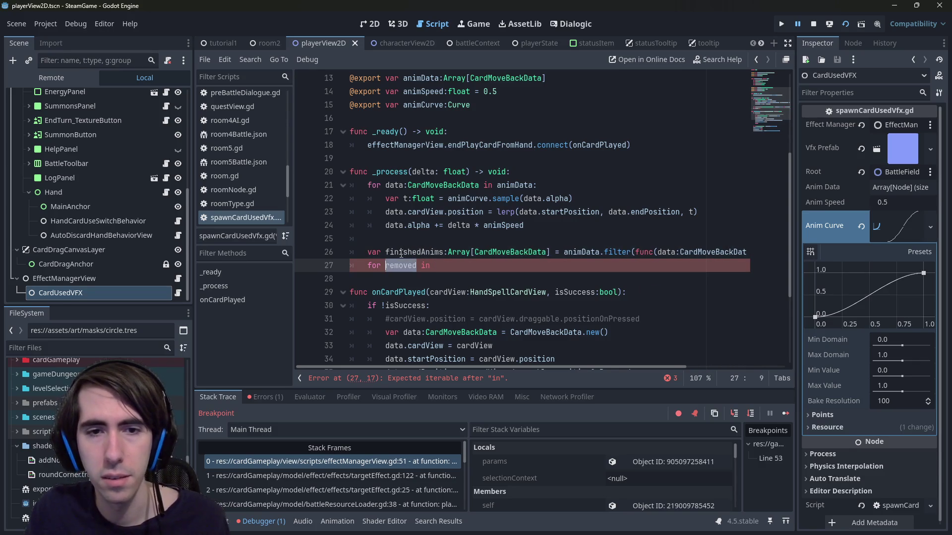
type("fo")
key("BackSpace")
Complete the loop header as 'for finishedAnim in finishedAnims:' and open its body.
type("inishedAnim")
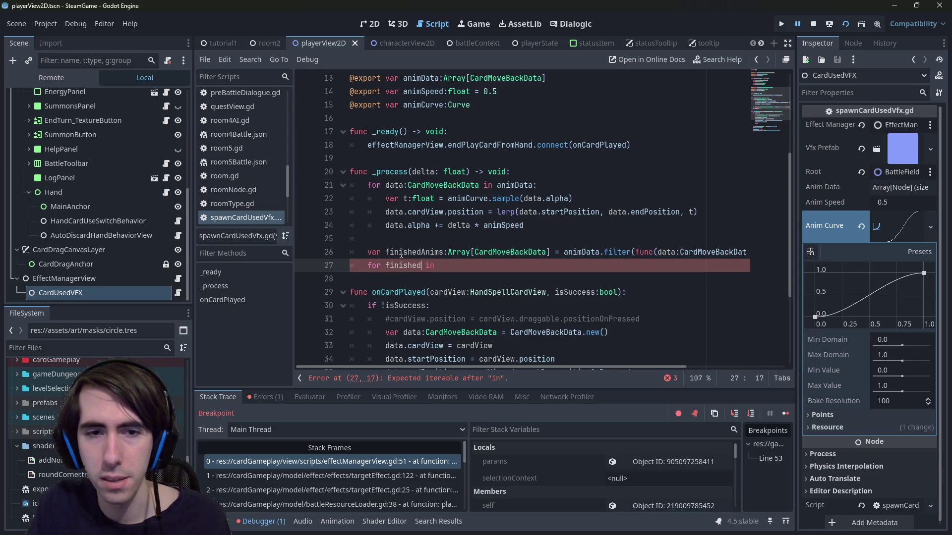
key("Up")
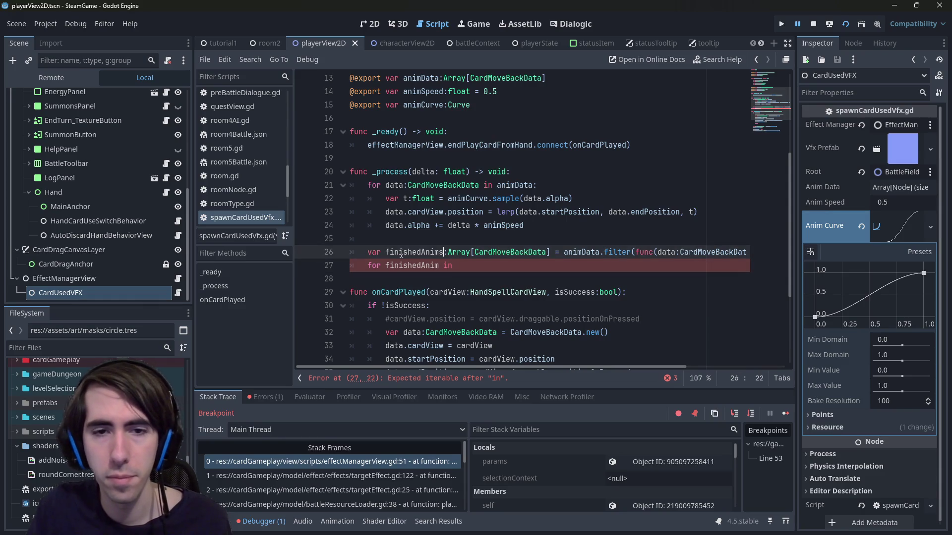
key("Down")
key("End")
type("finishedAnims:")
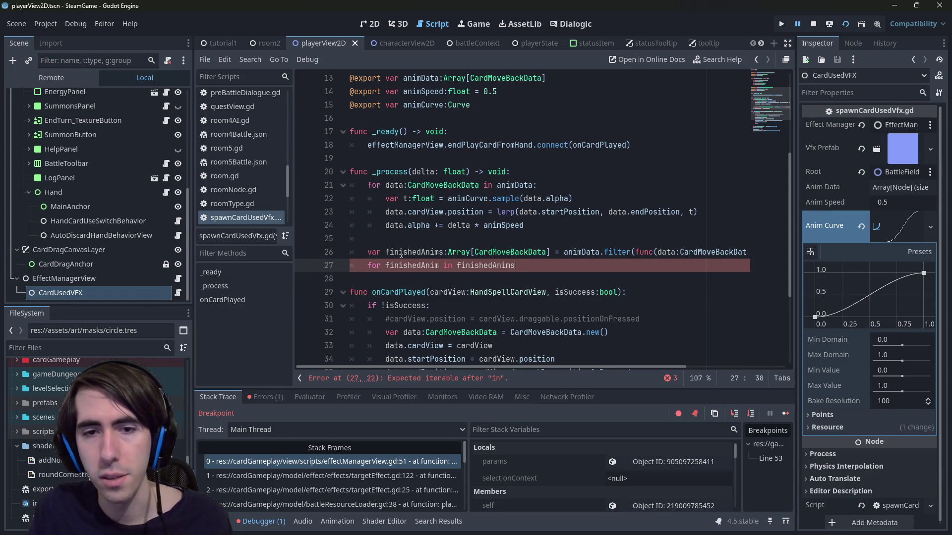
key("Return")
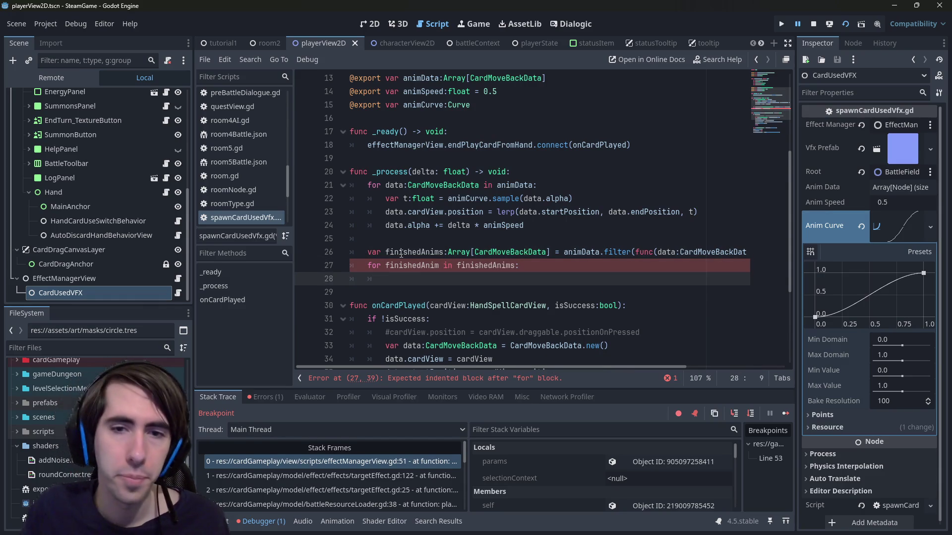
Begin an animData.erase statement in the loop body.
key("Up")
key("Up")
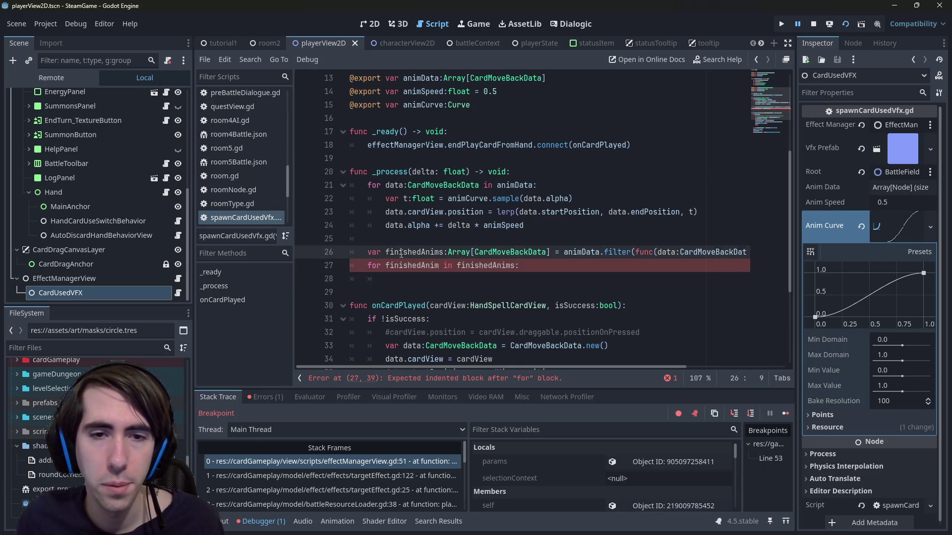
key("Down")
key("Down")
type("finishedAnim")
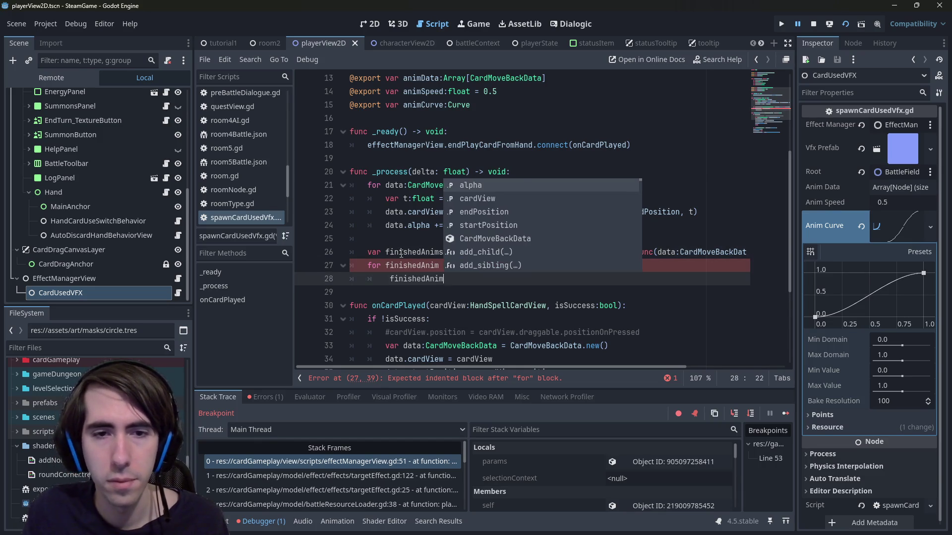
key("ctrl+BackSpace")
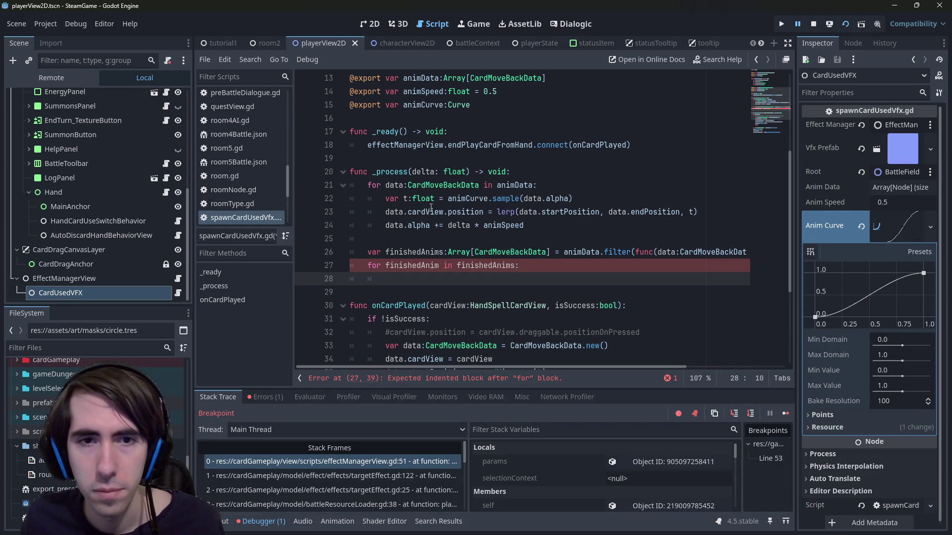
scroll(399, 191, "up", 2)
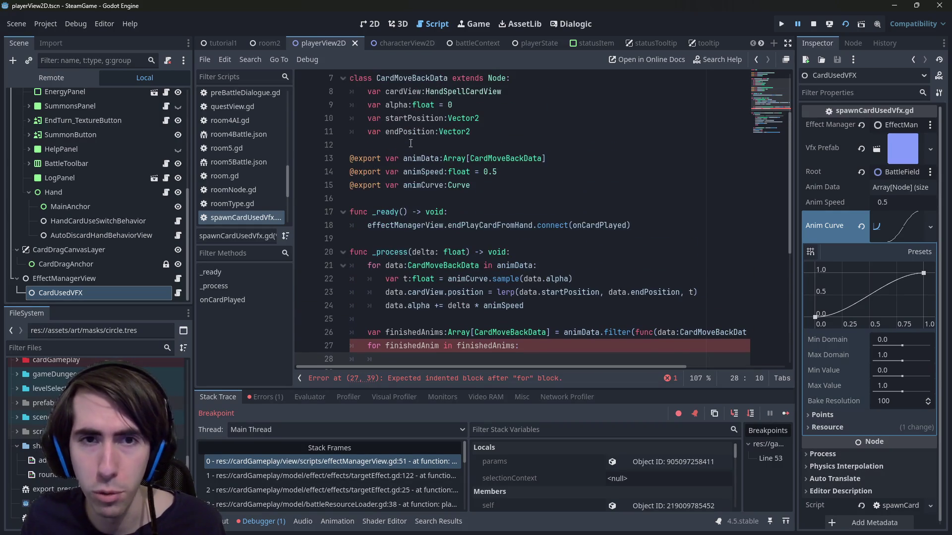
type("animData")
scroll(419, 154, "down", 1)
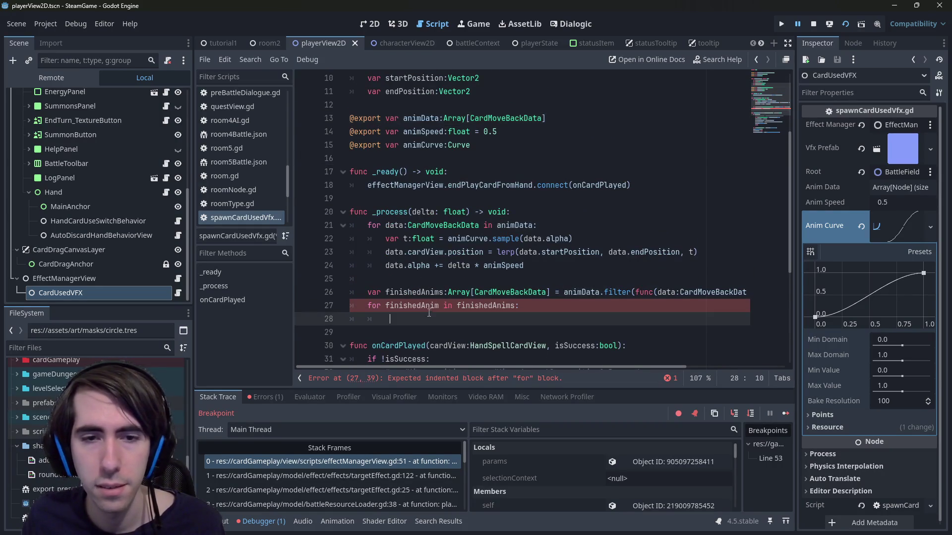
type(".remo")
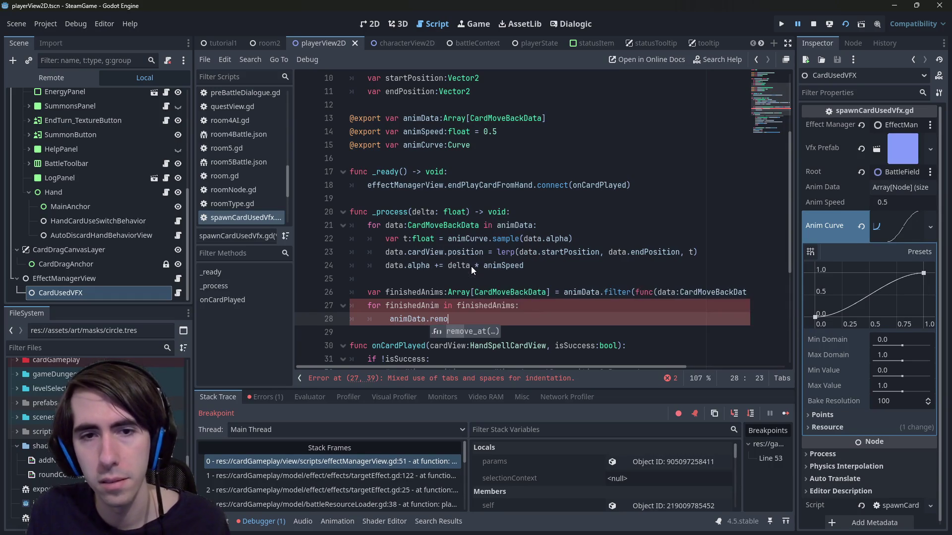
key("BackSpace")
key("BackSpace")
key("BackSpace")
type("era")
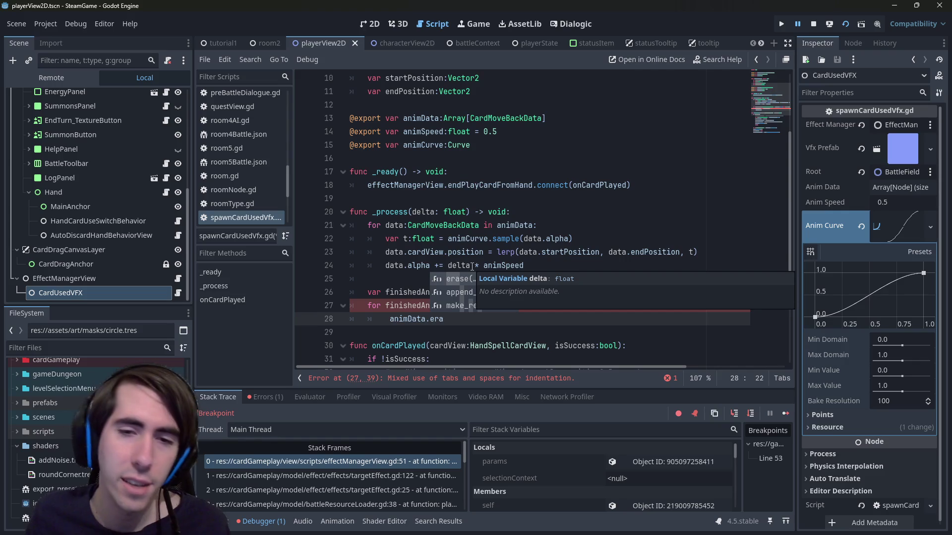
key("Escape")
Replace the unfinished animData.era statement with finishedAnim on line 28.
key("shift+Home")
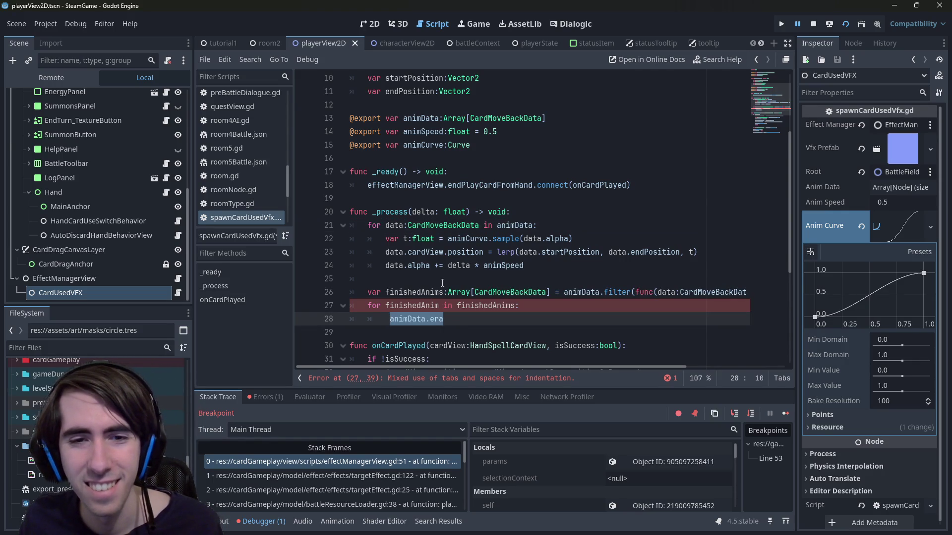
left_click(431, 305)
left_click_drag(444, 319, 389, 319)
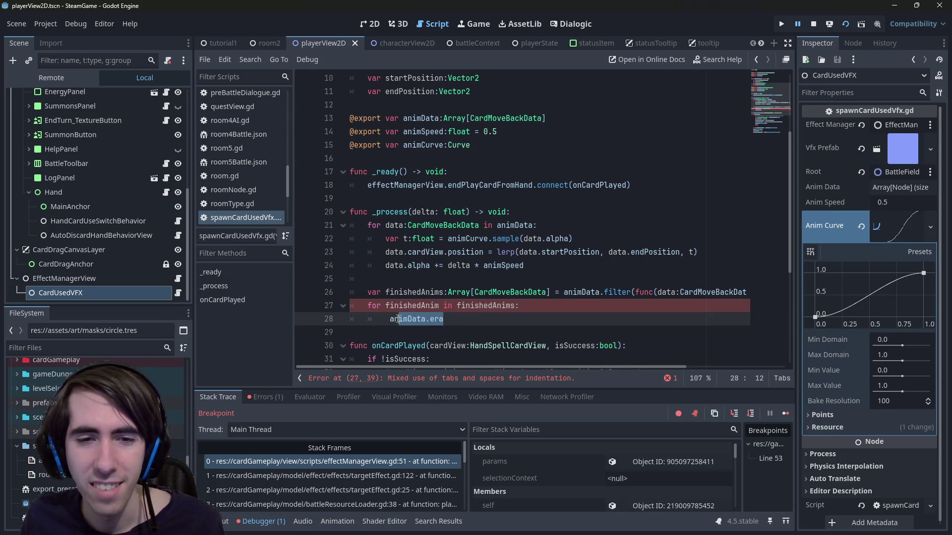
type("finishedAnim")
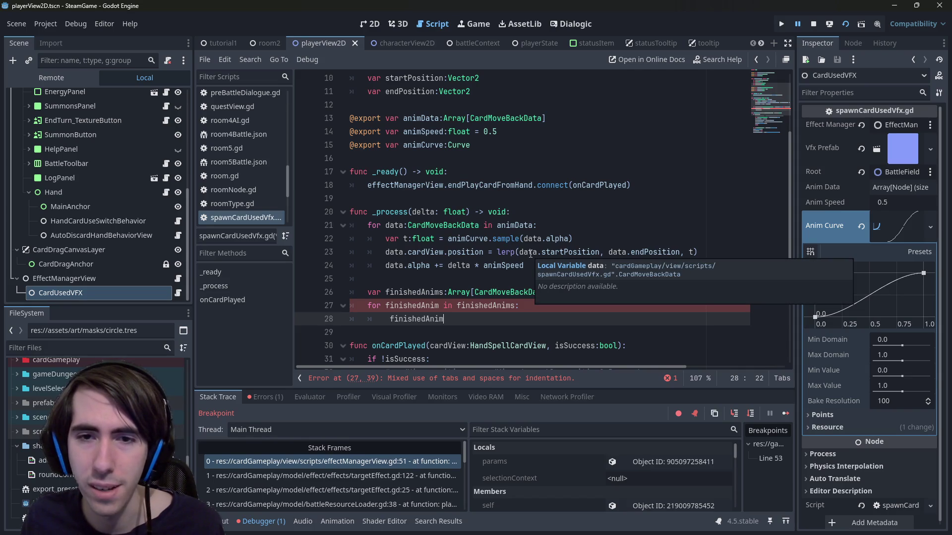
Review the lerp and filter lines by selecting parts of the code.
left_click(583, 252)
left_click(667, 252)
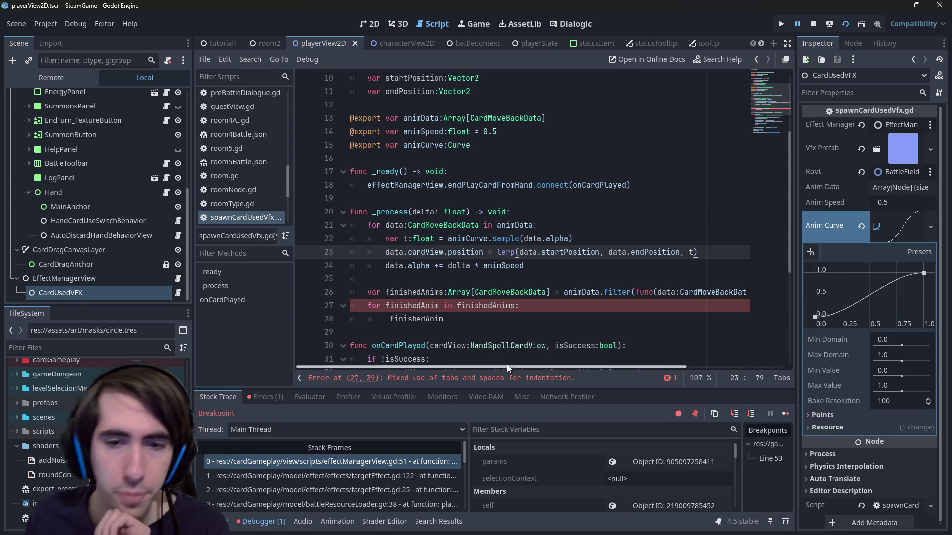
left_click_drag(506, 367, 651, 370)
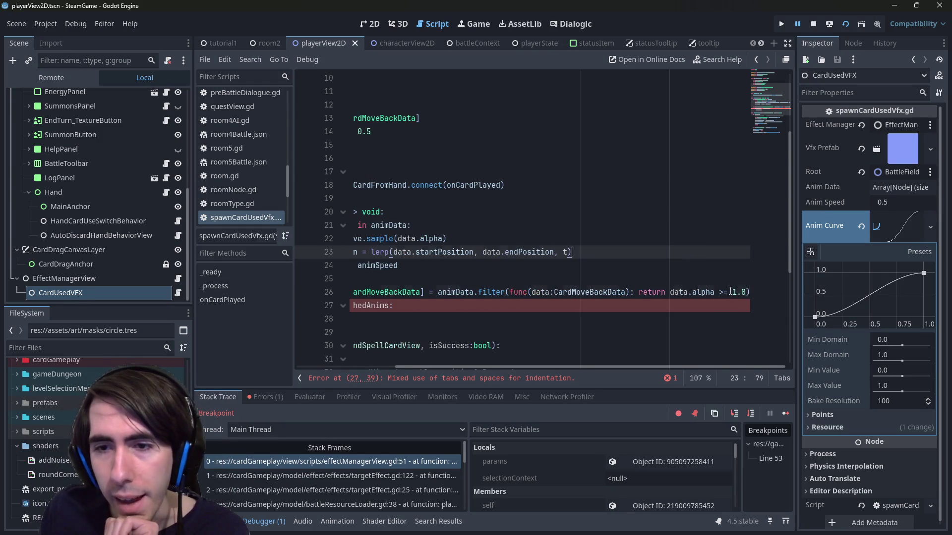
left_click(730, 292)
left_click_drag(683, 367, 584, 366)
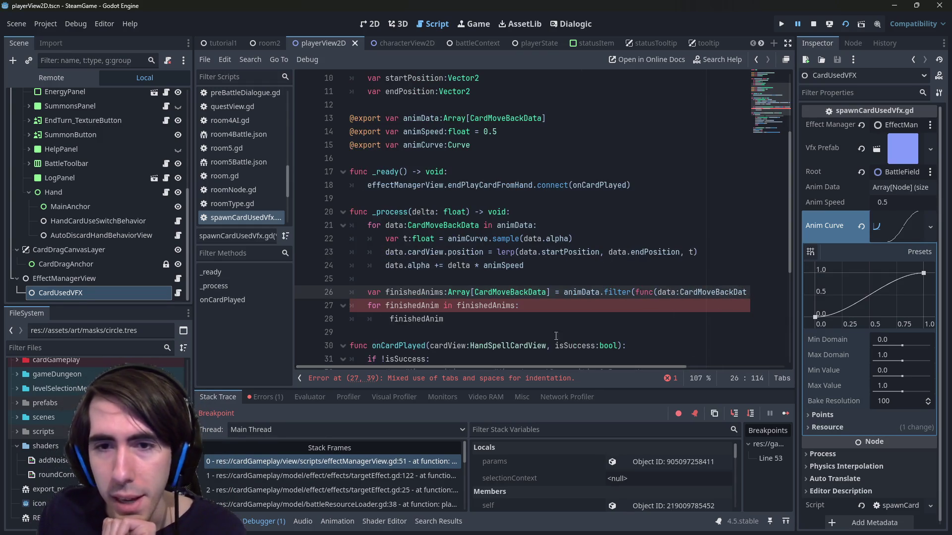
left_click(691, 252)
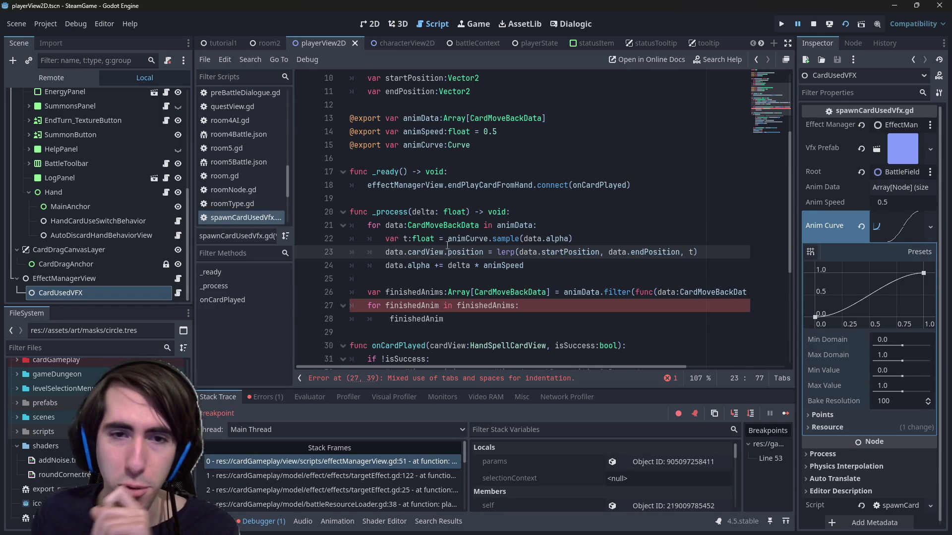
left_click(448, 245)
type("m")
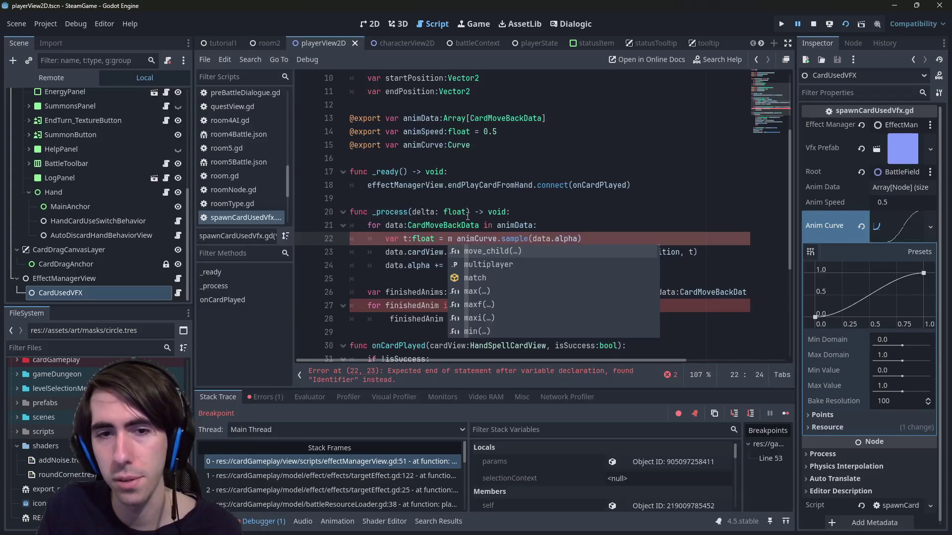
key("BackSpace")
type("clamp")
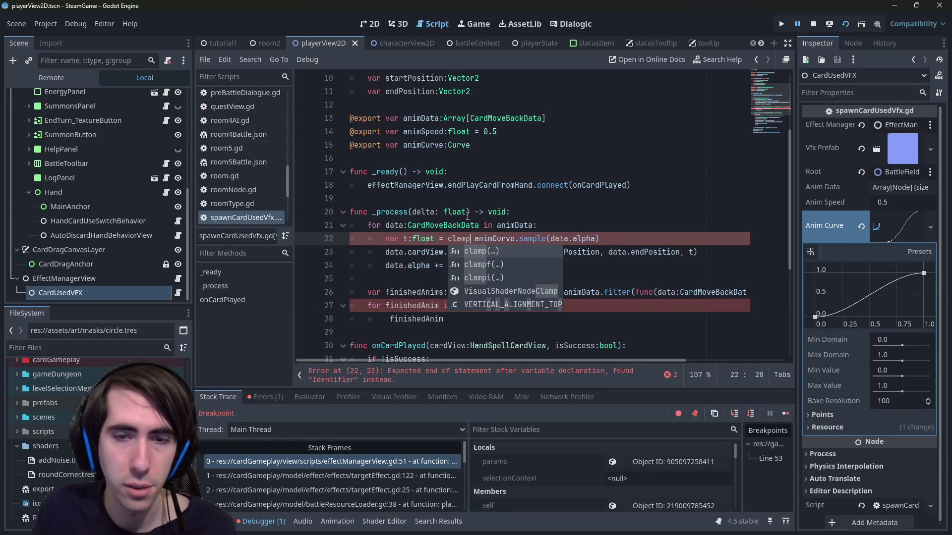
type("f(")
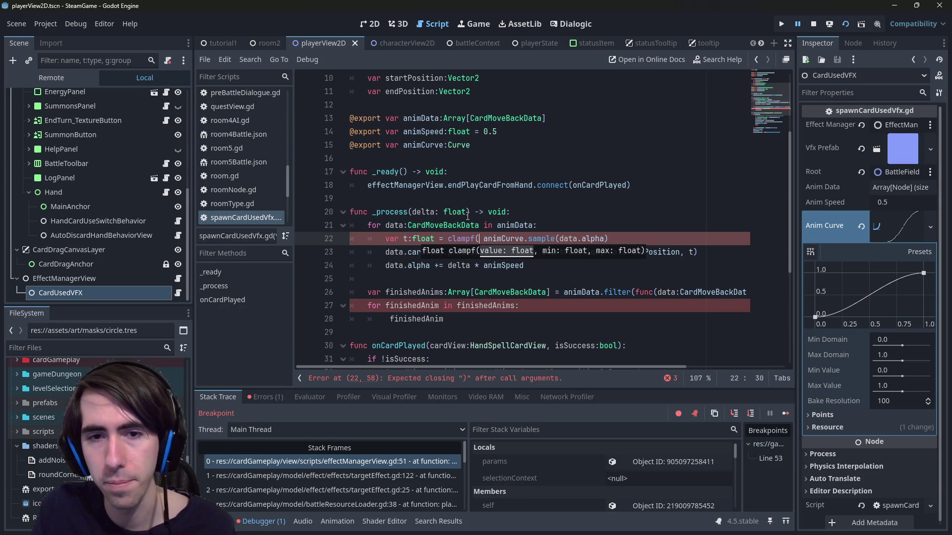
key("Delete")
key("End")
type(", 0.0, 1.0")
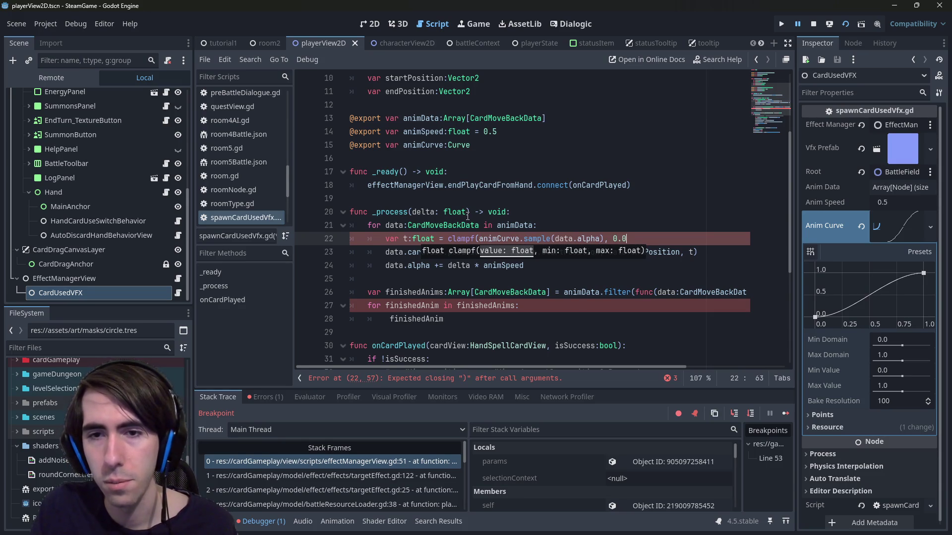
type(")")
key("ctrl+s")
left_click_drag(682, 236, 335, 244)
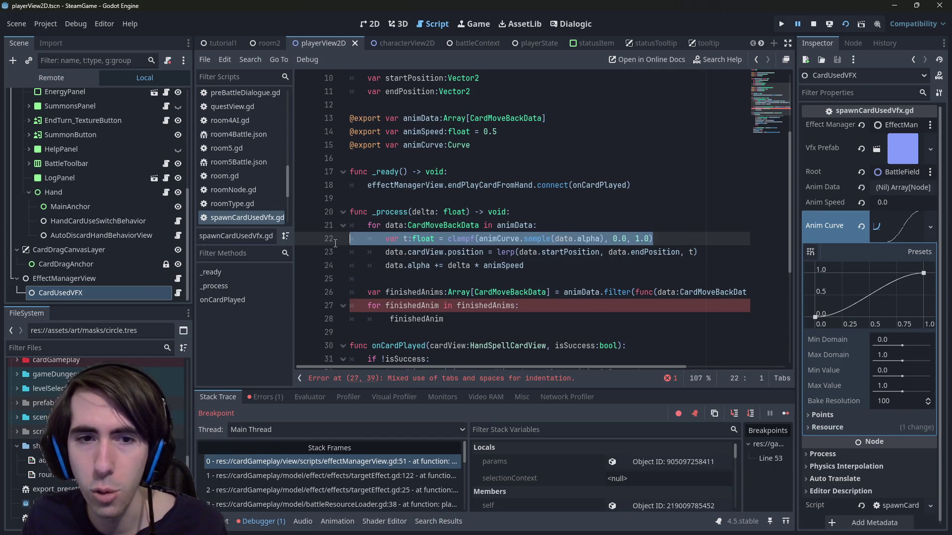
left_click(612, 240)
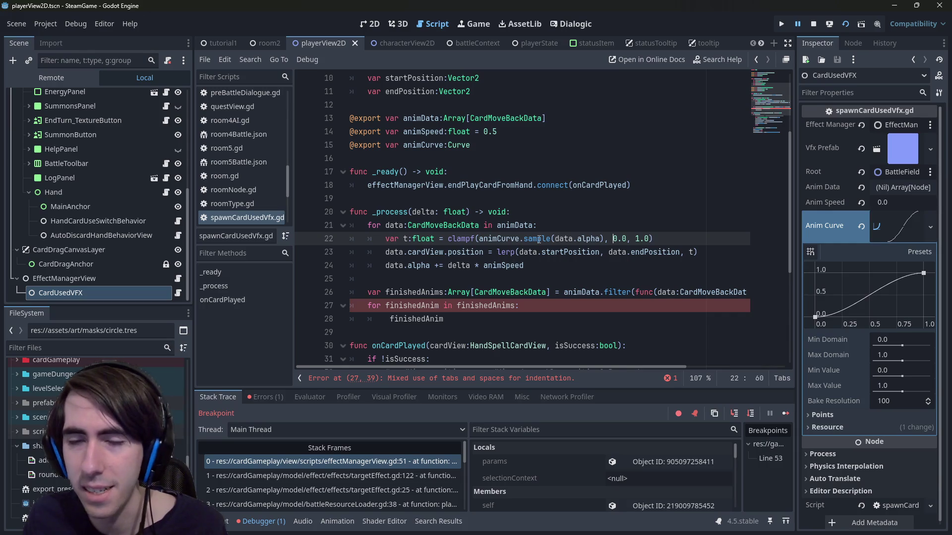
left_click(639, 254)
double_click(656, 253)
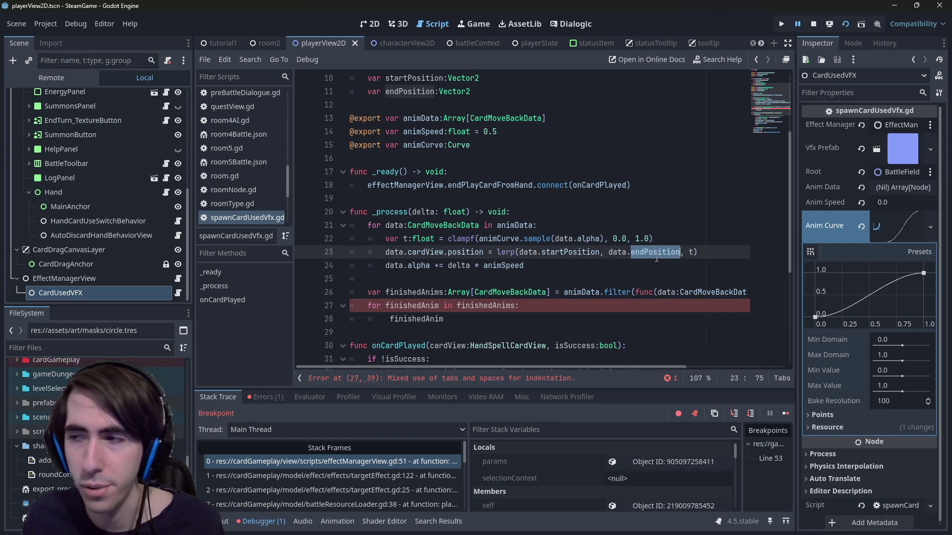
left_click(584, 313)
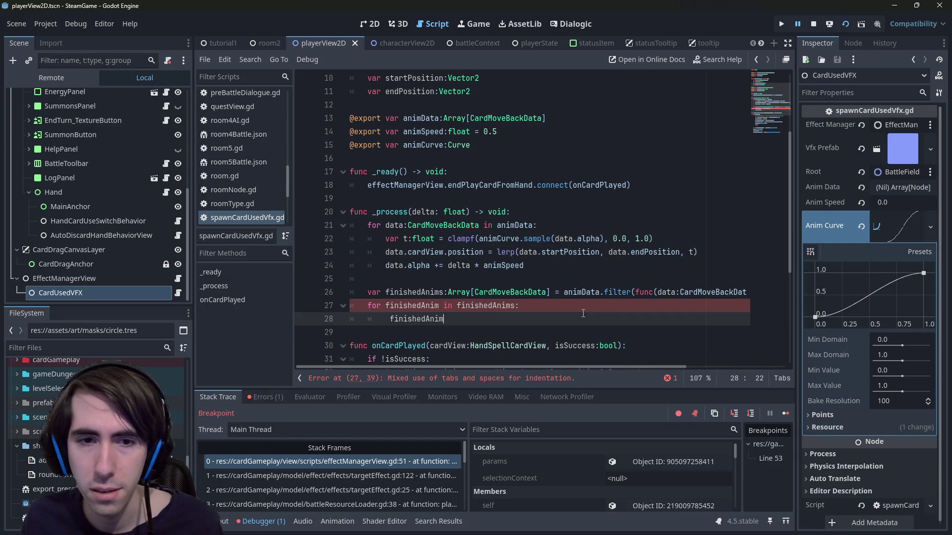
Remove the misindented for loop, then restore it below line 26.
left_click_drag(622, 316, 350, 307)
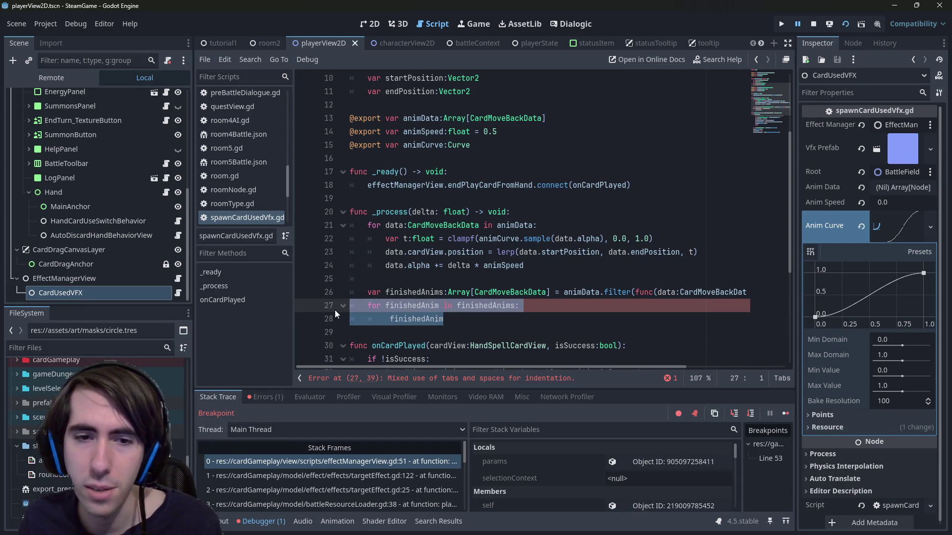
key("BackSpace")
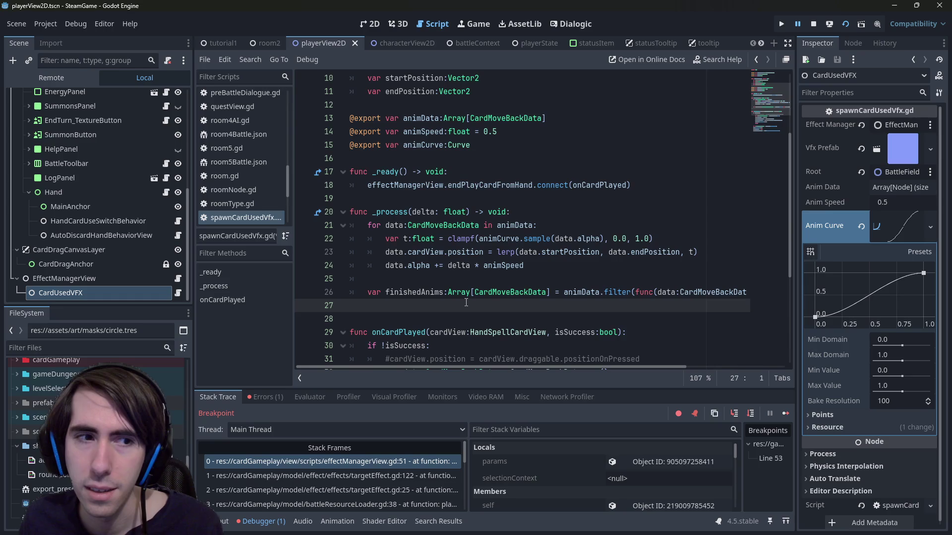
key("BackSpace")
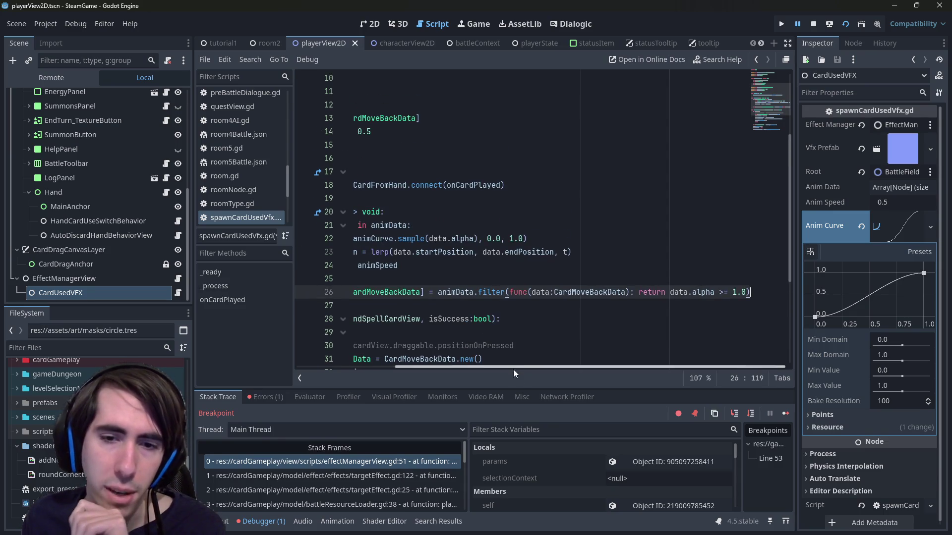
left_click_drag(517, 371, 421, 366)
double_click(415, 292)
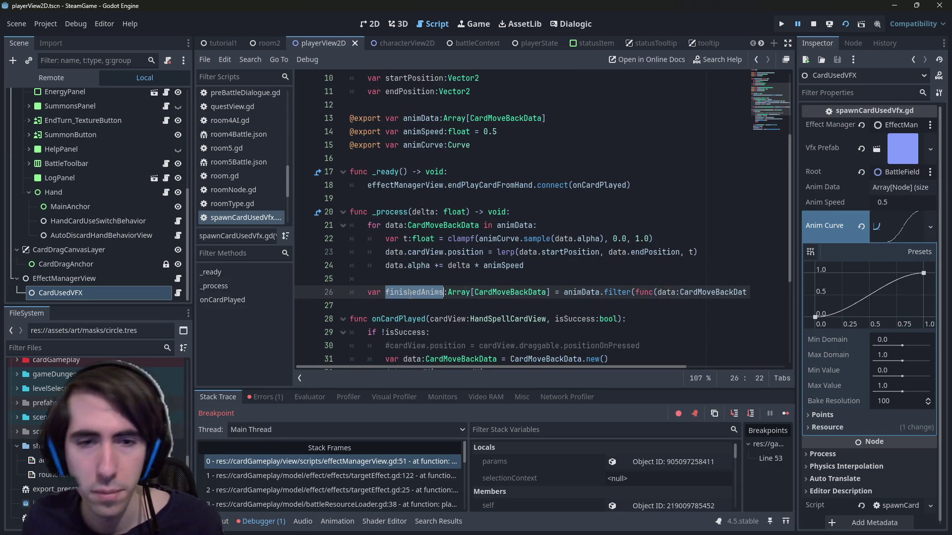
left_click(418, 303)
key("ctrl+z")
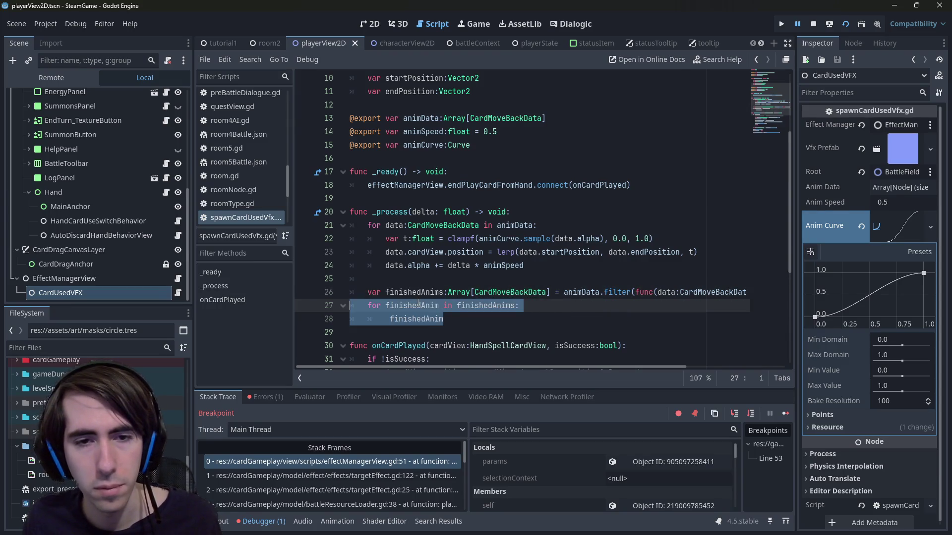
Add finishedAnim.queue_free() to the loop body, indented under the for.
left_click(458, 324)
type(".queue_free(")
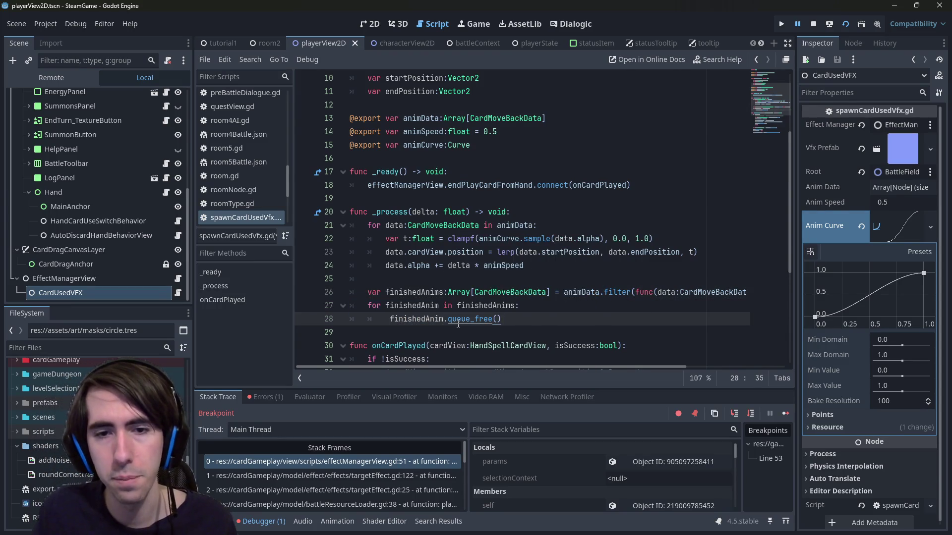
left_click(496, 293)
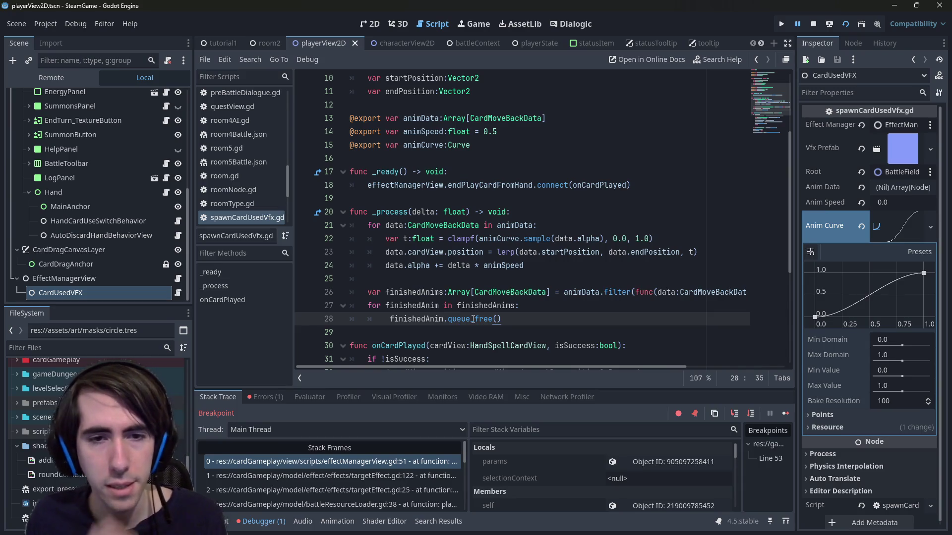
scroll(500, 284, "down", 1)
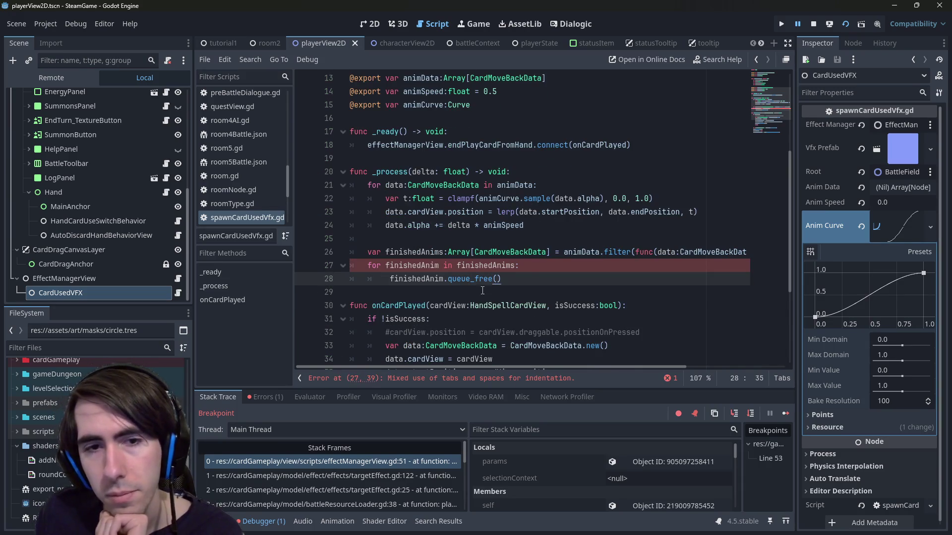
left_click_drag(531, 279, 346, 282)
key("shift+Tab")
key("shift+Tab")
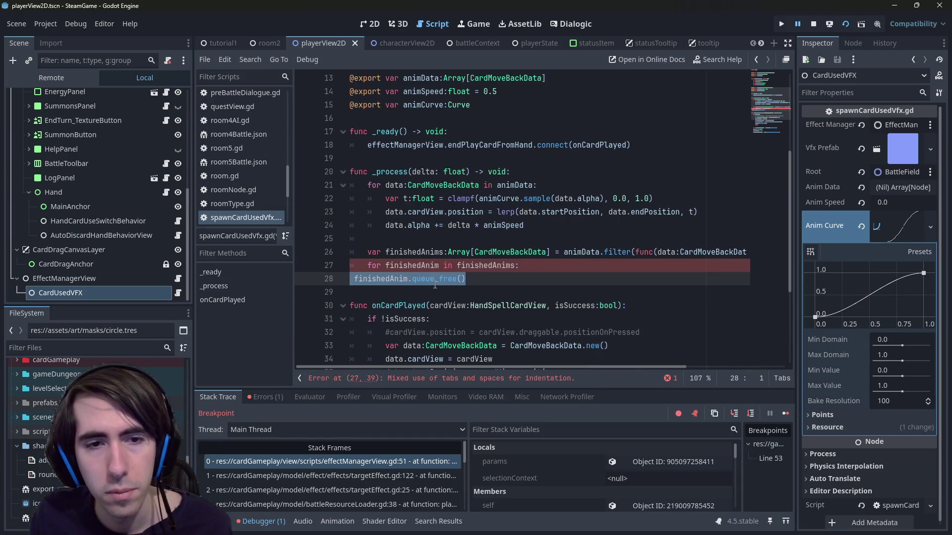
left_click(450, 280)
key("Tab")
key("Tab")
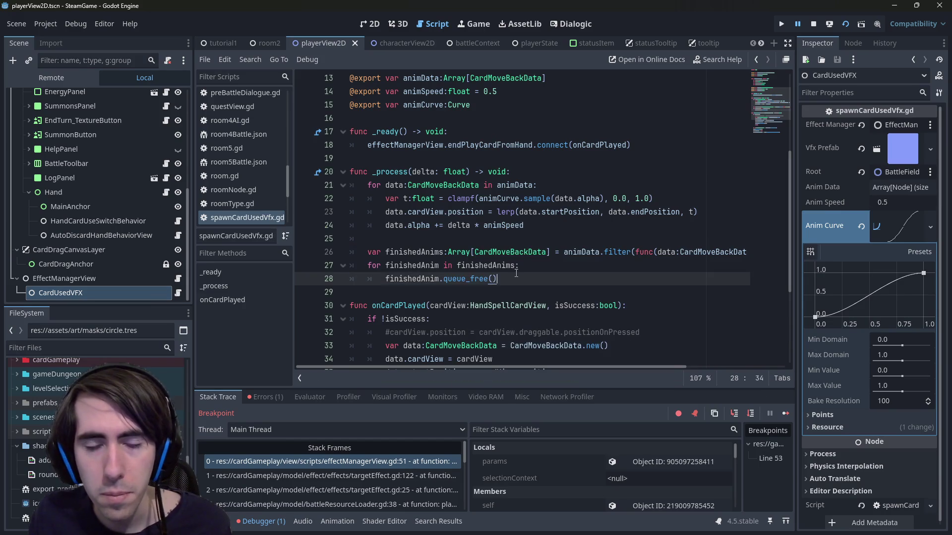
Copy the animData filter expression onto a new indented line after the loop.
left_click_drag(564, 253, 538, 245)
double_click(560, 252)
left_click(548, 251)
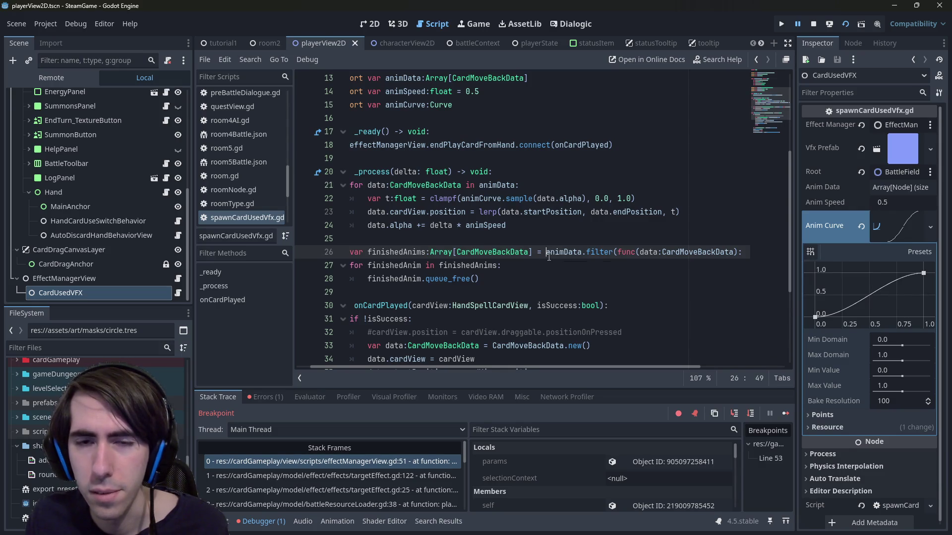
key("shift+End")
key("ctrl+c")
left_click_drag(533, 275, 264, 273)
left_click(428, 293)
key("Return")
key("Return")
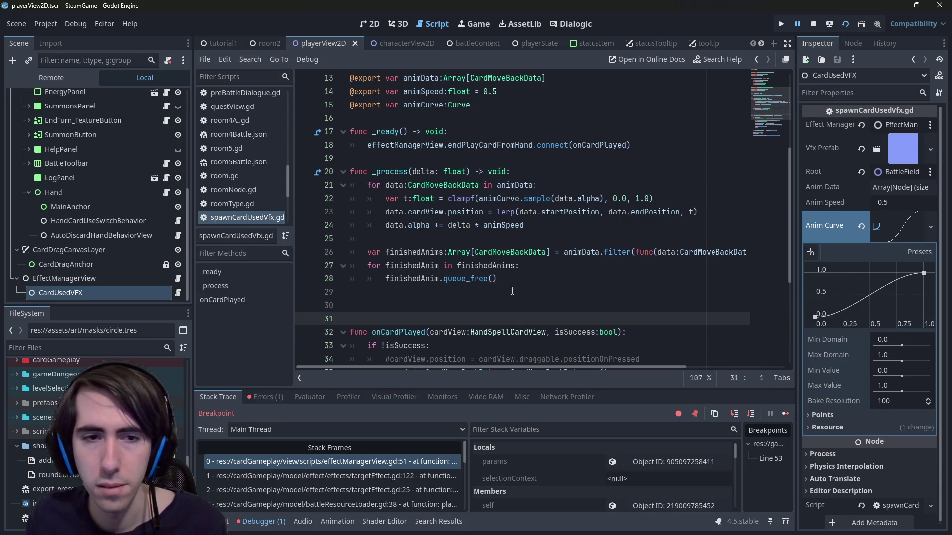
key("Up")
key("ctrl+v")
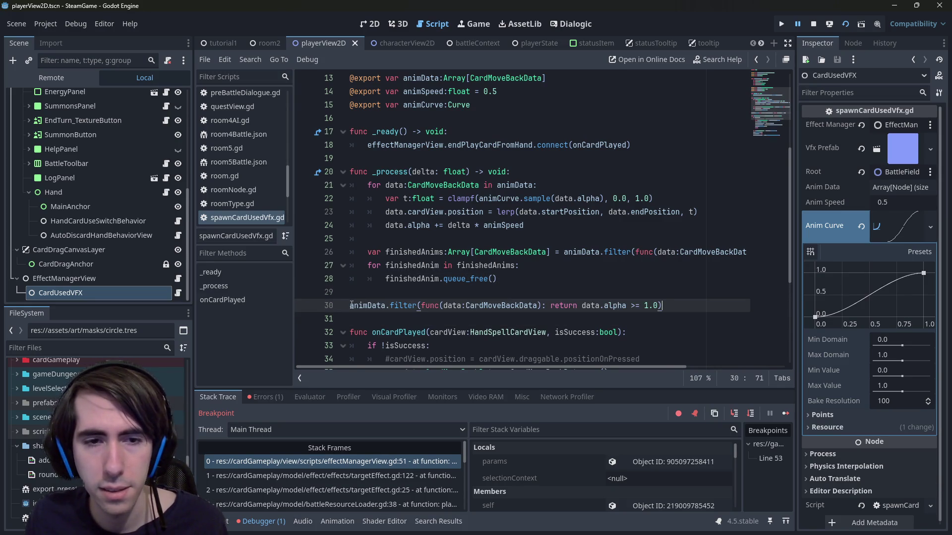
triple_click(352, 305)
key("Tab")
Make it animData = animData.filter(... alpha < 1.0), move it above the loop, and save.
double_click(588, 250)
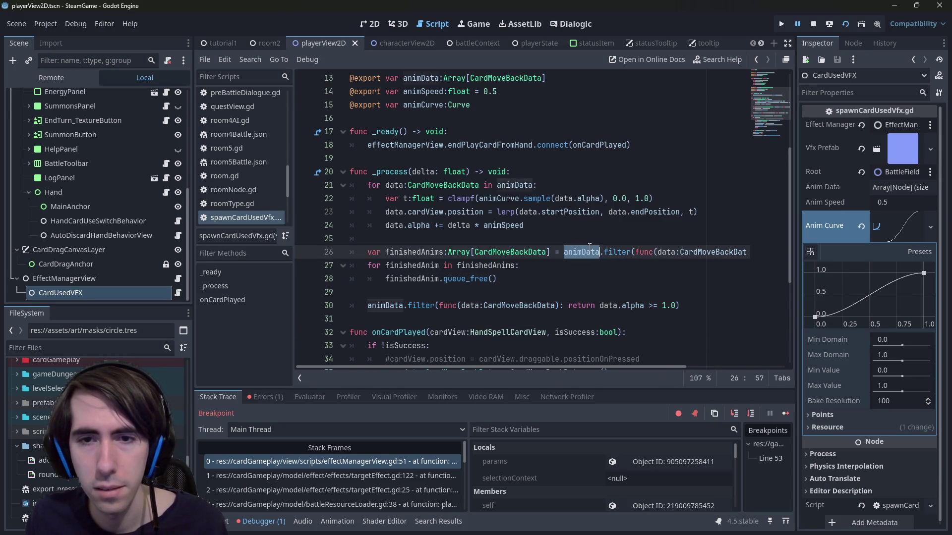
key("ctrl+c")
left_click(360, 304)
key("ctrl+v")
type("=")
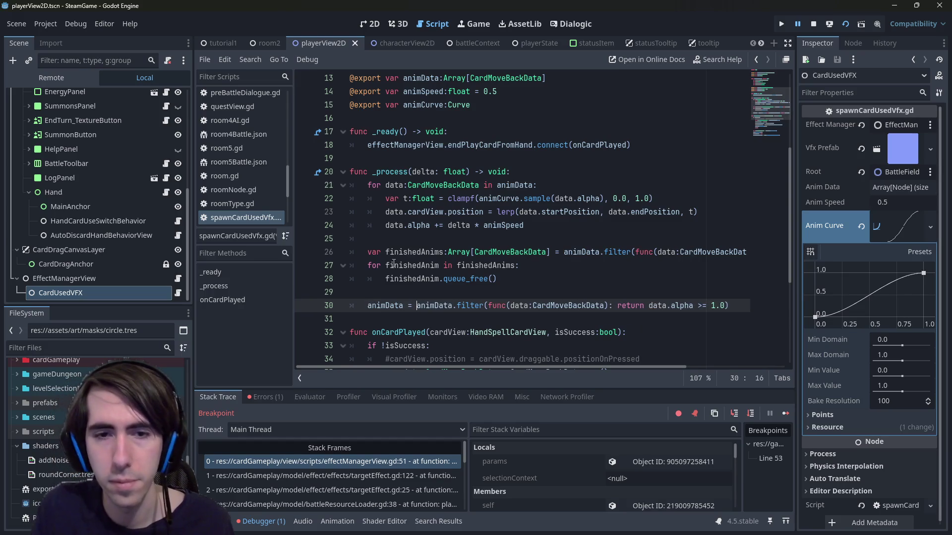
left_click(706, 305)
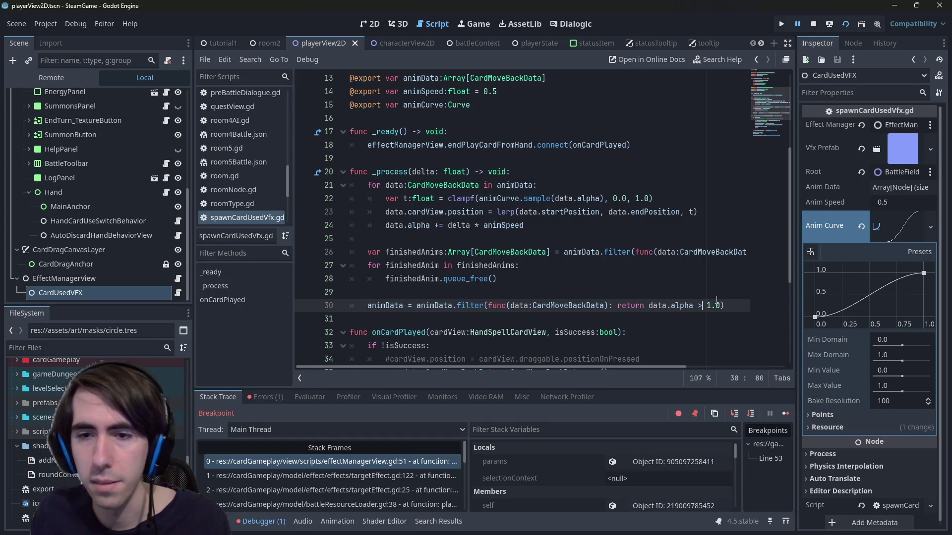
key("ctrl+s")
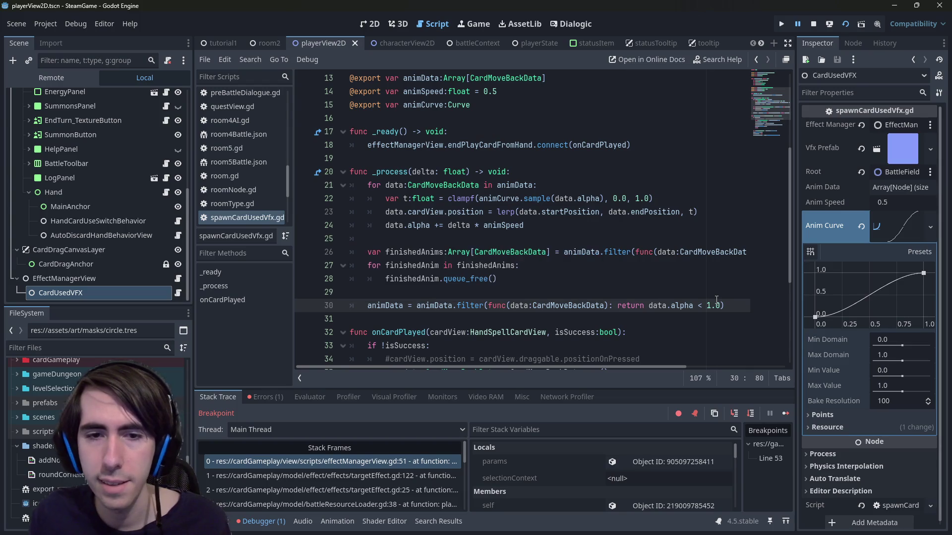
key("alt+Up")
key("alt+Up")
key("alt+Up")
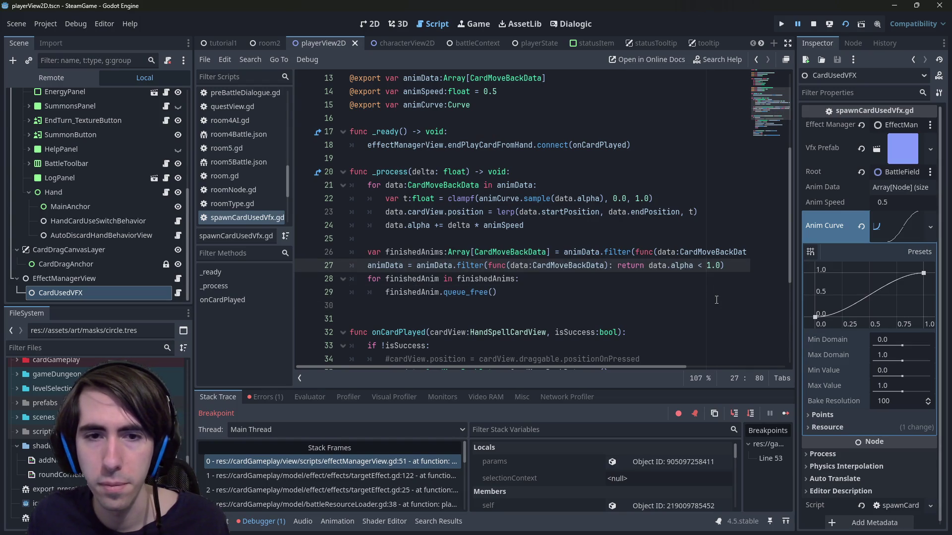
key("ctrl+s")
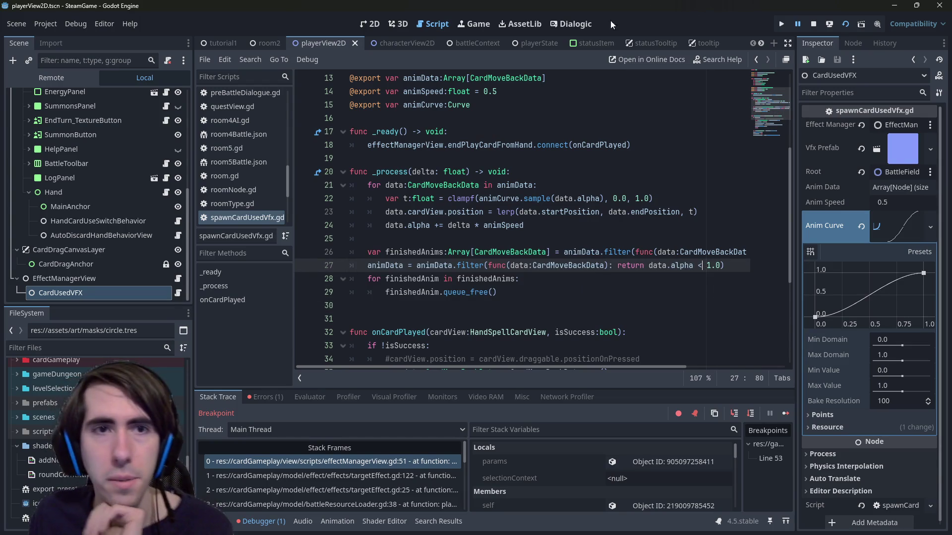
Delete the extra blank line after the loop and save again.
left_click(419, 314)
key("BackSpace")
key("ctrl+s")
scroll(665, 36, "down", 5)
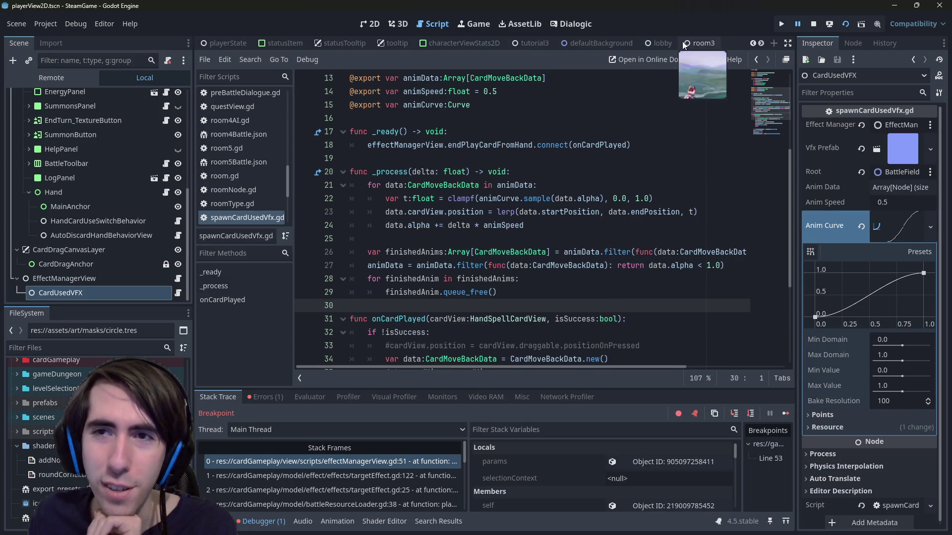
scroll(630, 43, "down", 3)
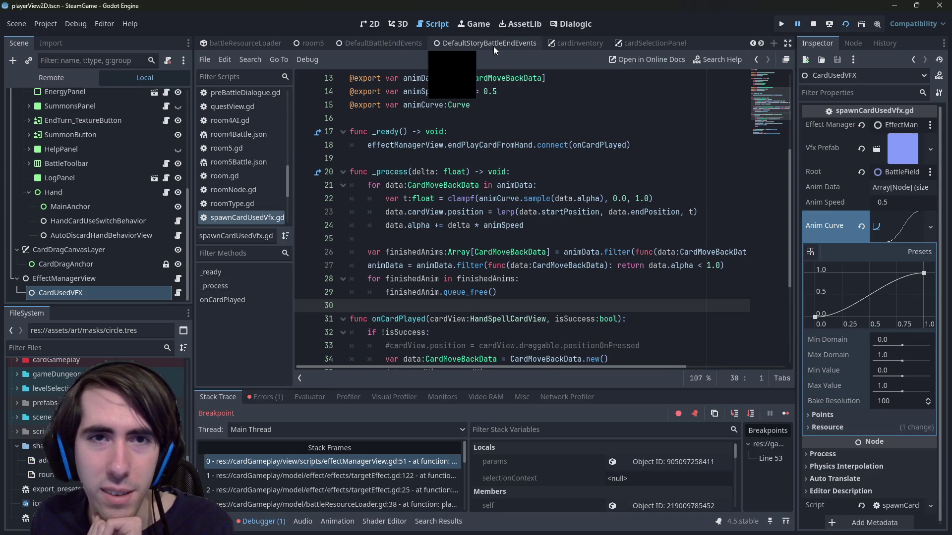
Stop the running game and relaunch the room5 scene.
left_click(382, 49)
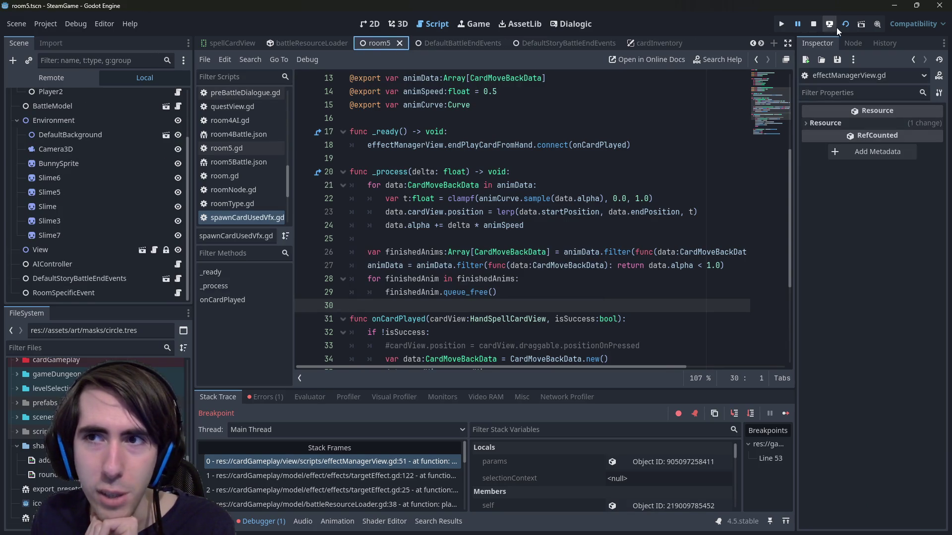
left_click(814, 25)
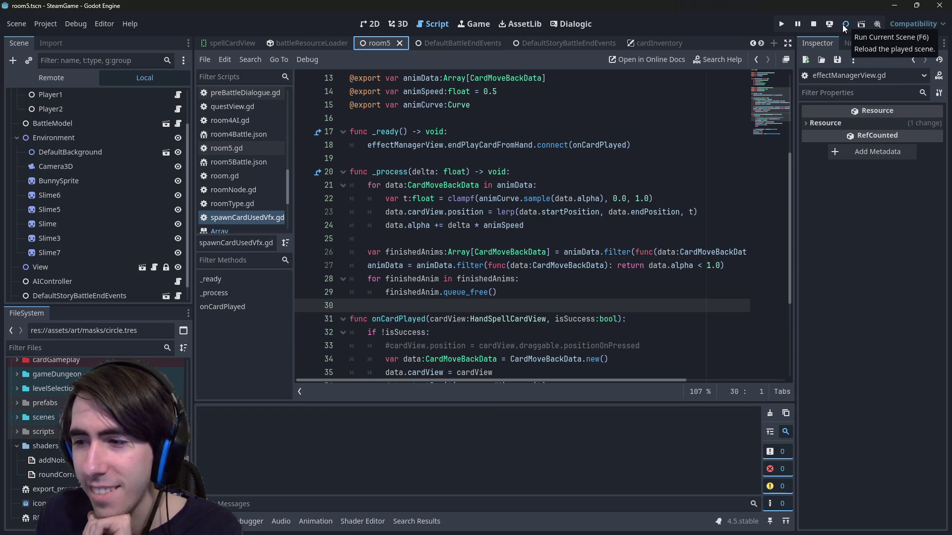
left_click(844, 26)
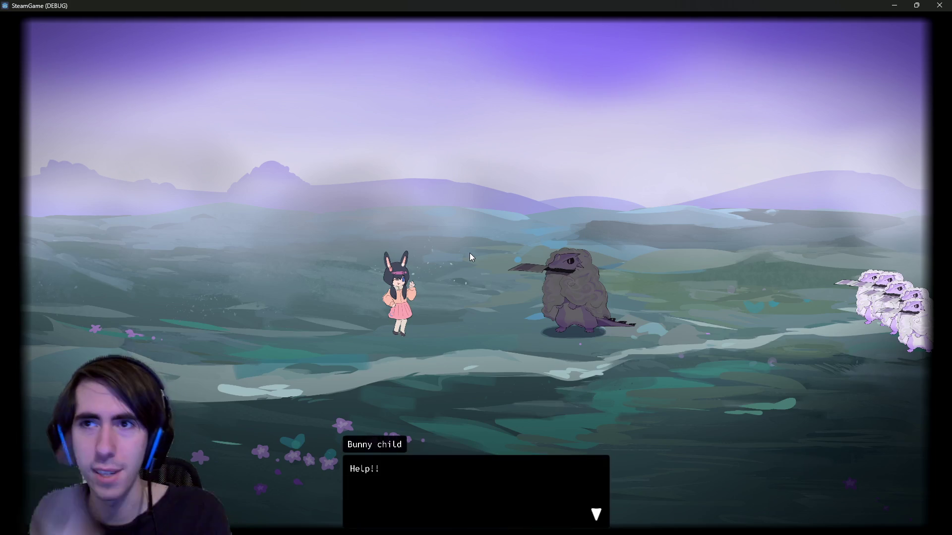
Skip the intro dialogue, deploy the fox-girl, play the Guard card on the enemy, and close the game.
left_click(469, 252)
left_click(469, 252)
left_click(469, 252)
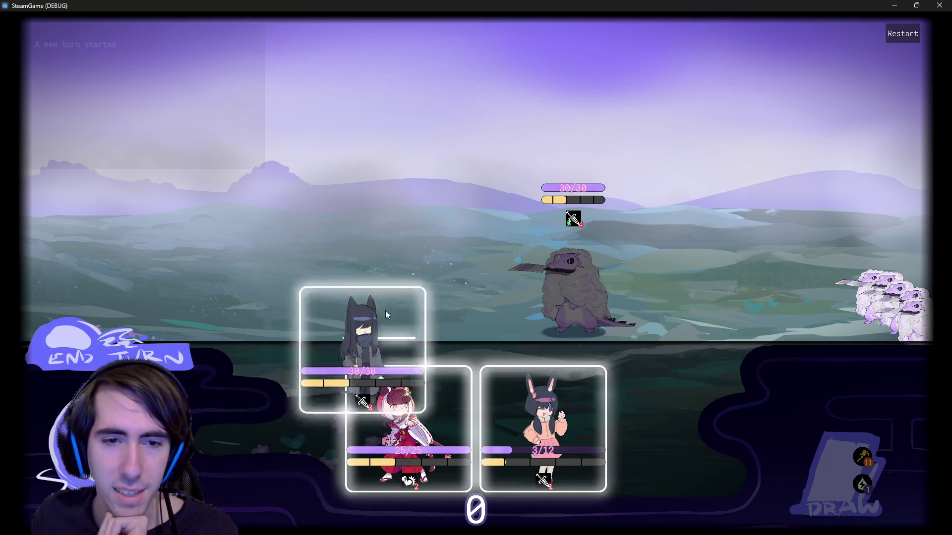
left_click(355, 388)
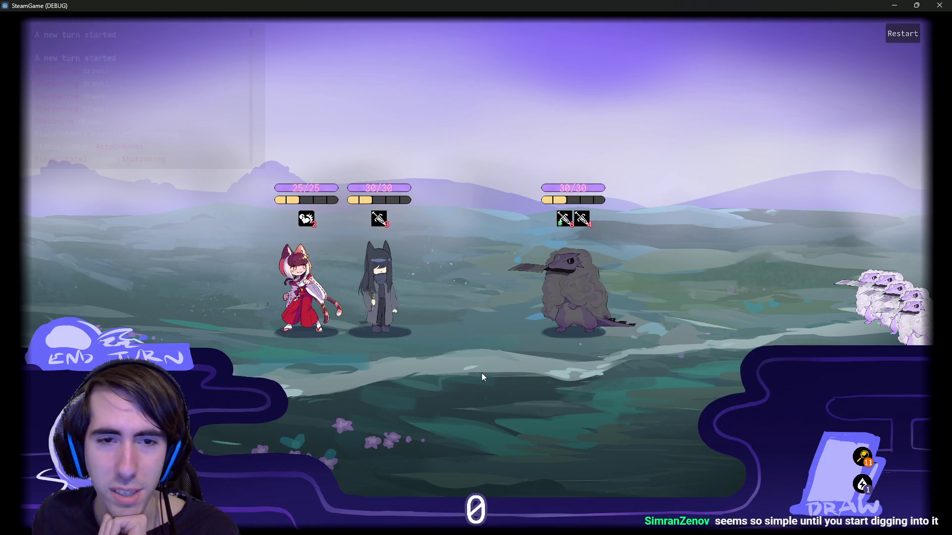
mouse_move(518, 407)
left_mouse_down()
mouse_move(580, 323)
mouse_move(581, 293)
left_mouse_up()
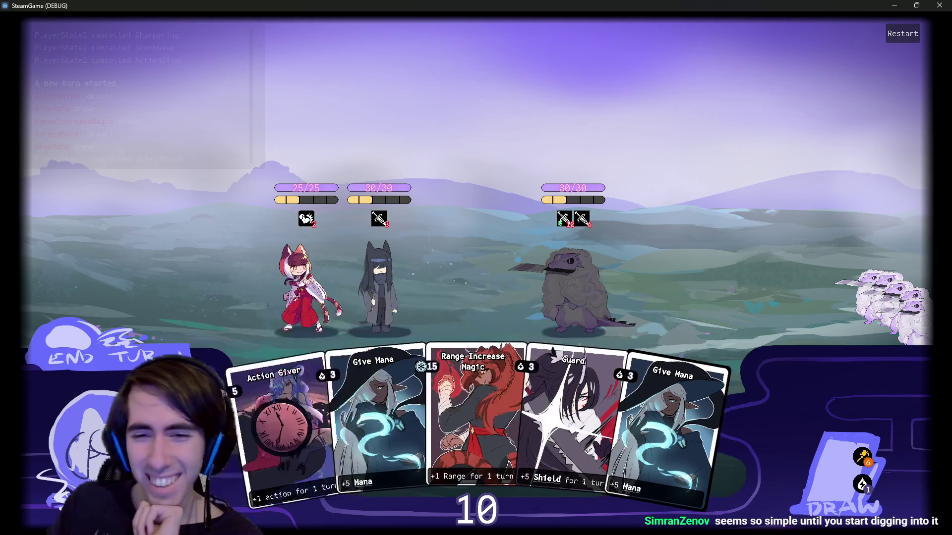
left_click(894, 5)
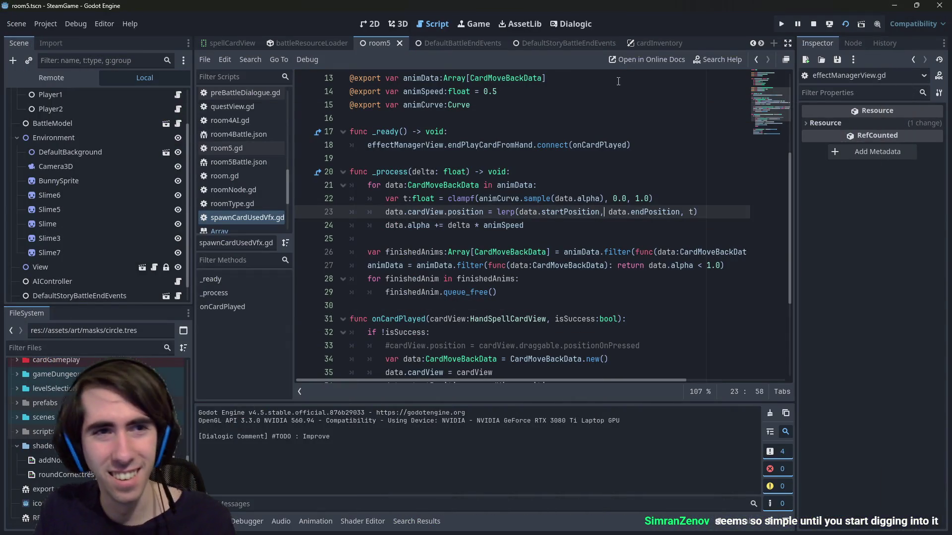
Hide the Glow layer in the spellCardView scene on the 2D canvas and save.
left_click(224, 41)
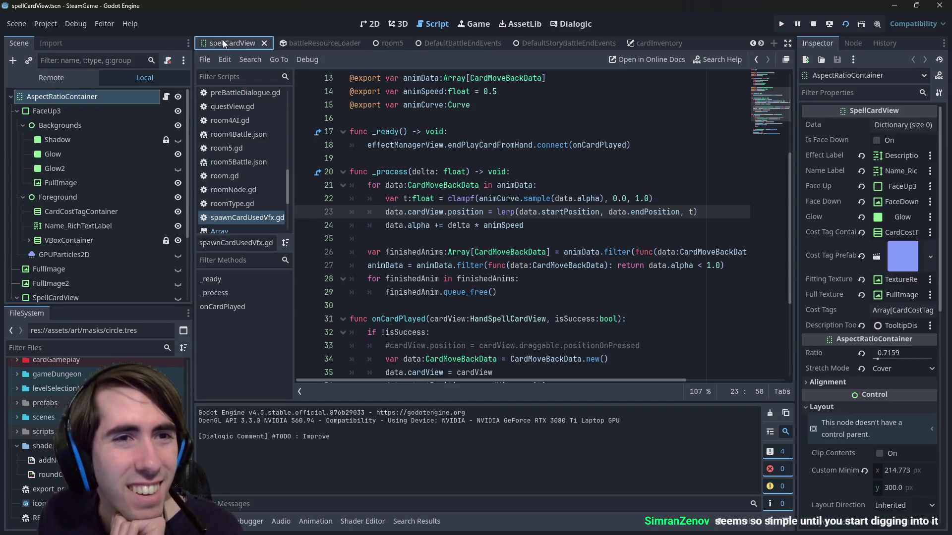
left_click(373, 21)
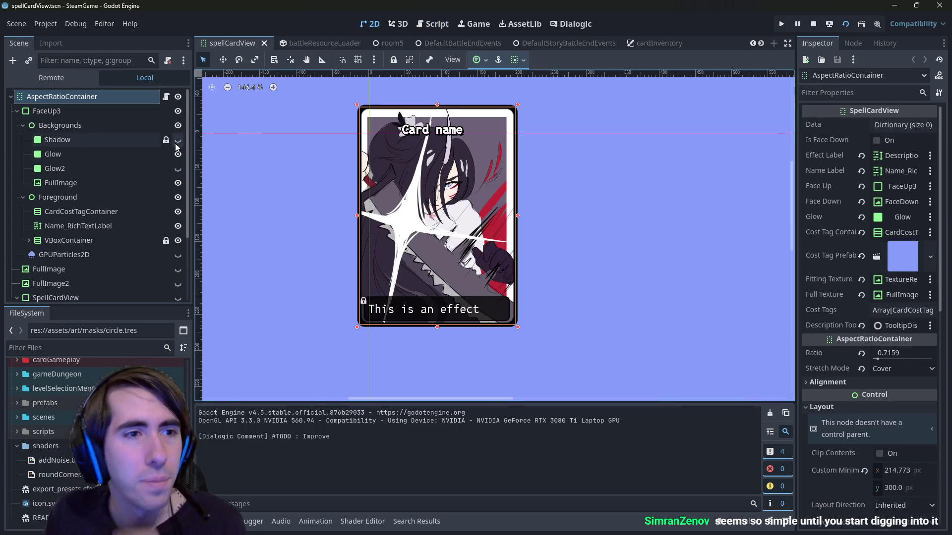
left_click(180, 158)
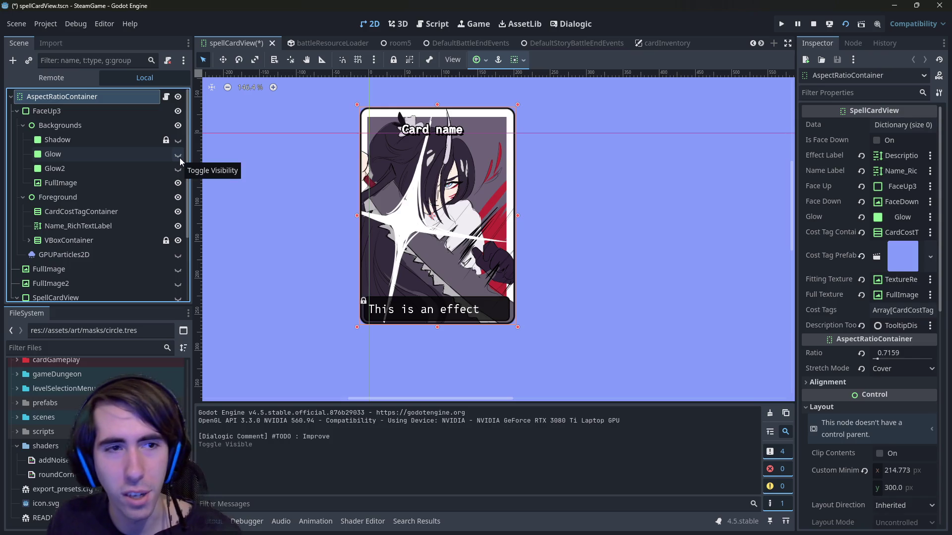
key("ctrl+s")
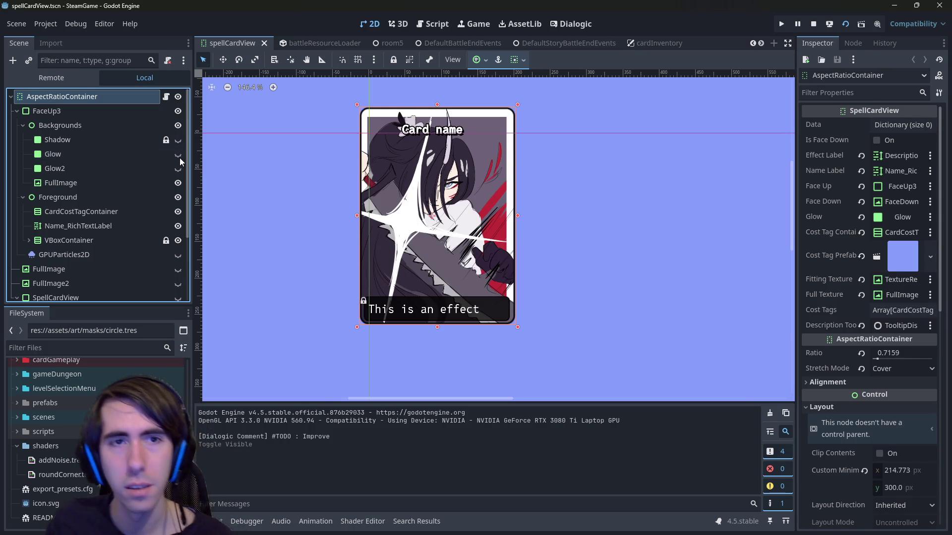
Look through the cardUseVfx and genBattle1 scenes, return to room5, and stop the previous run.
scroll(661, 45, "down", 5)
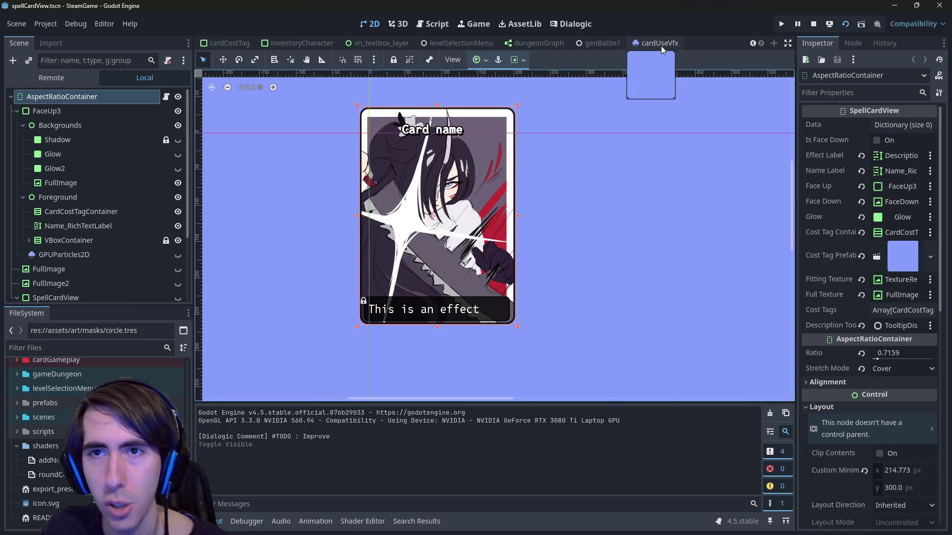
left_click(661, 46)
left_click(609, 44)
scroll(495, 43, "up", 3)
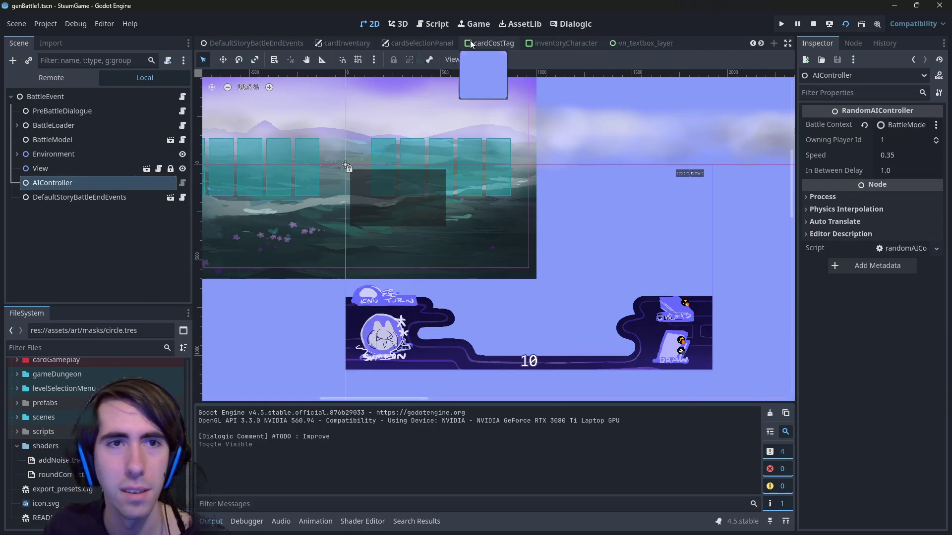
scroll(471, 44, "down", 6)
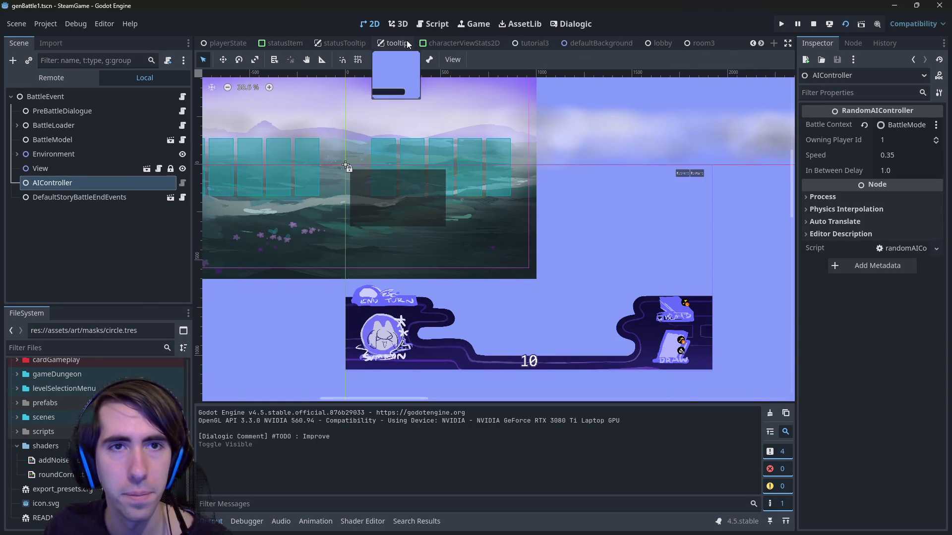
scroll(408, 44, "down", 4)
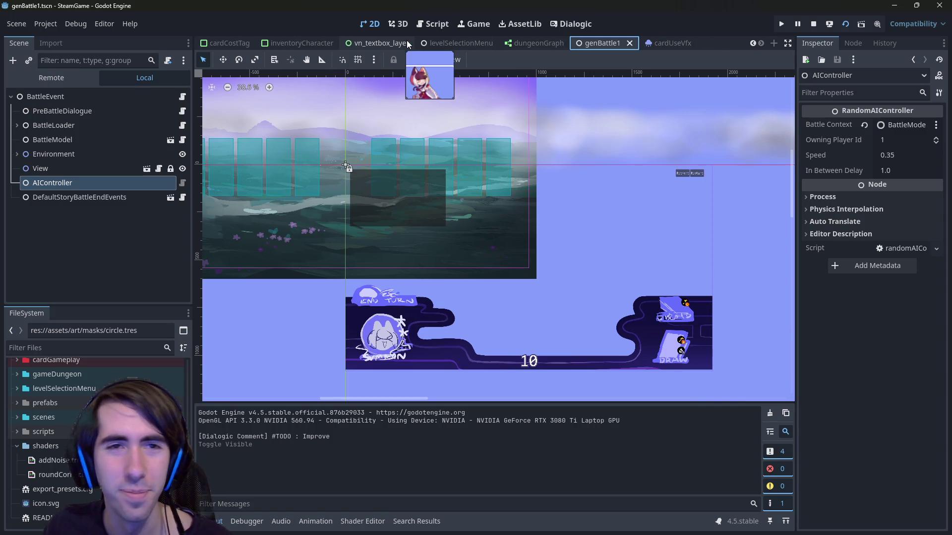
scroll(408, 43, "up", 3)
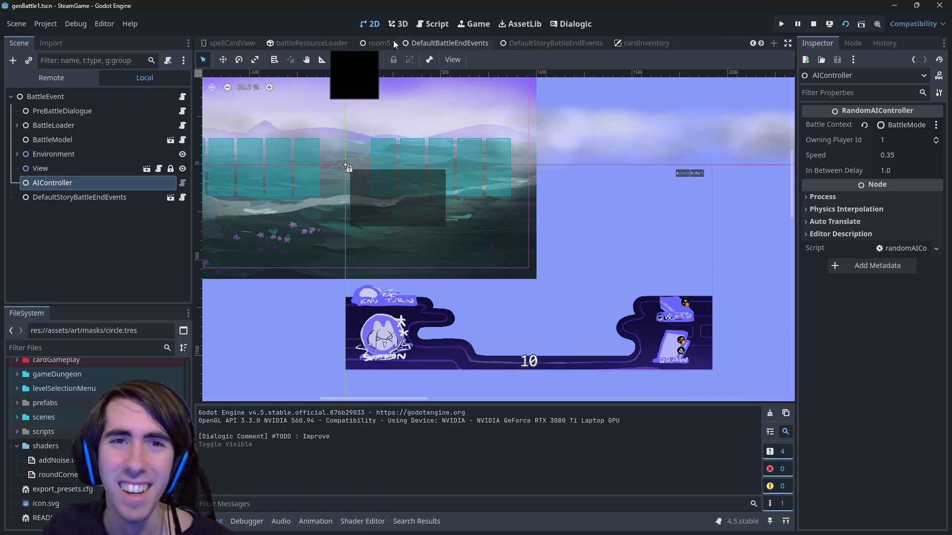
left_click(386, 44)
left_click(815, 26)
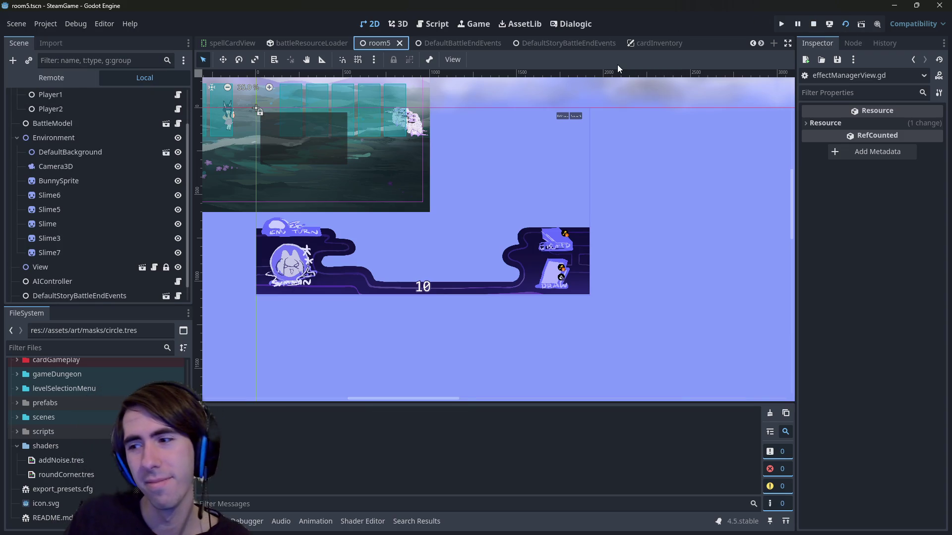
Launch the game, get through the opening dialogue and deploy the party into the room5 battle.
key("F5")
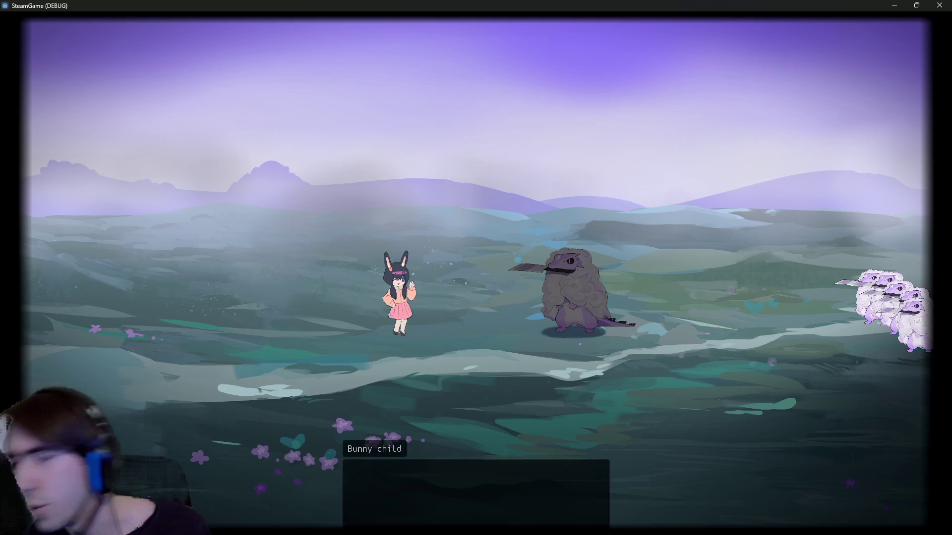
left_click(620, 264)
left_click(606, 266)
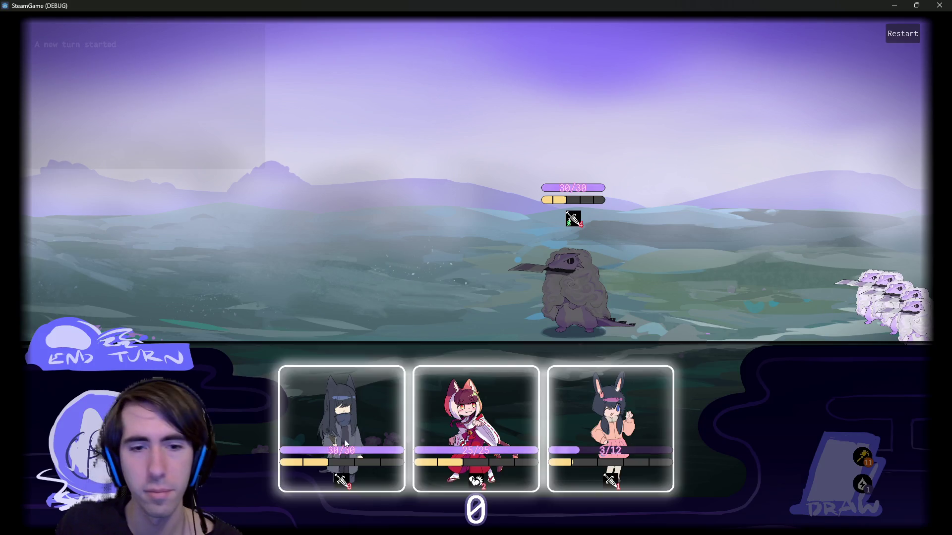
left_click(344, 439)
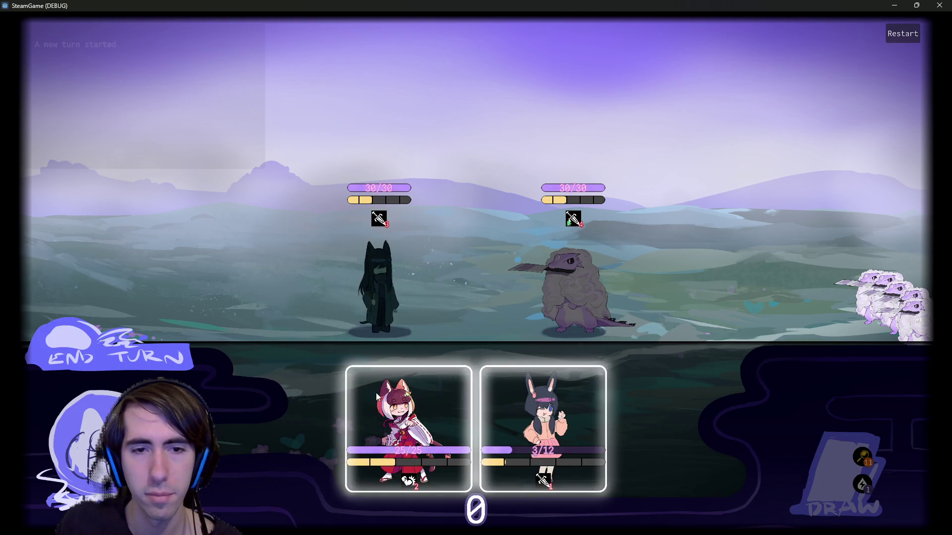
left_click(412, 431)
left_click(137, 376)
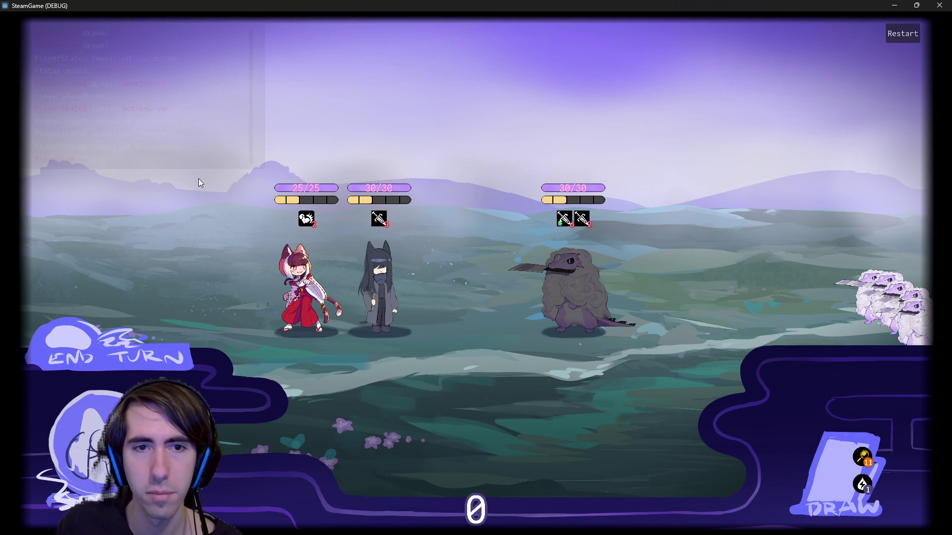
Drag the Give Mana card onto the enemy several times to watch its animation, then close the game.
mouse_move(453, 300)
left_mouse_down()
mouse_move(376, 269)
mouse_move(573, 277)
left_mouse_up()
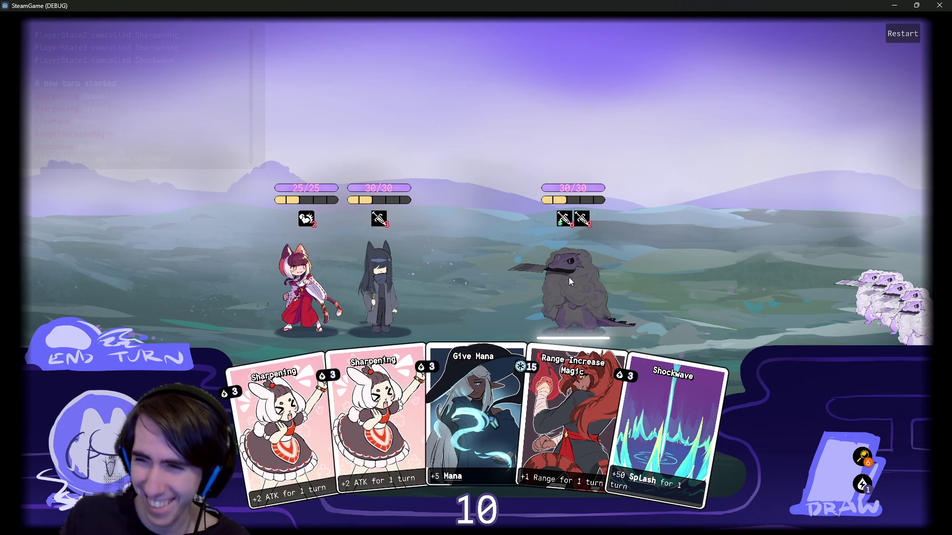
mouse_move(489, 367)
left_mouse_down()
mouse_move(546, 330)
mouse_move(579, 274)
left_mouse_up()
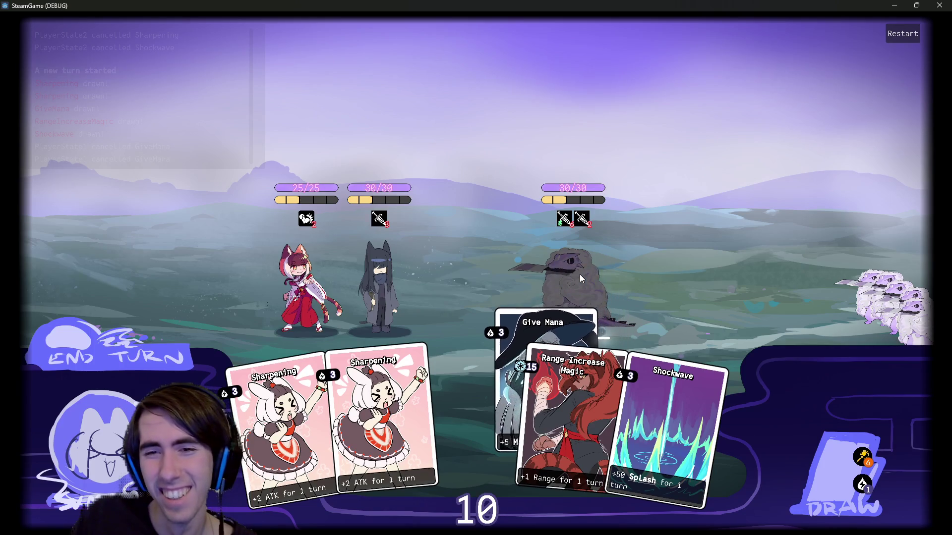
mouse_move(505, 361)
left_mouse_down()
mouse_move(591, 240)
mouse_move(576, 272)
left_mouse_up()
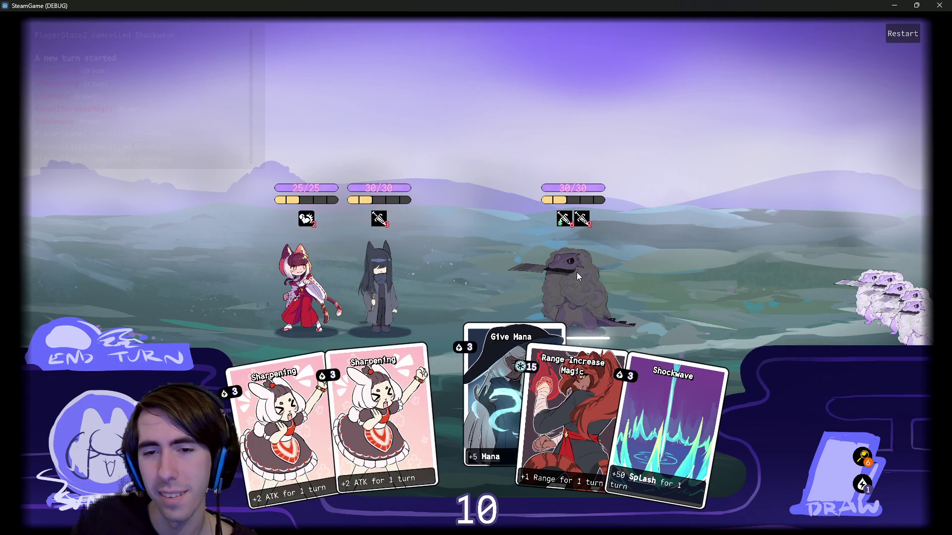
left_click(939, 5)
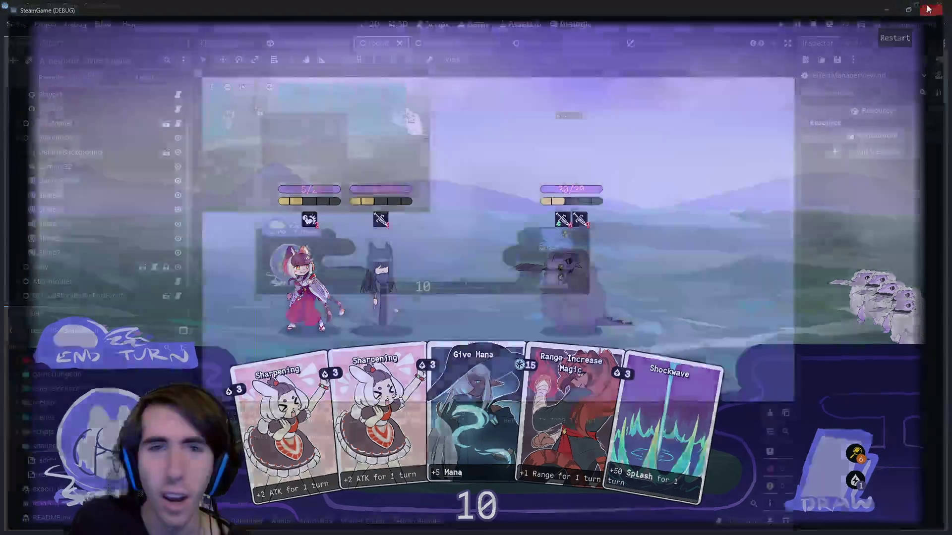
Change animSpeed on line 14 of the script to 2.0.
scroll(453, 172, "up", 2)
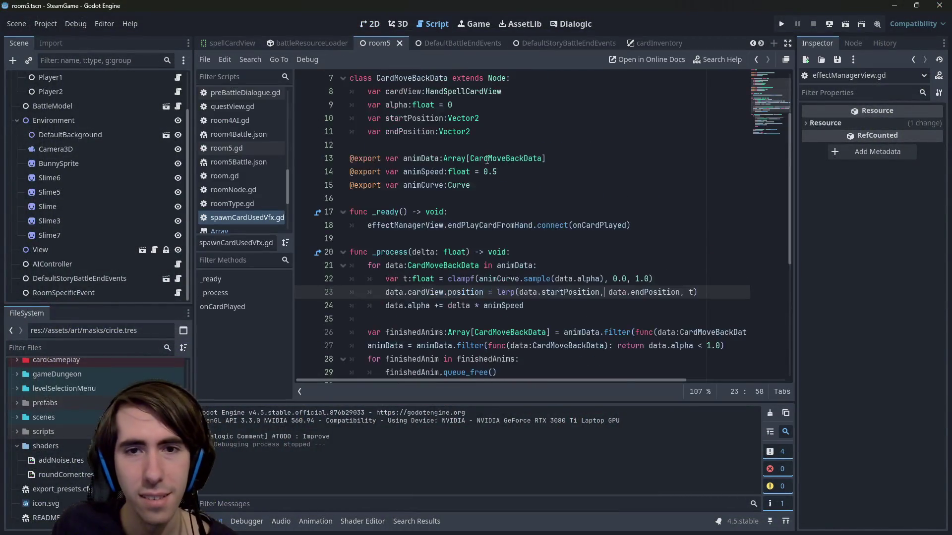
left_click(520, 170)
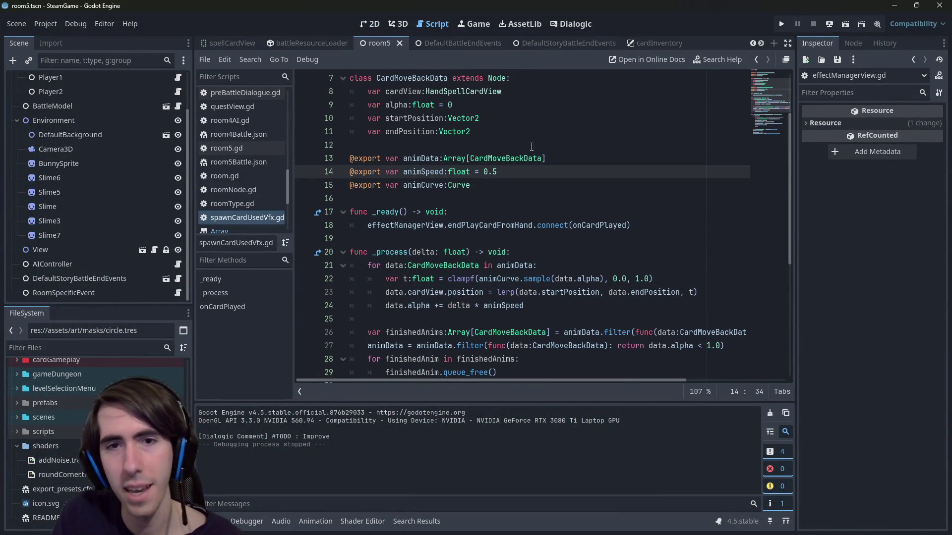
type(".0")
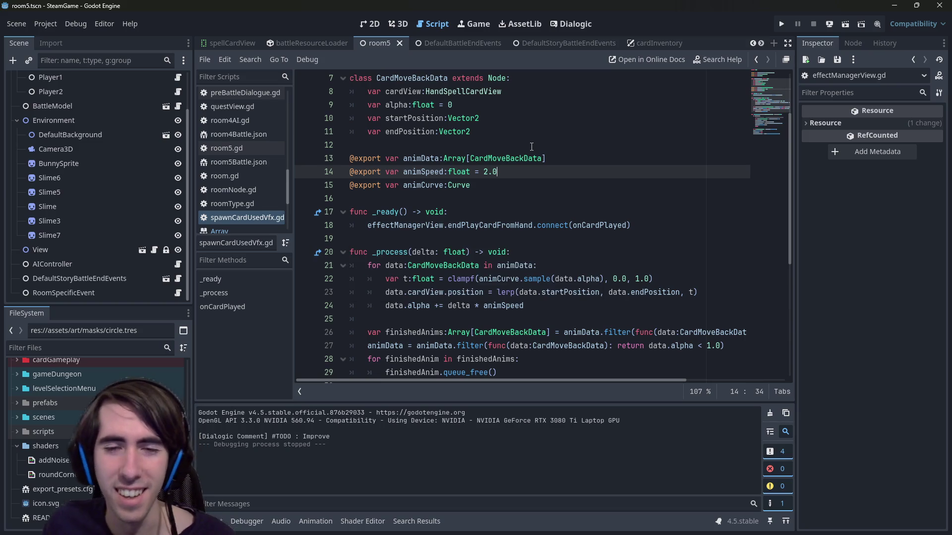
Run the scene and play Guard on the enemy repeatedly to check its flight, then close the game and return to the 2D canvas.
left_click(846, 29)
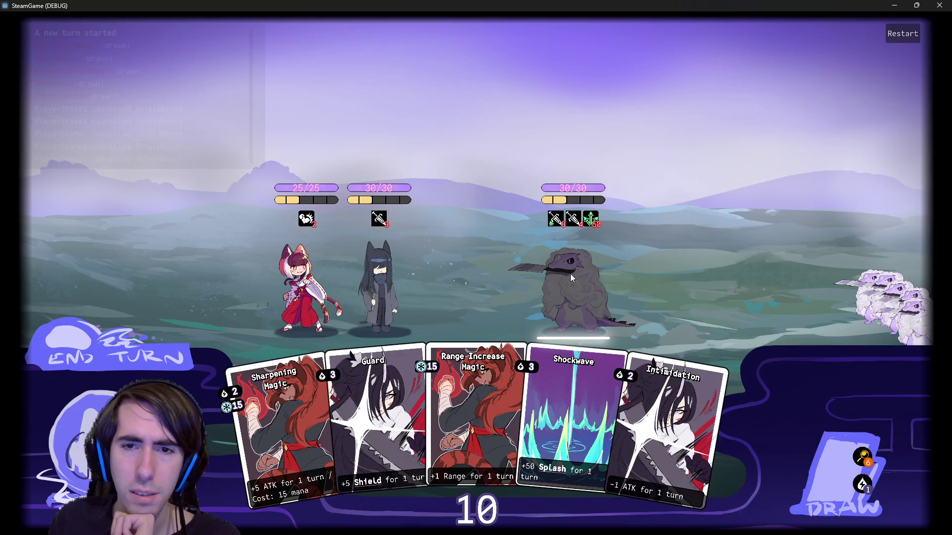
left_click_drag(343, 398, 576, 254)
left_click_drag(387, 426, 573, 274)
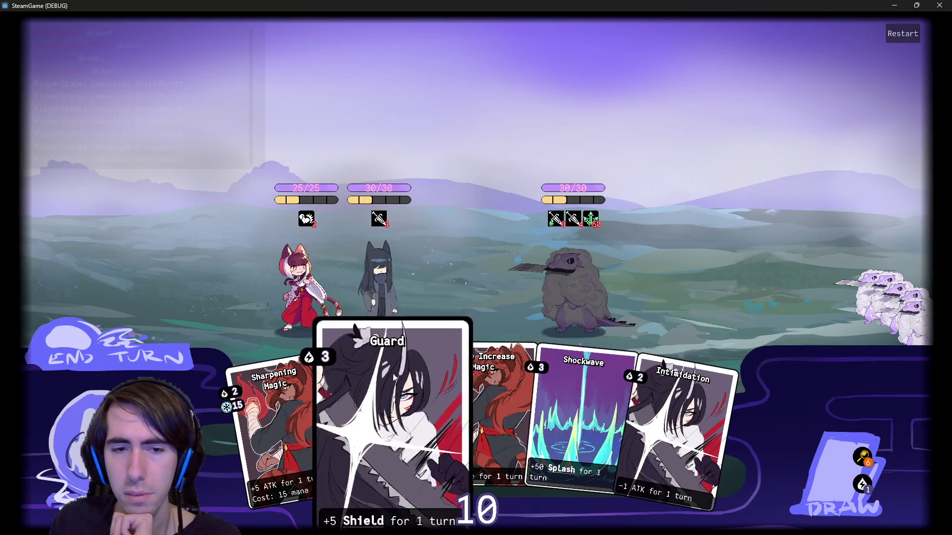
left_click_drag(392, 426, 575, 275)
left_click_drag(417, 361, 577, 267)
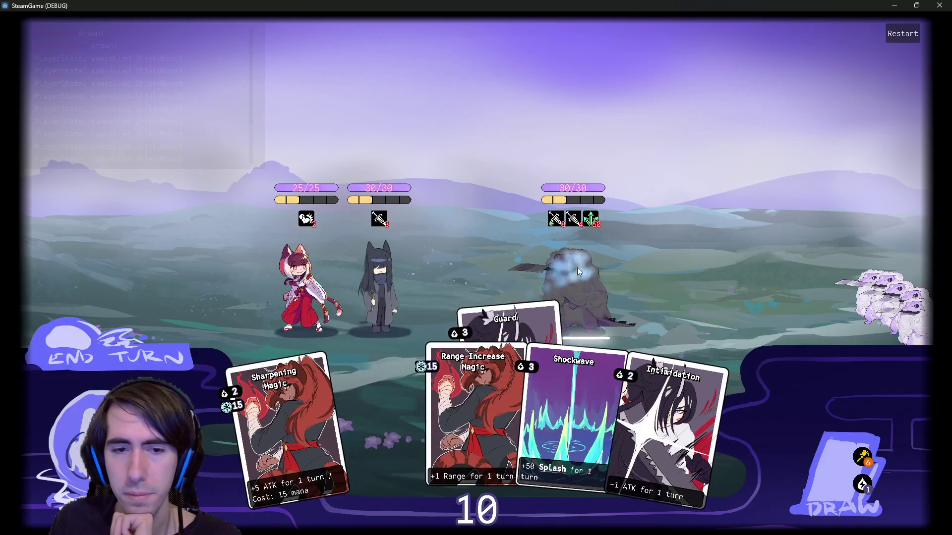
mouse_move(472, 321)
left_mouse_down()
mouse_move(492, 292)
mouse_move(572, 267)
left_mouse_up()
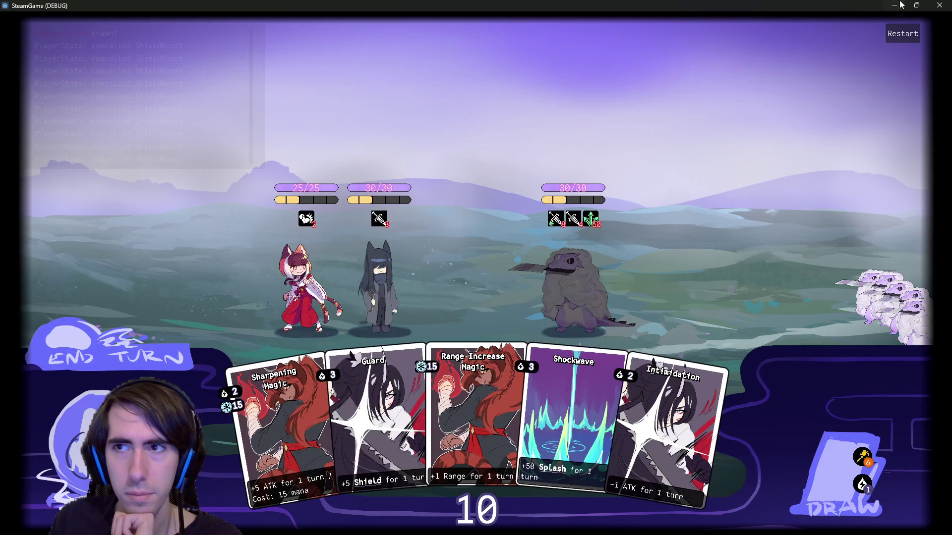
left_click_drag(379, 377, 546, 269)
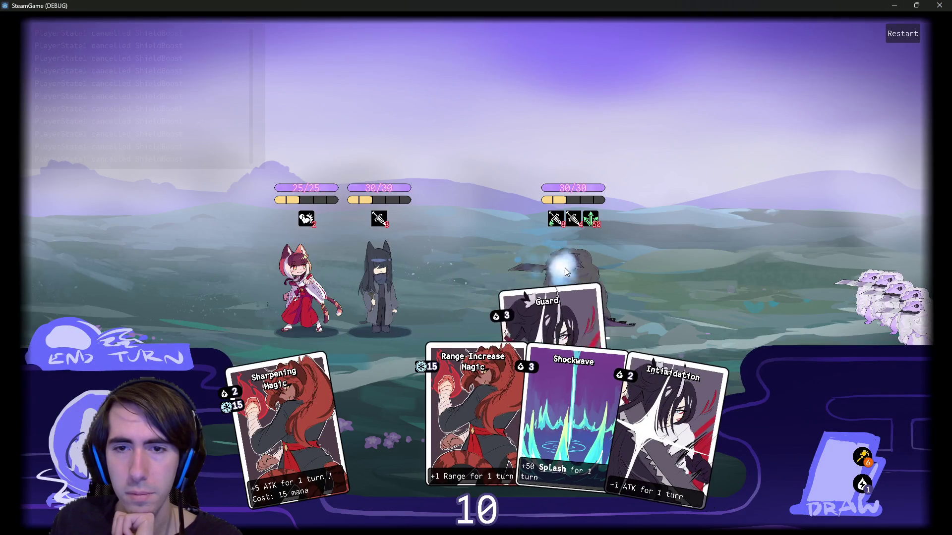
left_click(940, 6)
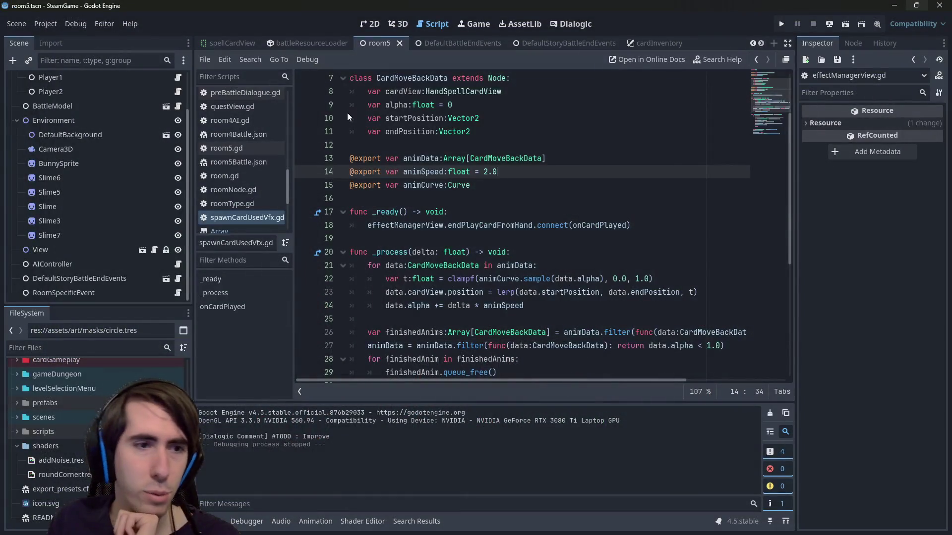
left_click(375, 28)
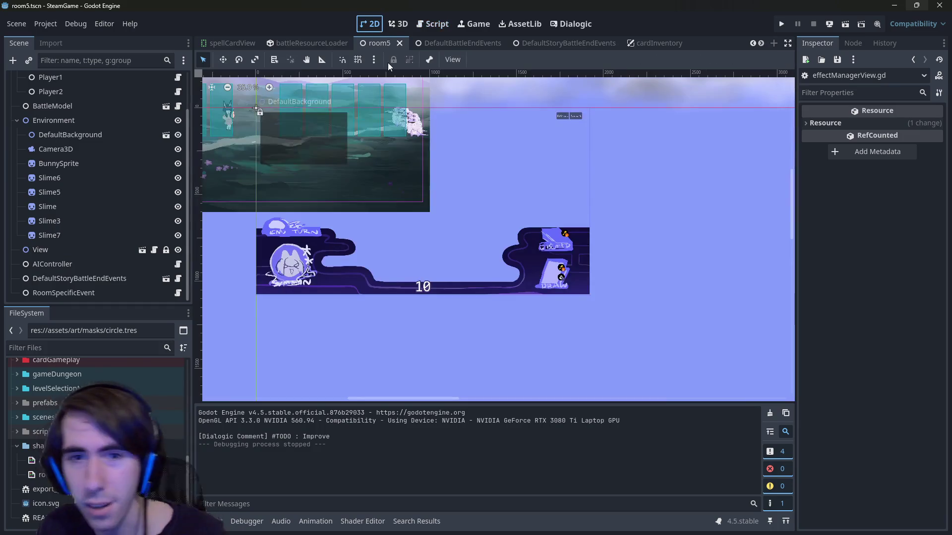
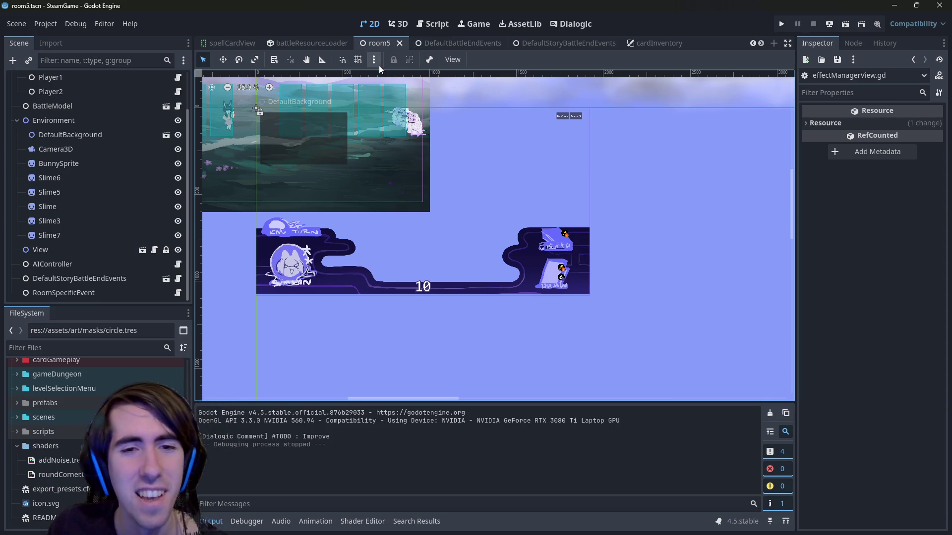
Switch to the script editor and open the playerView2D scene with CardUsedVFX's Anim Curve.
scroll(347, 159, "up", 1)
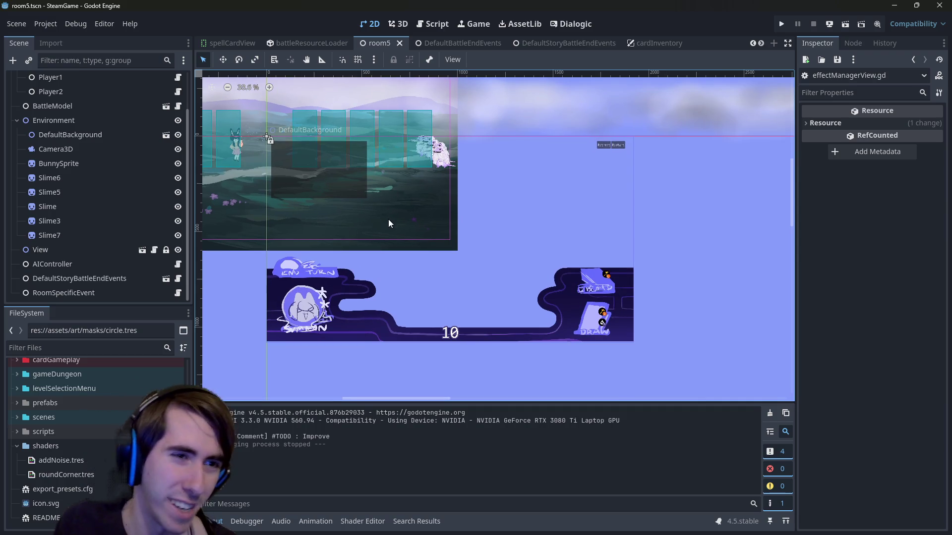
left_click(428, 28)
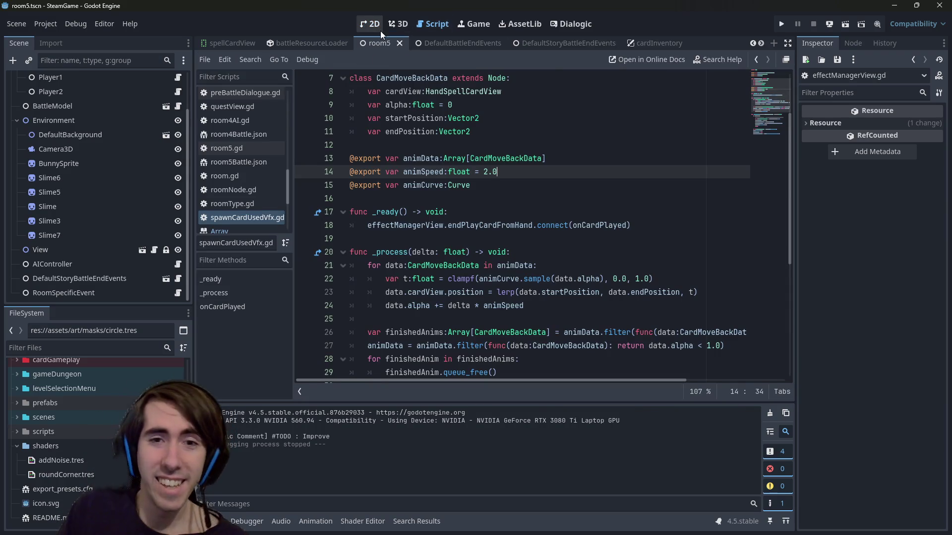
left_click(103, 291)
left_click(99, 281)
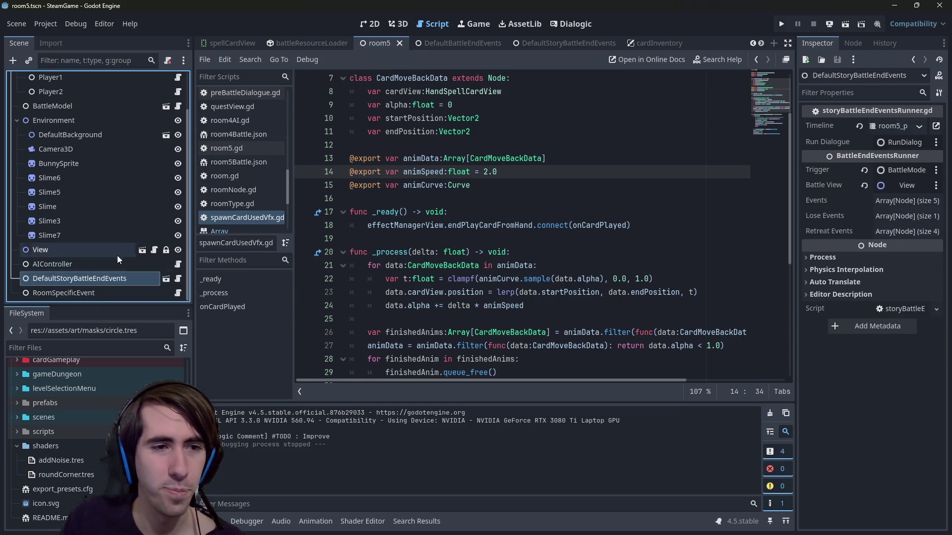
left_click(142, 250)
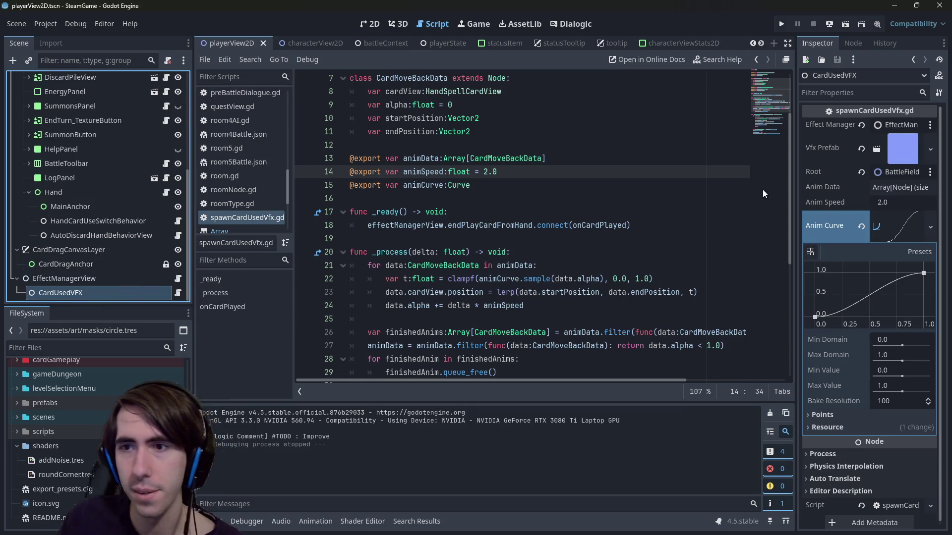
Scroll spawnCardUsedVfx.gd to onCardPlayed and select the commented cardView.position line.
scroll(472, 127, "down", 6)
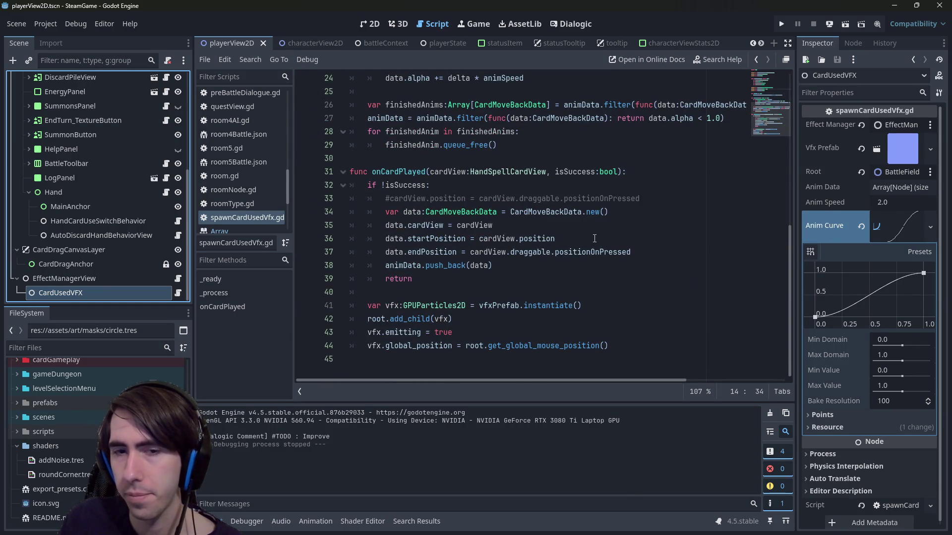
left_click_drag(642, 198, 354, 199)
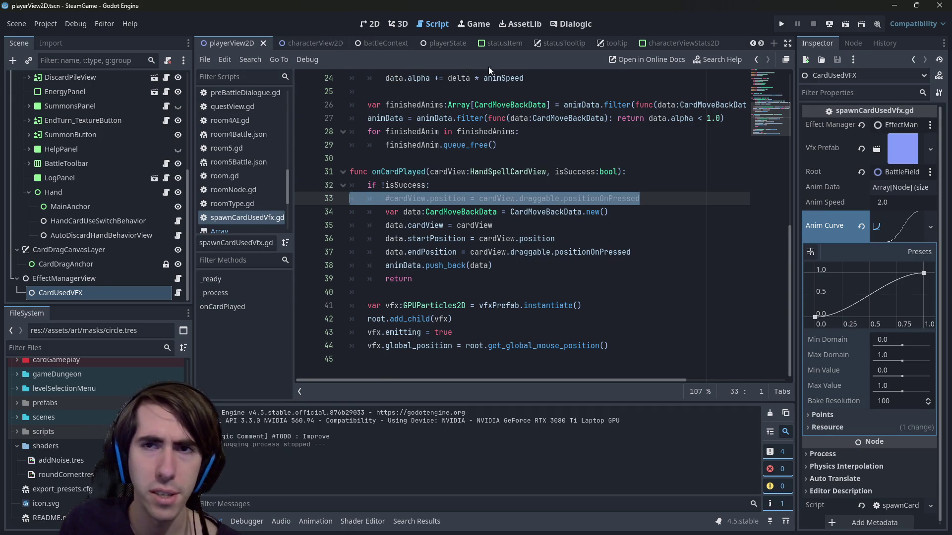
scroll(542, 47, "down", 5)
scroll(542, 48, "up", 3)
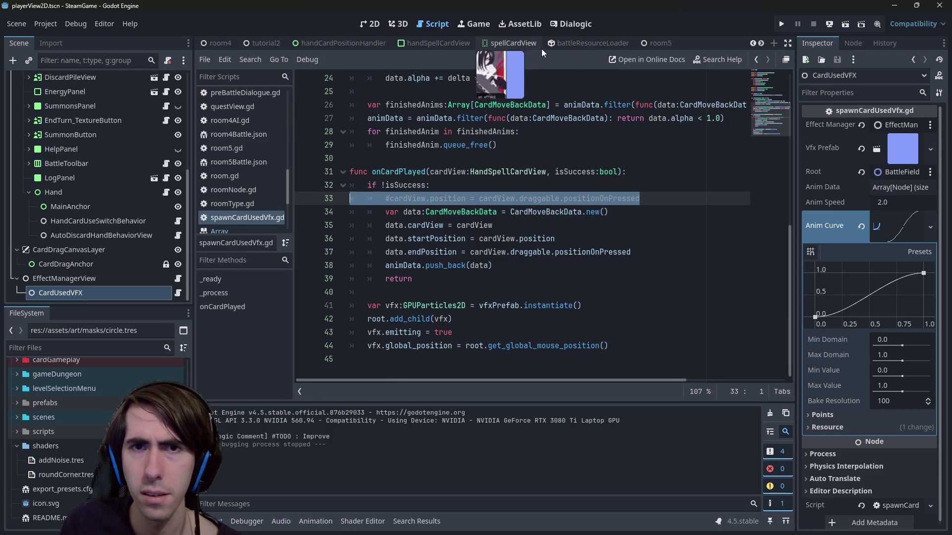
left_click(501, 41)
Set the spellCardView card's pivot offset x to 107.387, half its 214.773 width, and save.
left_click(379, 24)
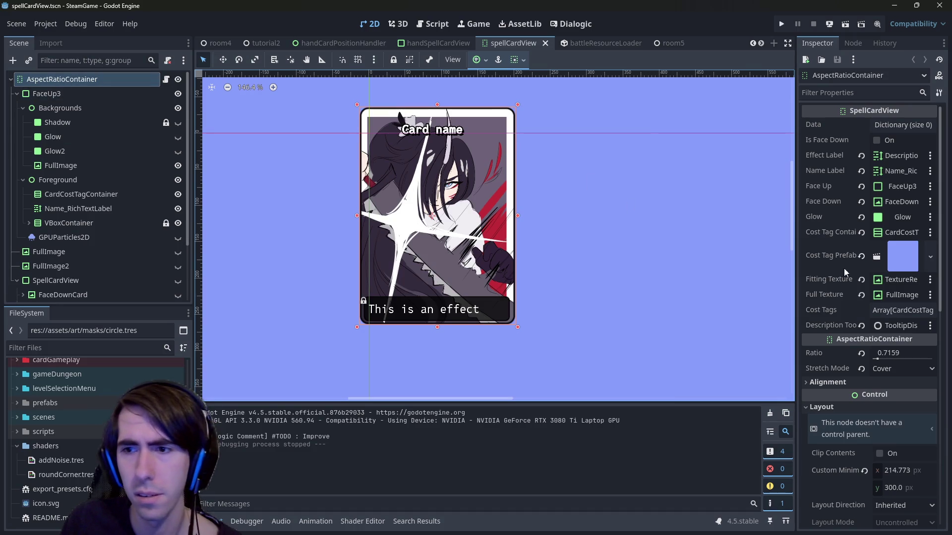
scroll(881, 412, "down", 5)
left_click_drag(797, 341, 715, 323)
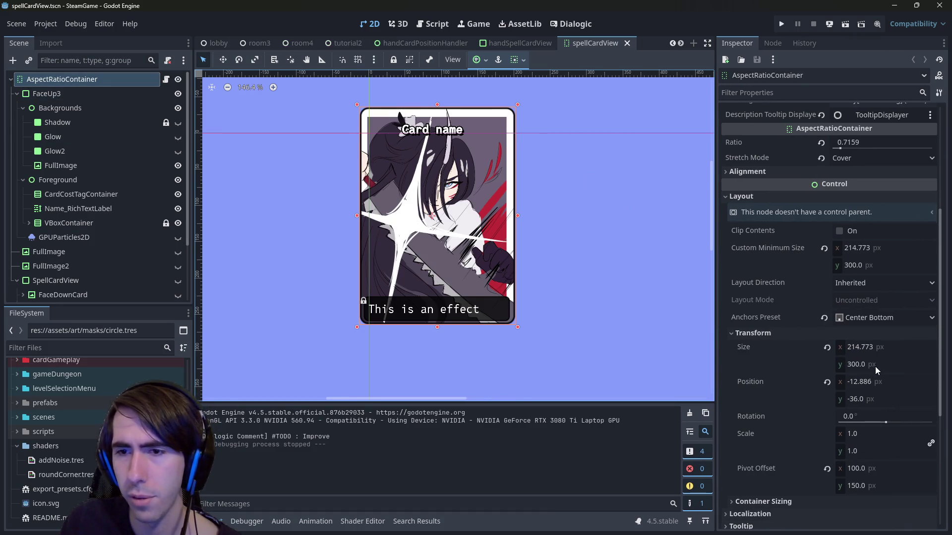
left_click(867, 352)
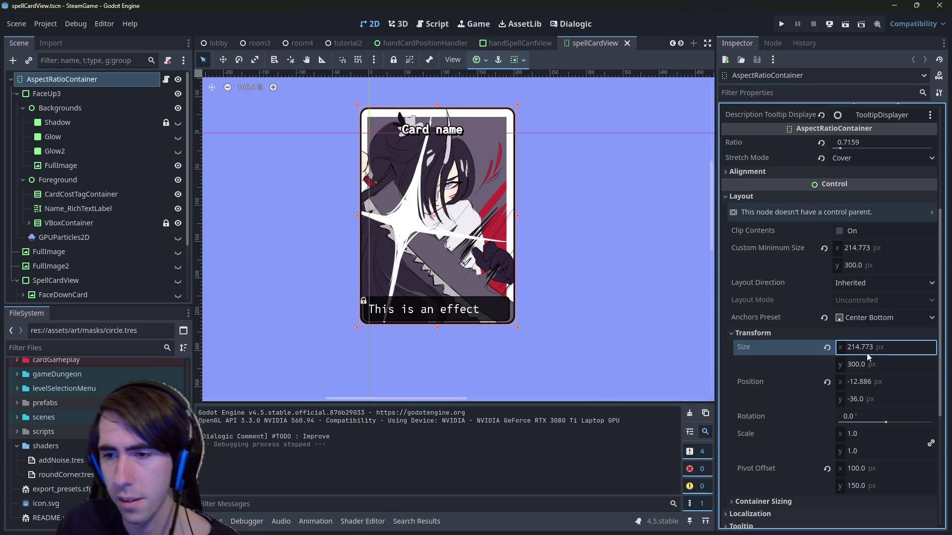
left_click(876, 469)
type("214.773")
key("Return")
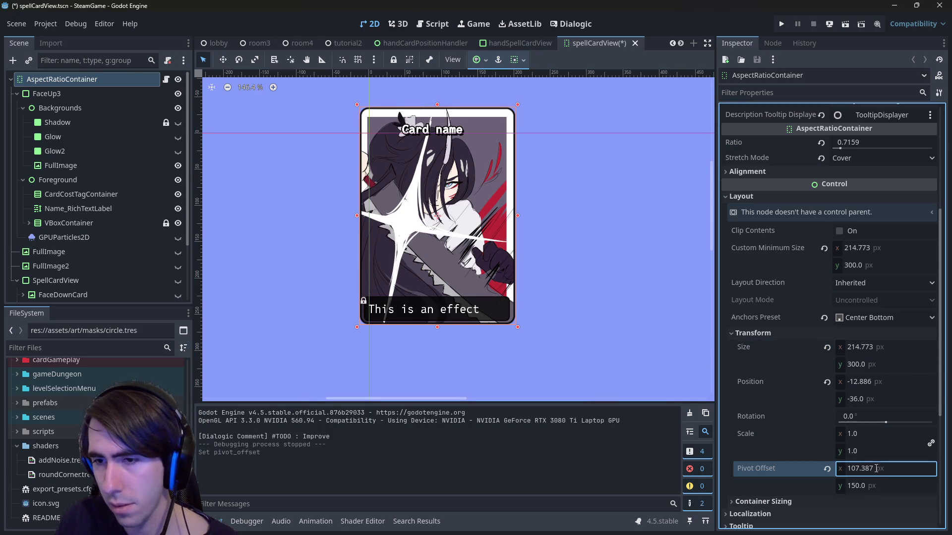
key("ctrl+s")
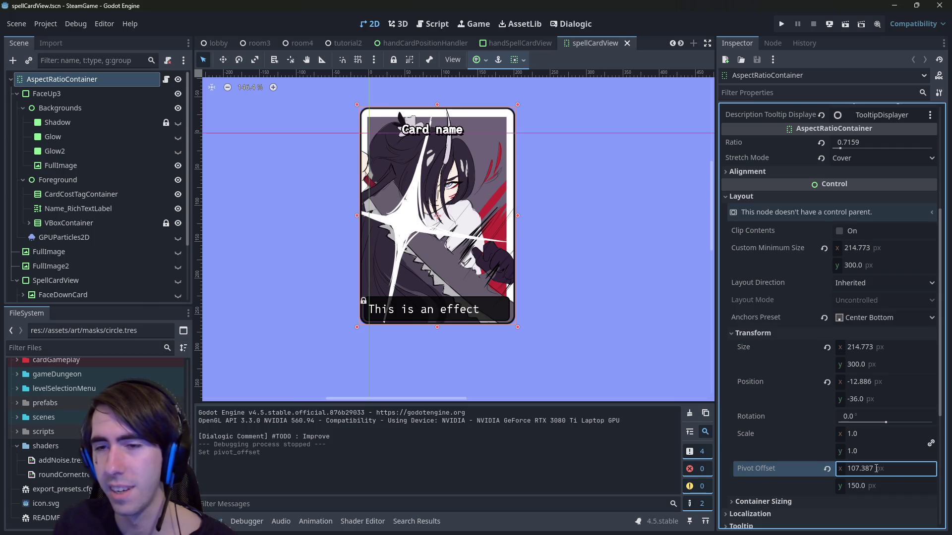
Reset the spellCardView card's position to 0, 0 and save the scene.
scroll(513, 295, "down", 5)
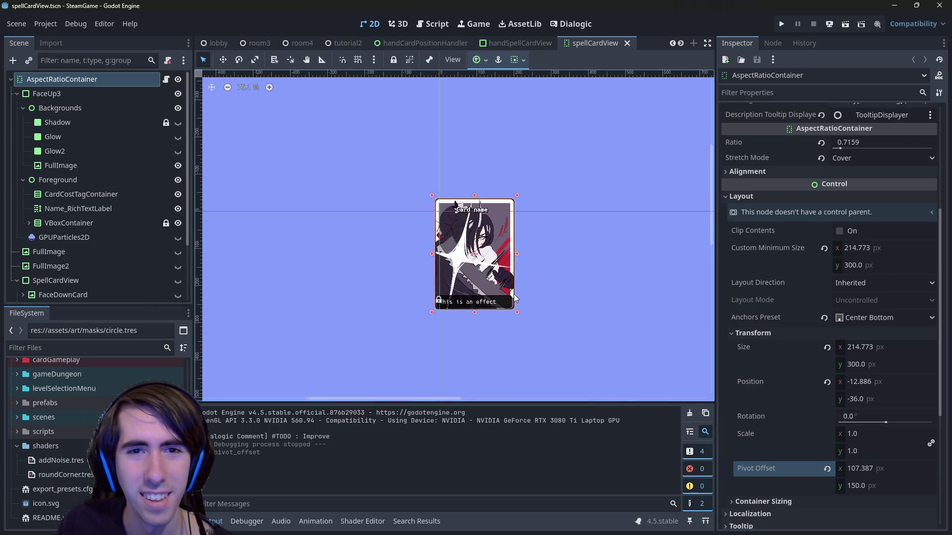
left_click(827, 382)
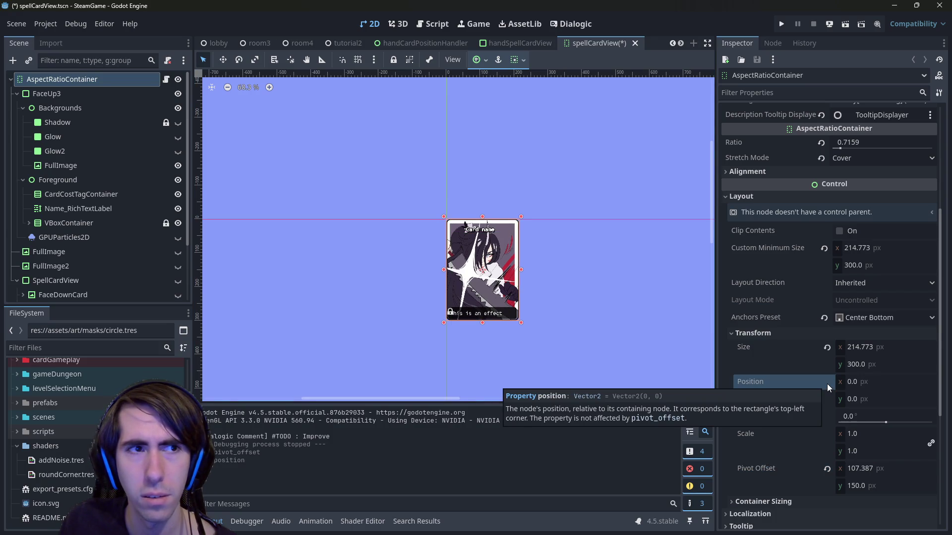
key("ctrl+s")
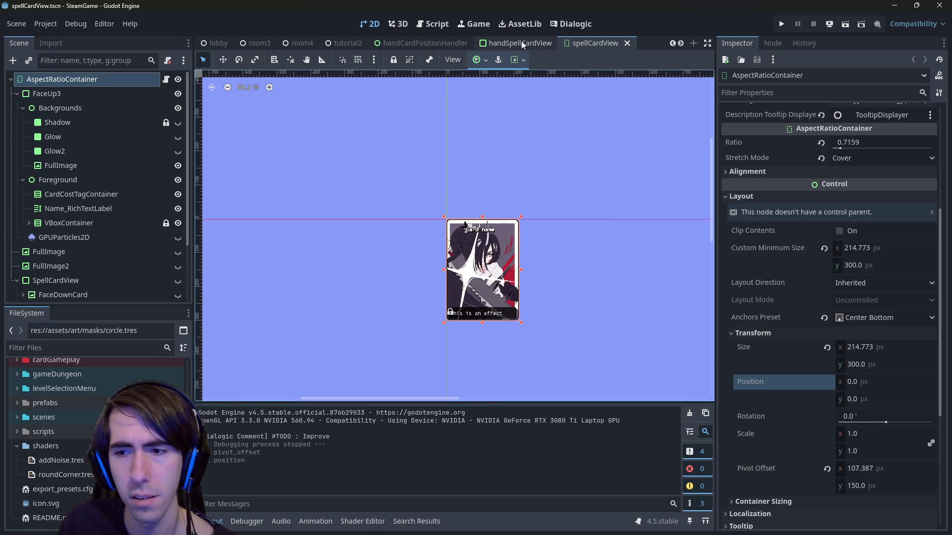
left_click(521, 43)
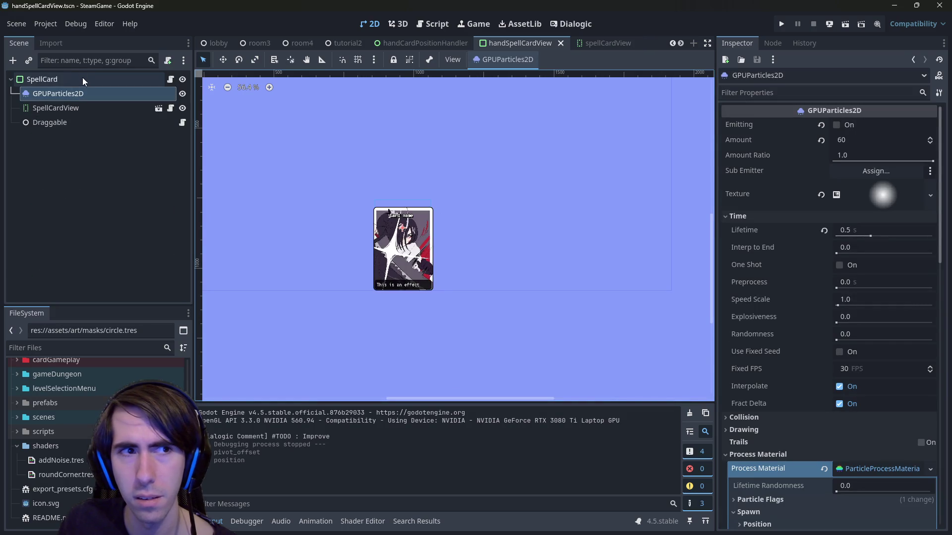
Enter 214.773/2 as the SpellCard root's pivot offset x (107.387) and save handSpellCardView.
left_click(83, 79)
left_click_drag(331, 340, 398, 351)
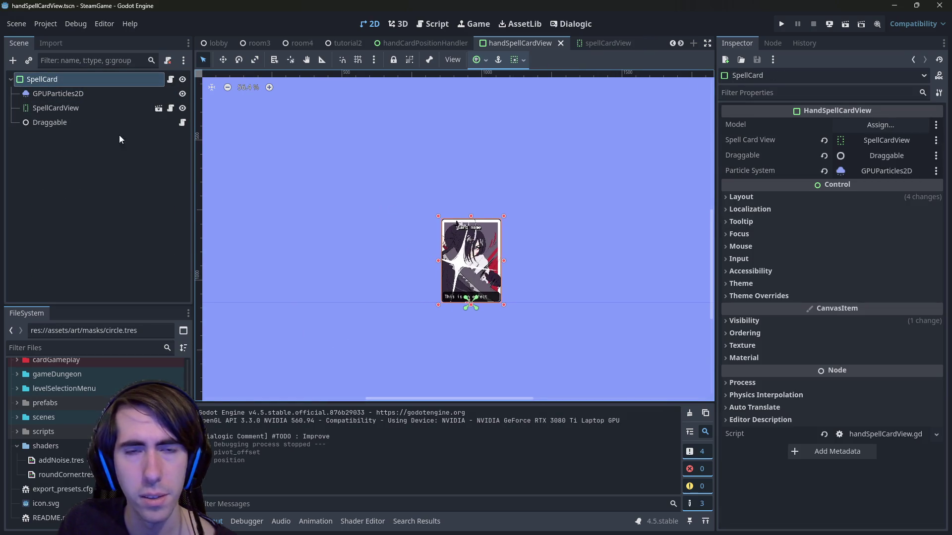
scroll(475, 309, "up", 8)
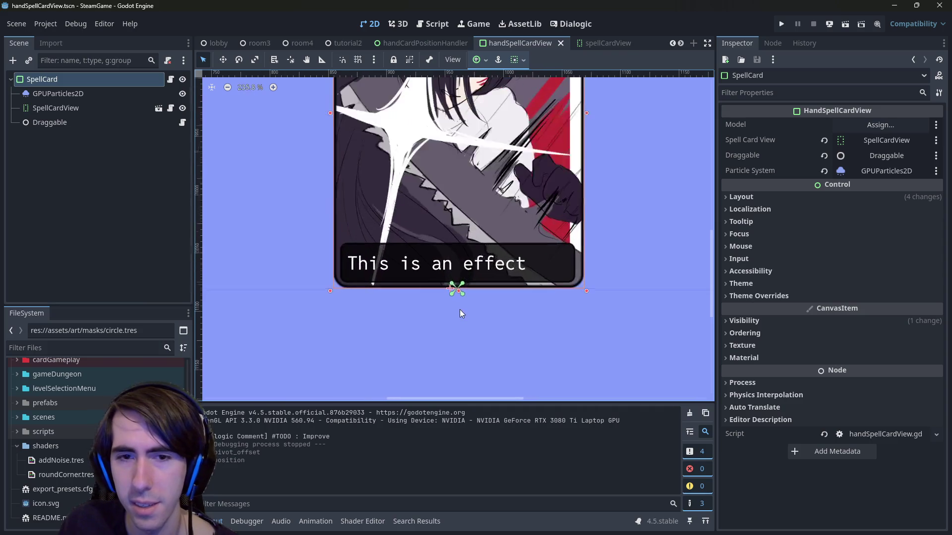
left_click(752, 197)
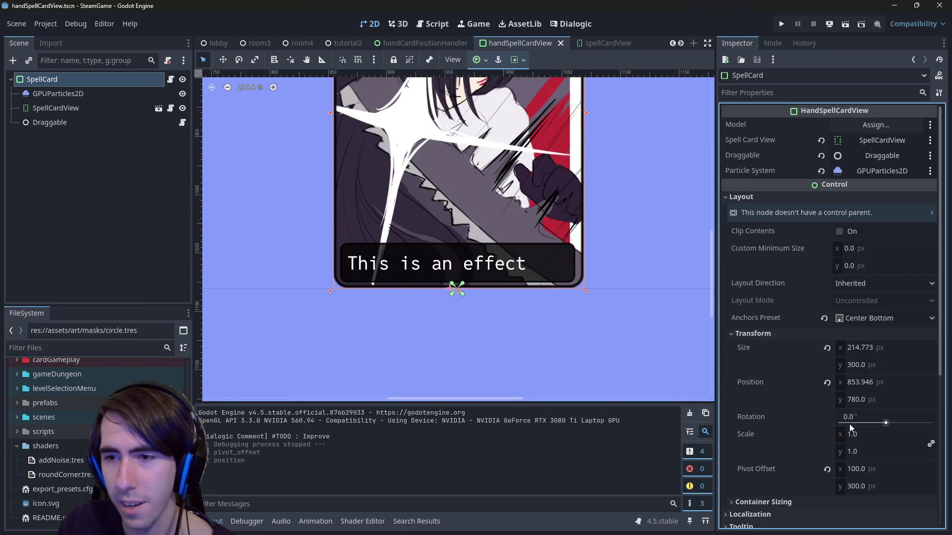
left_click(857, 347)
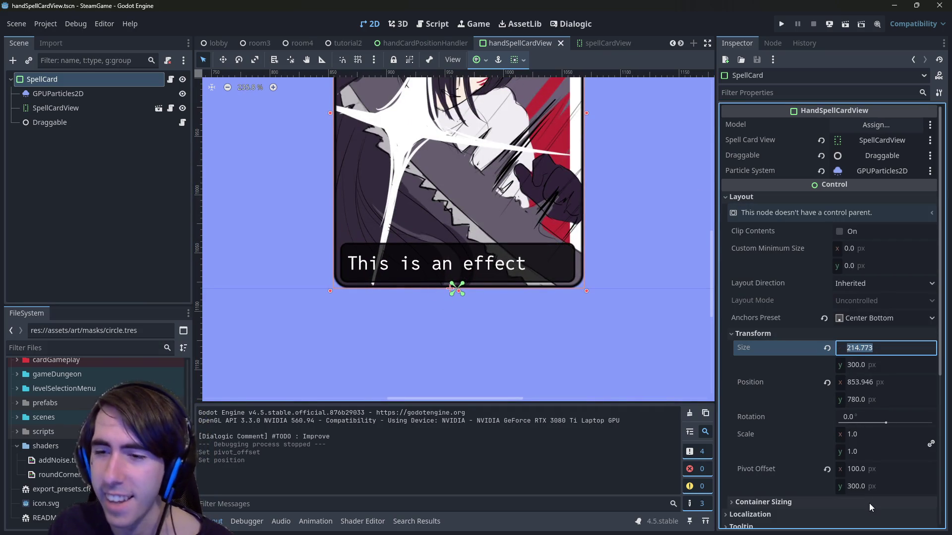
left_click(871, 469)
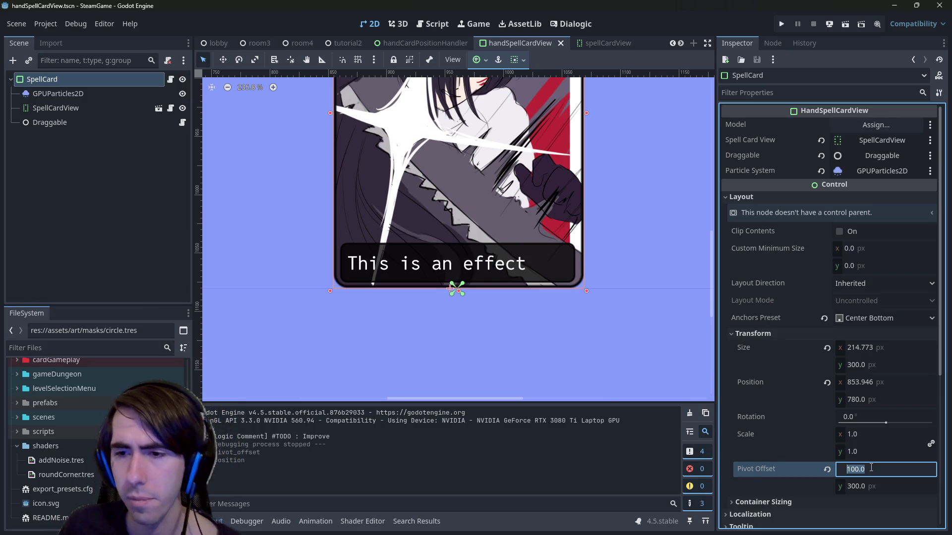
type("214.773")
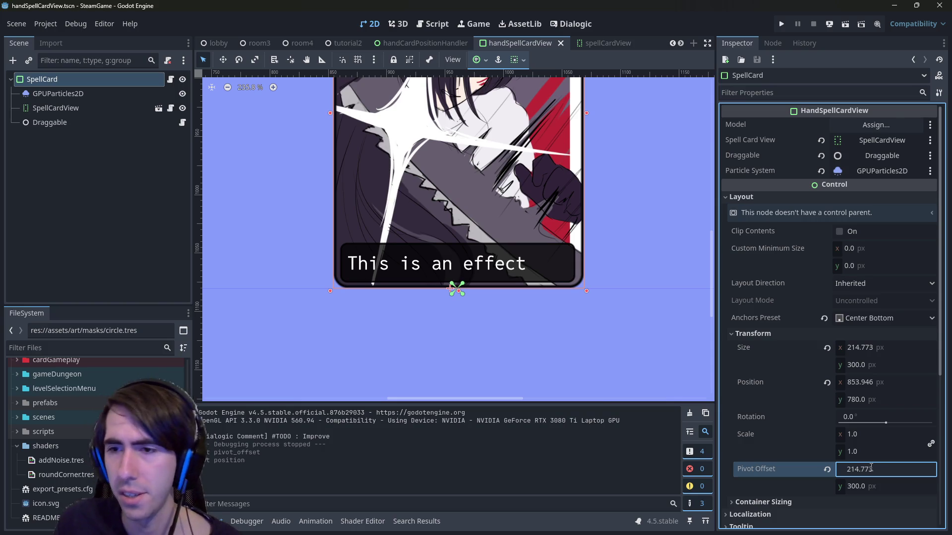
type("/2")
key("Return")
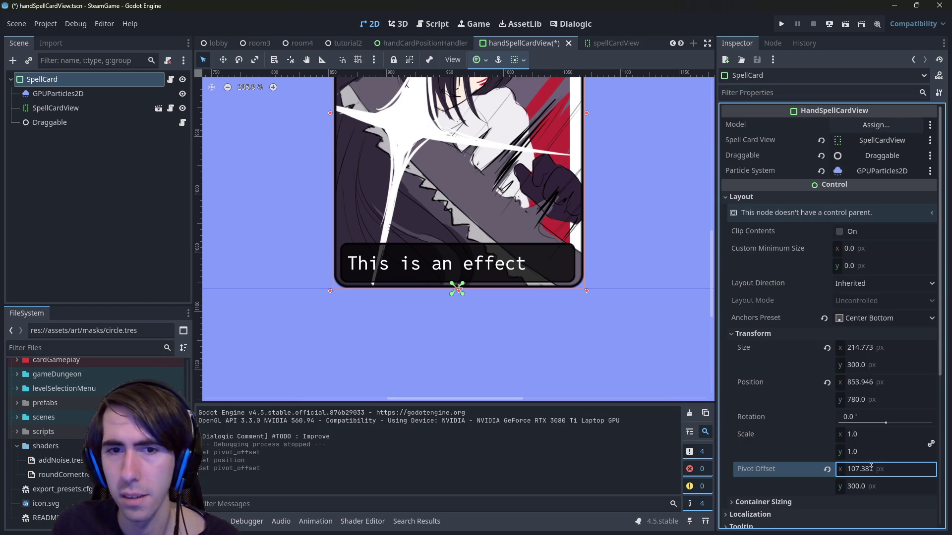
key("ctrl+s")
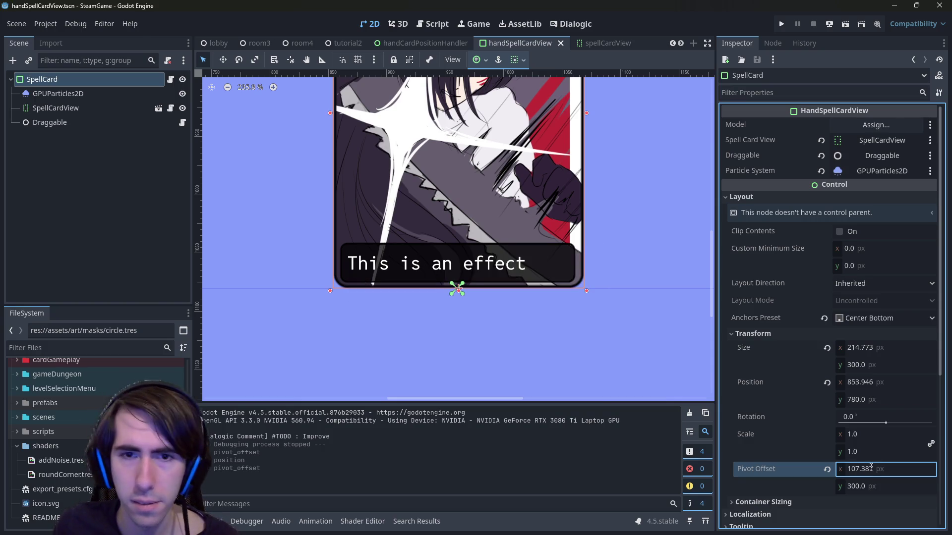
scroll(517, 299, "down", 5)
mouse_move(570, 282)
left_mouse_down()
mouse_move(489, 360)
mouse_move(518, 325)
left_mouse_up()
scroll(518, 325, "down", 1)
scroll(521, 340, "down", 1)
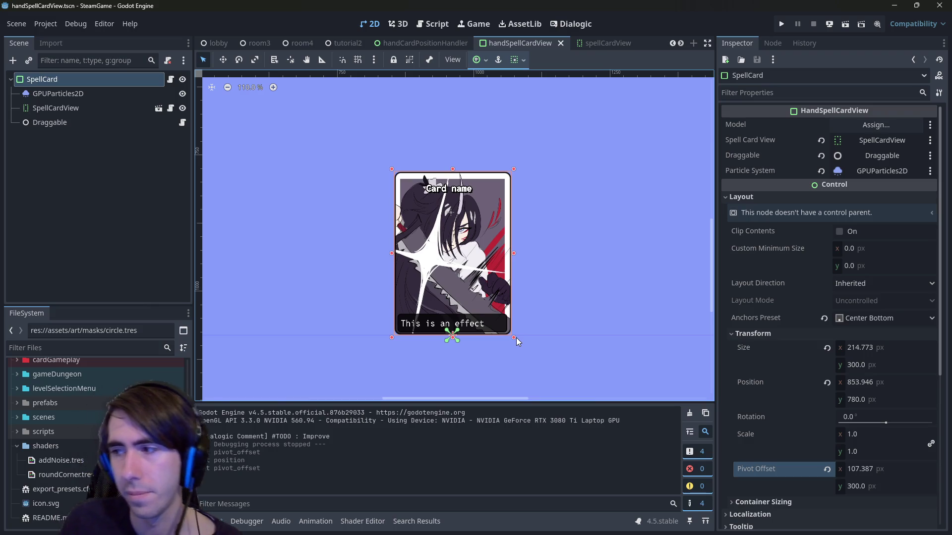
scroll(519, 339, "down", 5)
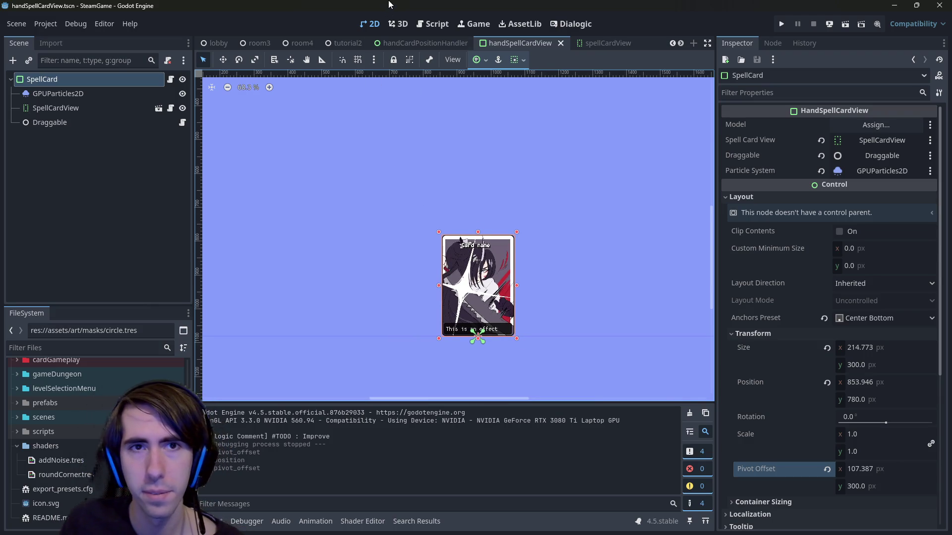
scroll(590, 44, "down", 4)
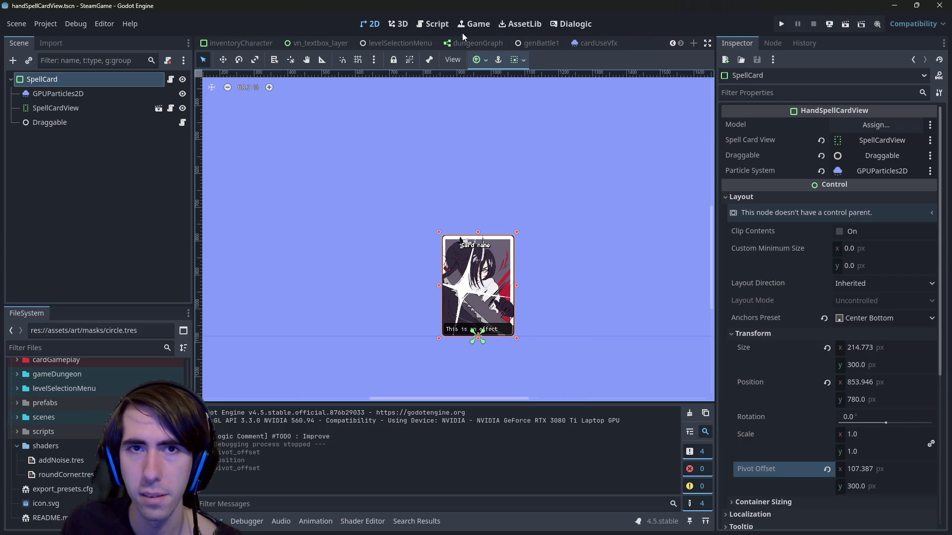
Duplicate the commented cardView.position assignment from line 33 as an active line 34.
left_click(443, 26)
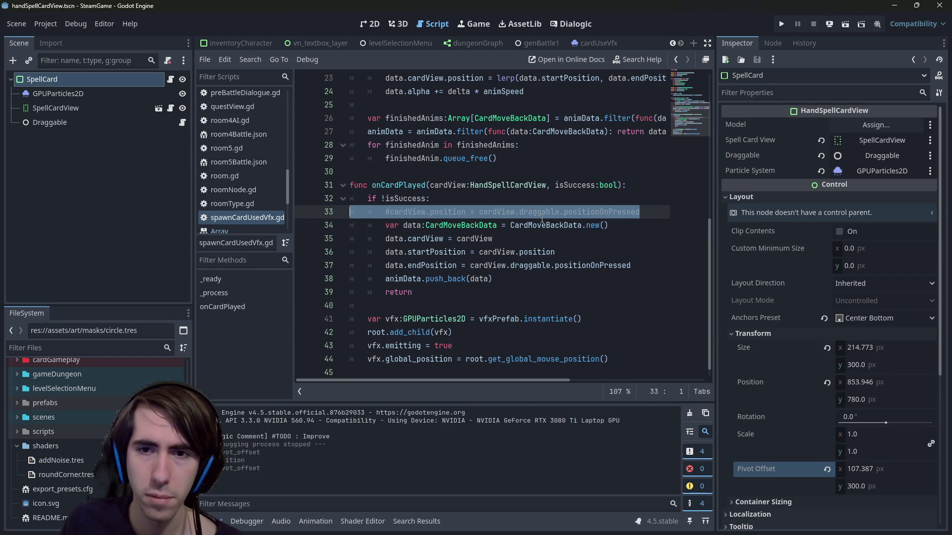
left_click_drag(609, 360, 321, 359)
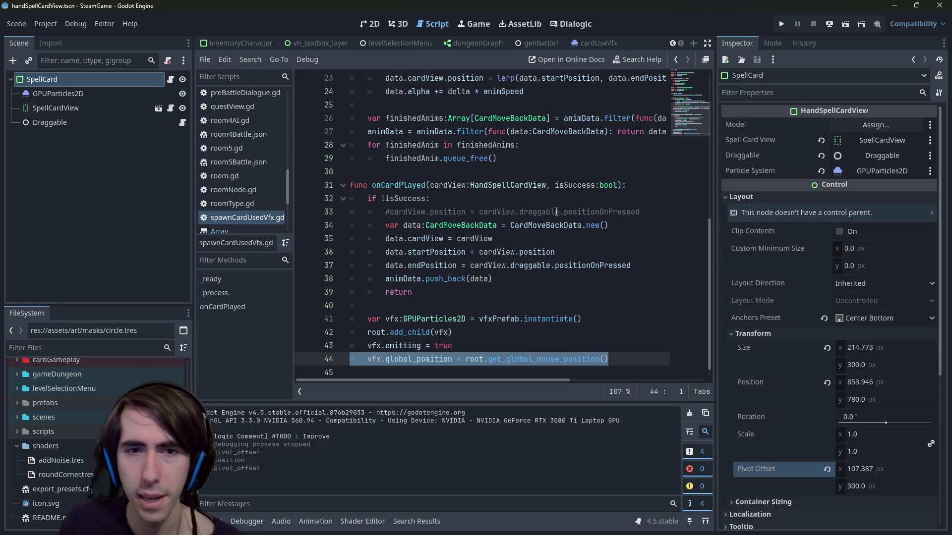
left_click_drag(390, 212, 656, 209)
key("ctrl+c")
left_click(644, 213)
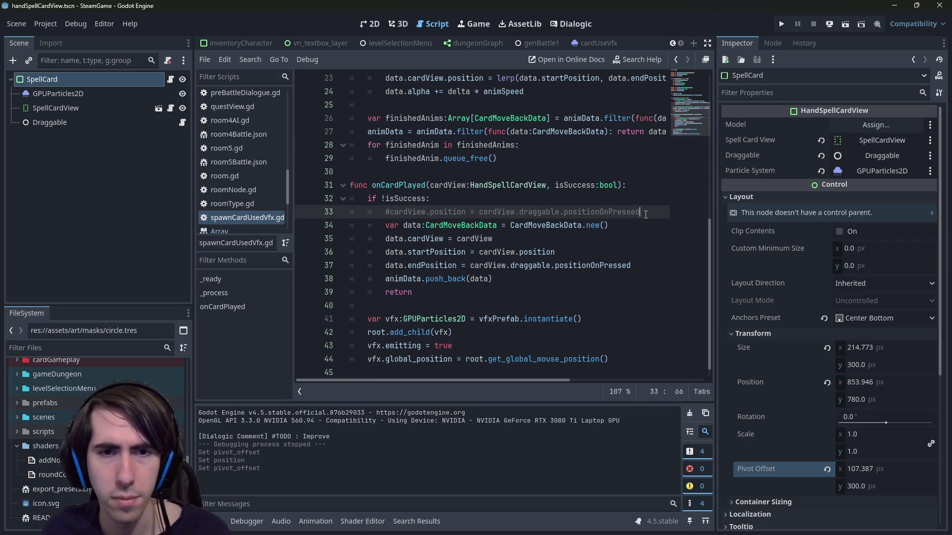
key("Return")
key("ctrl+v")
scroll(509, 346, "down", 1)
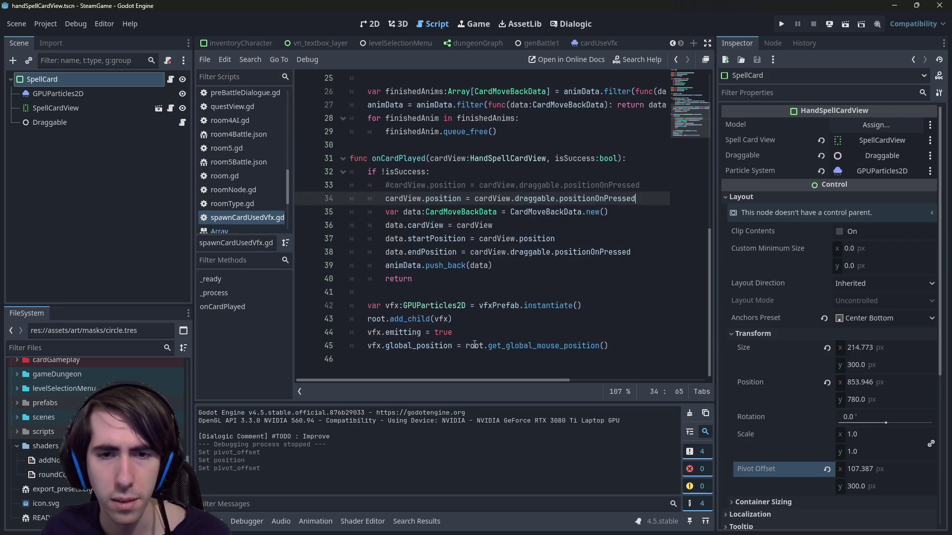
double_click(474, 346)
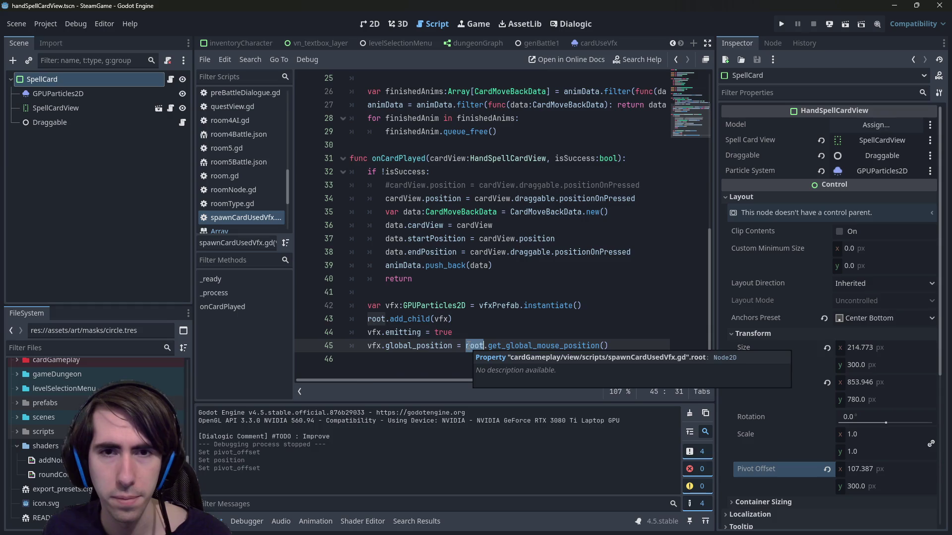
scroll(467, 346, "up", 1)
Replace draggable.positionOnPressed on line 34 with get_local_mouse_position() from autocomplete.
left_click(505, 238)
left_click_drag(516, 238, 636, 238)
type("get")
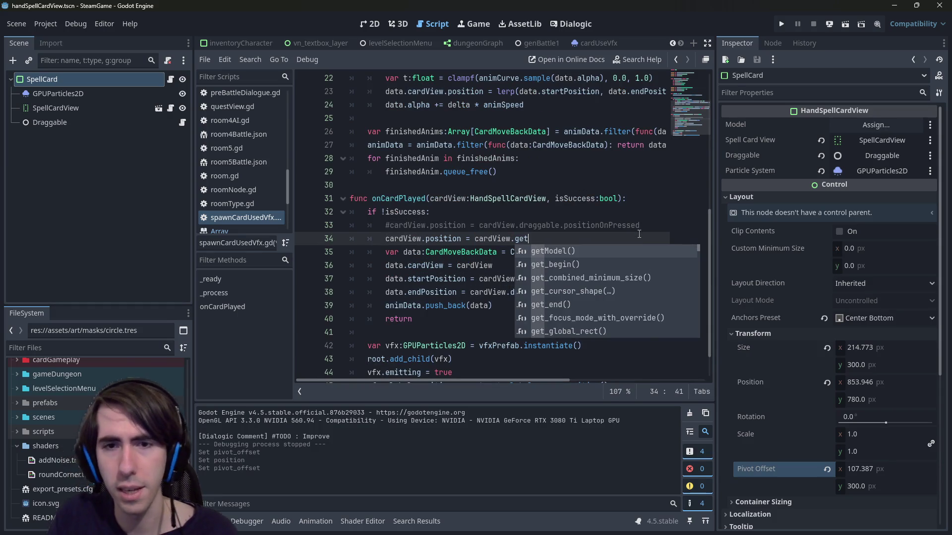
type("global")
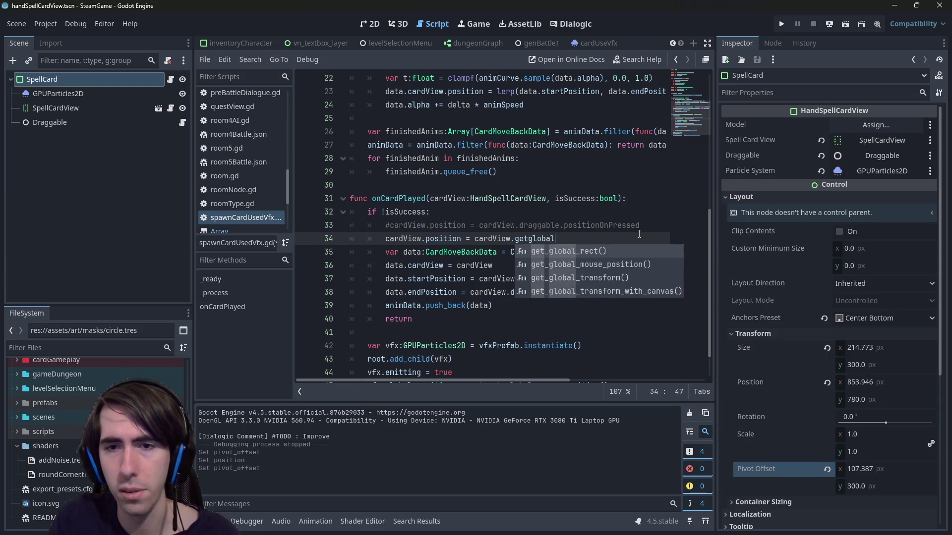
key("Down")
key("BackSpace")
key("BackSpace")
key("BackSpace")
type("mousep")
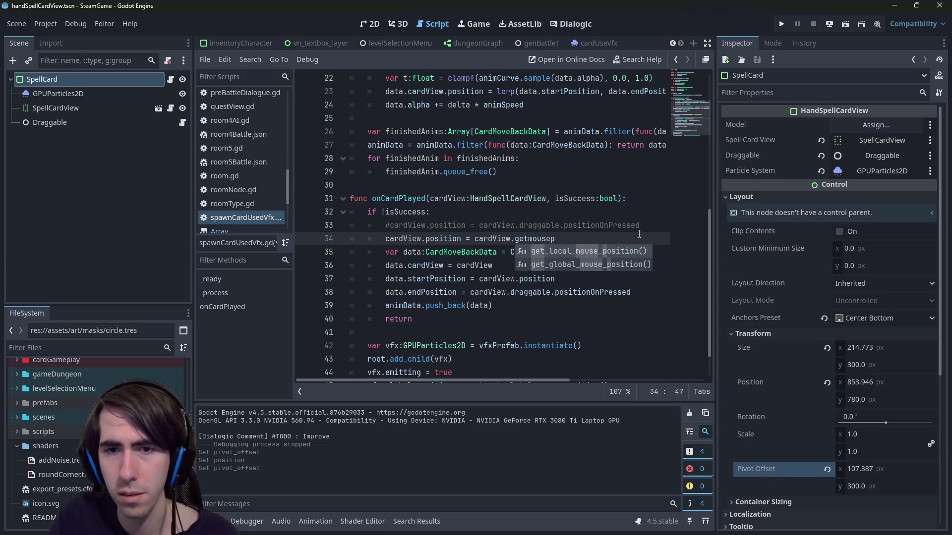
key("Return")
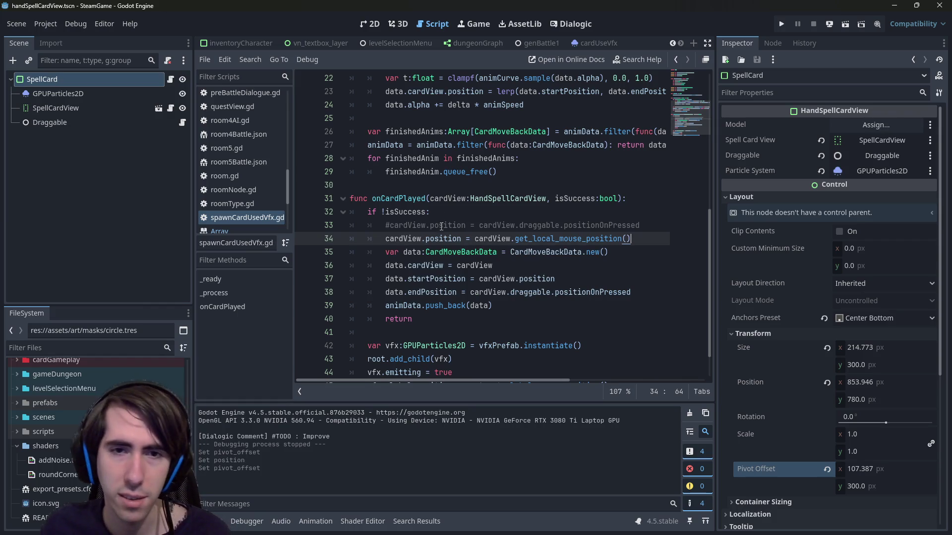
double_click(443, 238)
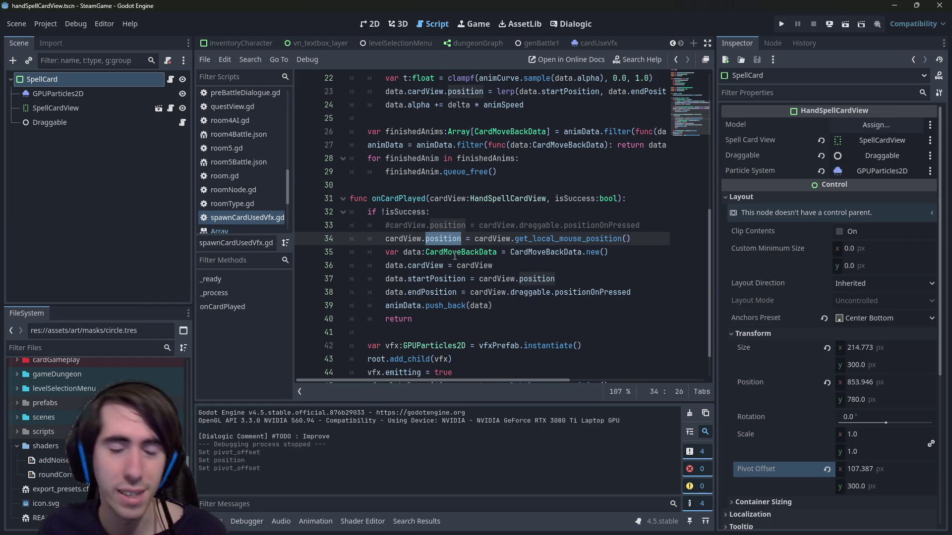
left_click(635, 238)
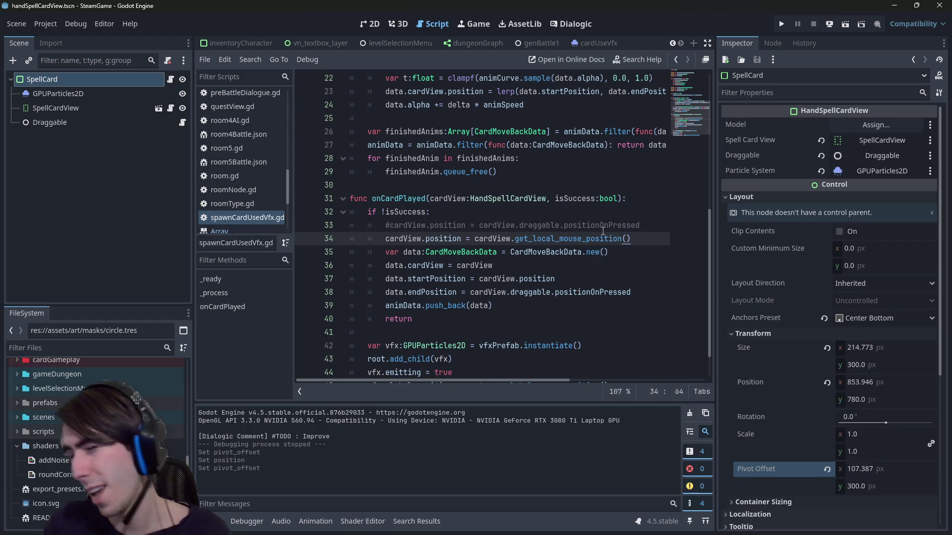
mouse_move(580, 234)
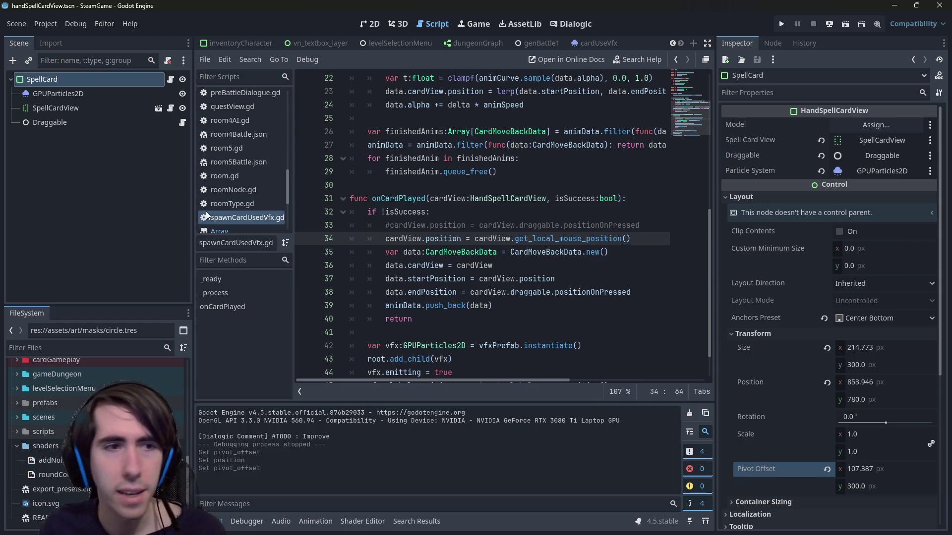
scroll(300, 45, "up", 4)
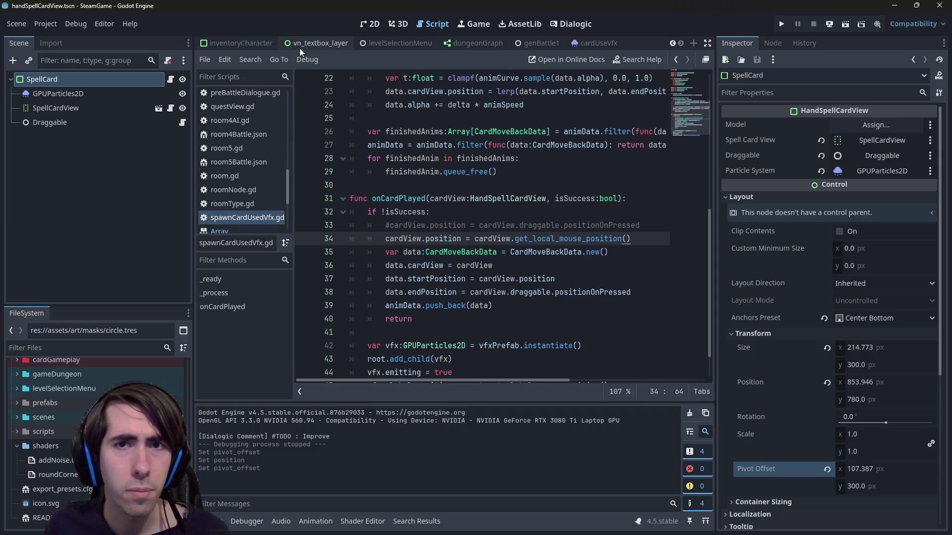
scroll(297, 43, "up", 4)
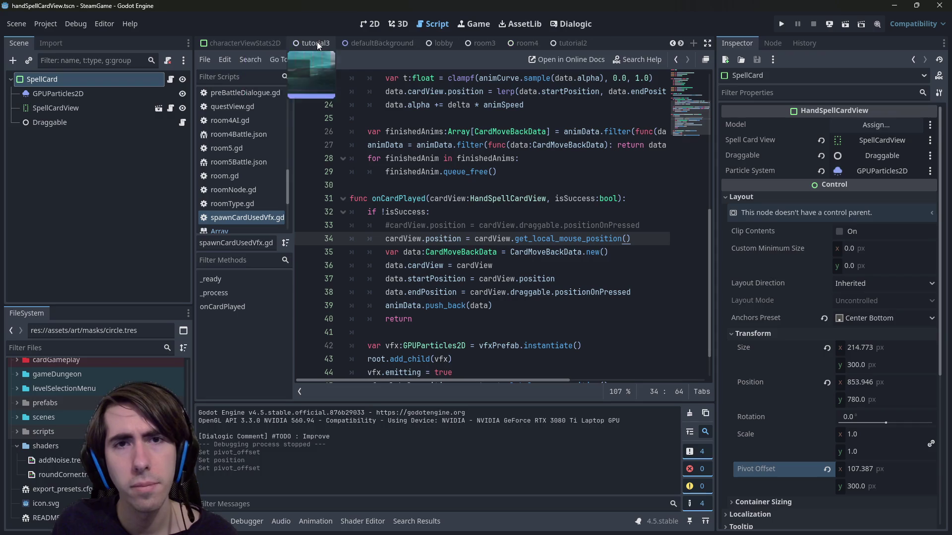
left_click(425, 42)
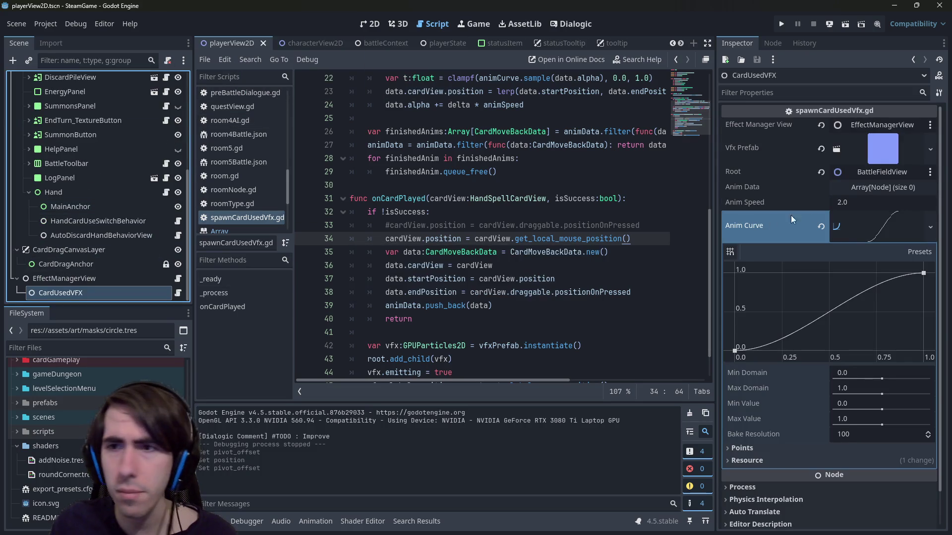
Tilt the Anim Curve end point's left tangent to 0.075, keep Max Value 1.0, and save.
left_click(924, 272)
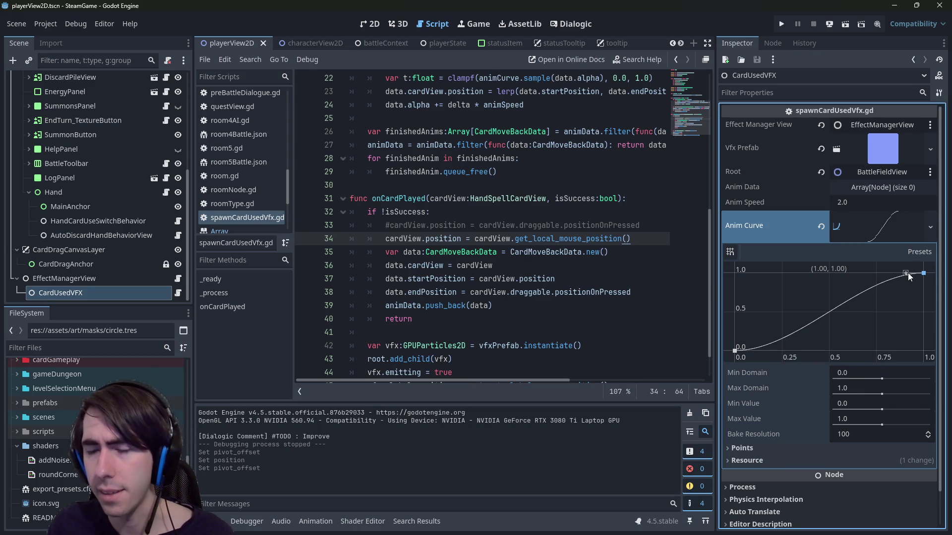
left_click_drag(902, 275, 883, 274)
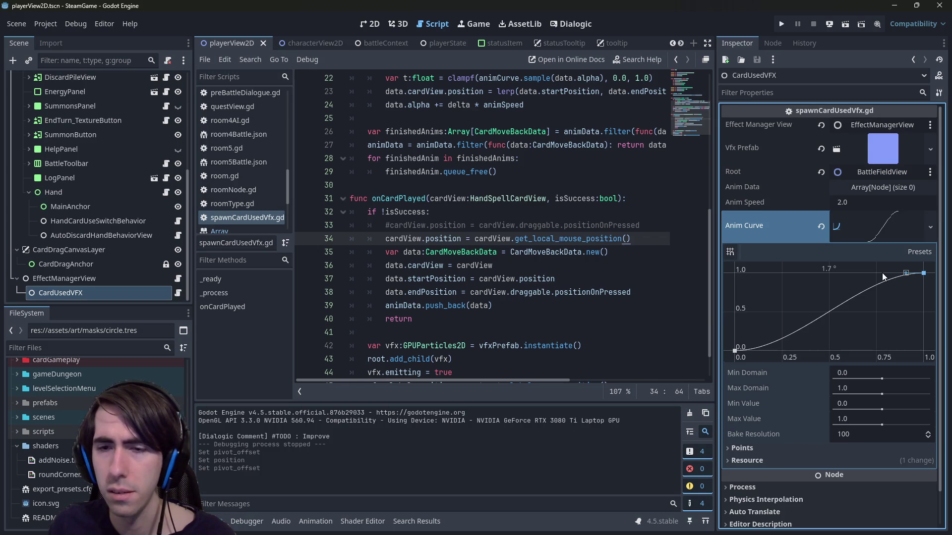
mouse_move(882, 272)
left_mouse_down()
mouse_move(842, 275)
mouse_move(902, 289)
mouse_move(883, 295)
mouse_move(890, 302)
mouse_move(861, 297)
mouse_move(909, 274)
left_mouse_up()
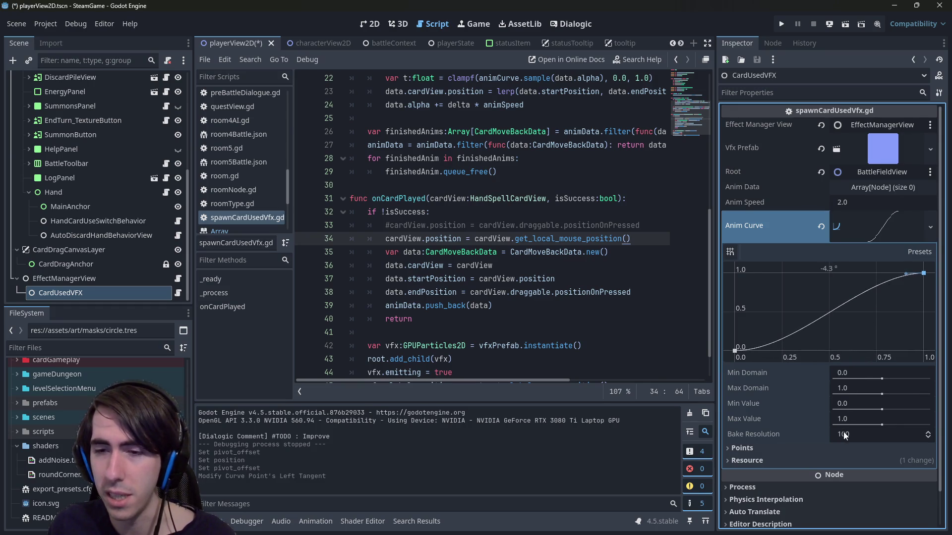
left_click_drag(882, 425, 896, 425)
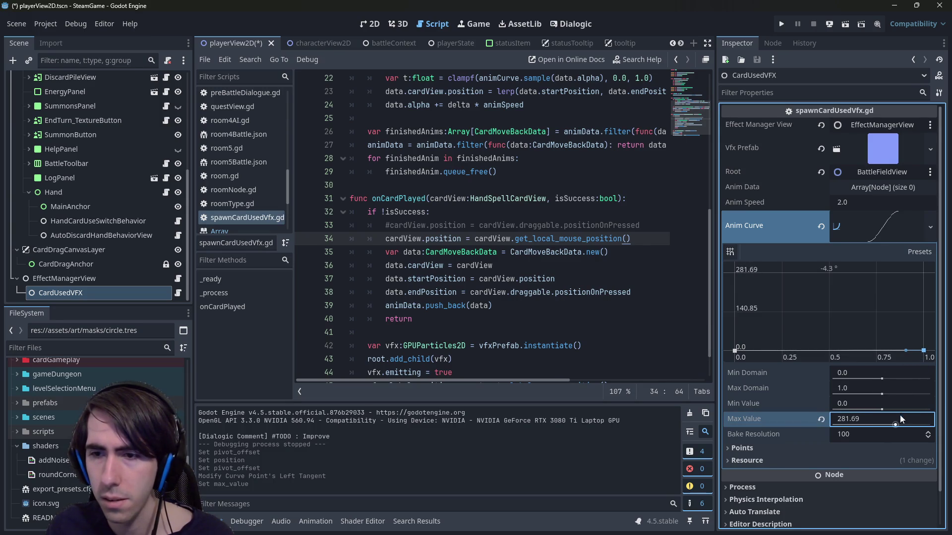
left_click(821, 420)
key("ctrl+s")
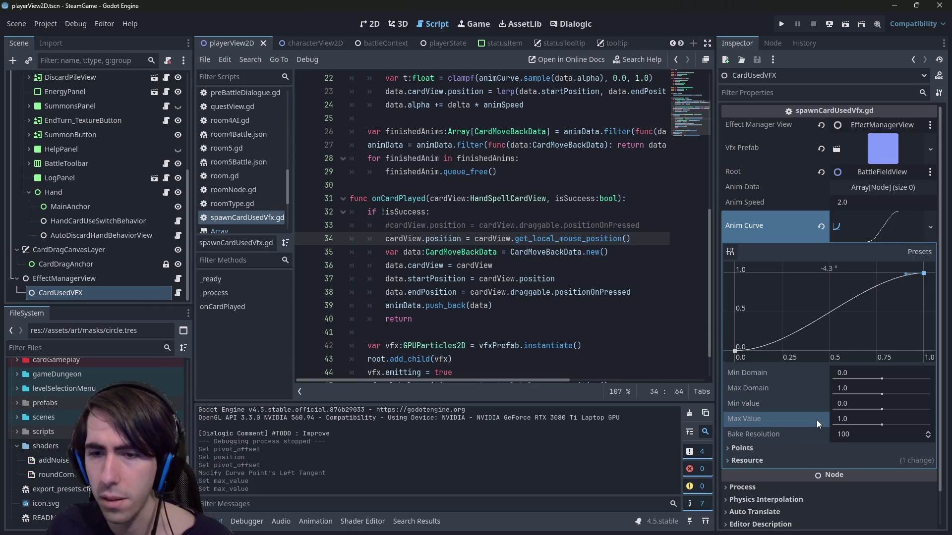
left_click(803, 449)
scroll(804, 451, "down", 2)
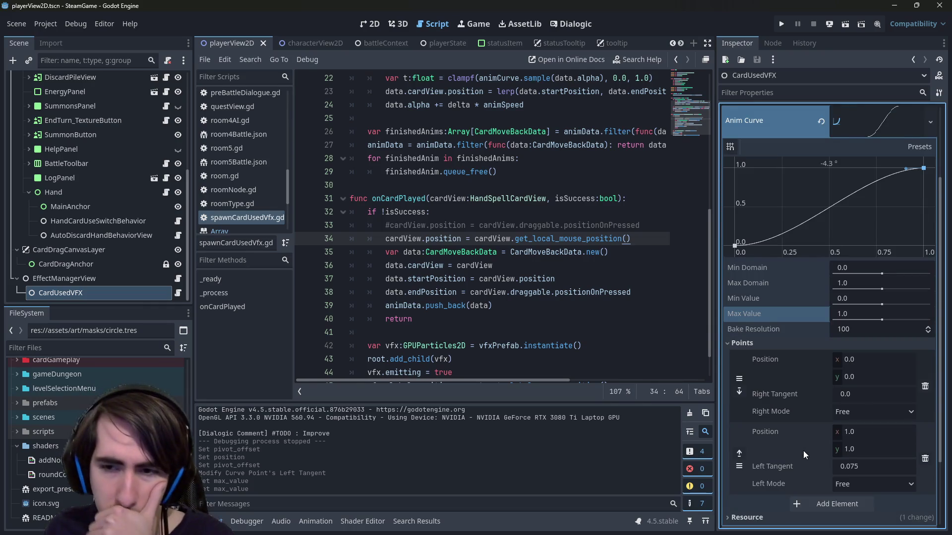
Switch point 0's right mode to Linear and back to Free, raising its right tangent to 1.0.
left_click(865, 411)
left_click(870, 440)
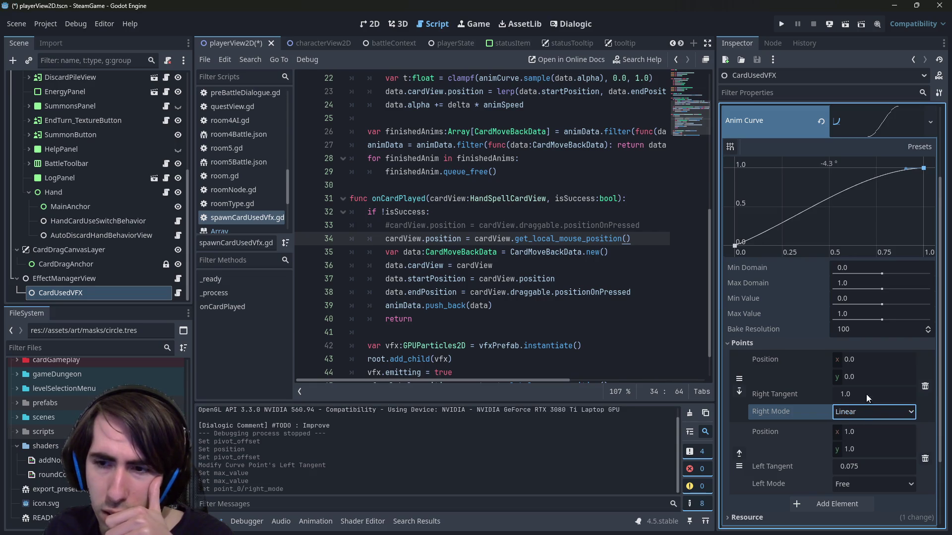
left_click(863, 412)
left_click(868, 425)
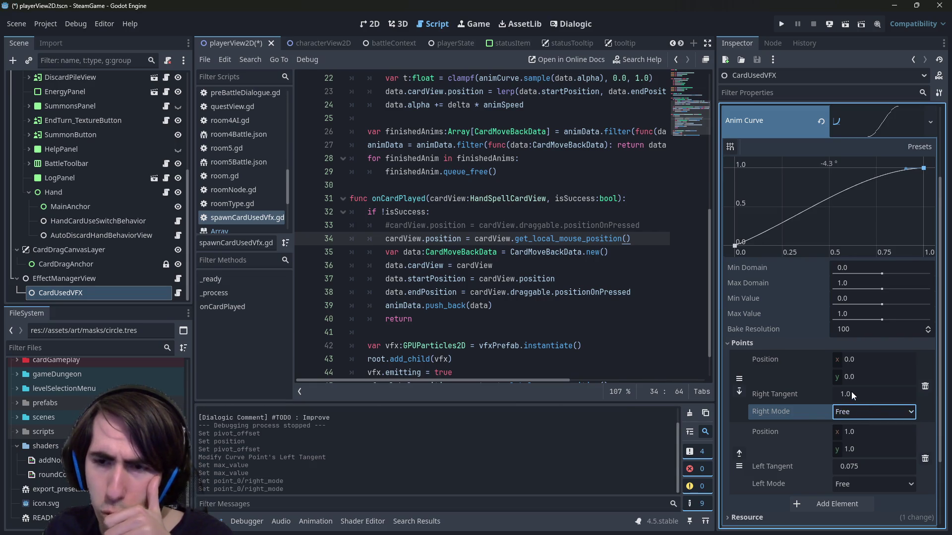
mouse_move(852, 391)
left_mouse_down()
mouse_move(887, 391)
mouse_move(850, 392)
left_mouse_up()
Undo trial edits to the end point, then add a new point near (0.55, 0.51).
mouse_move(859, 466)
left_mouse_down()
mouse_move(875, 466)
mouse_move(862, 469)
left_mouse_up()
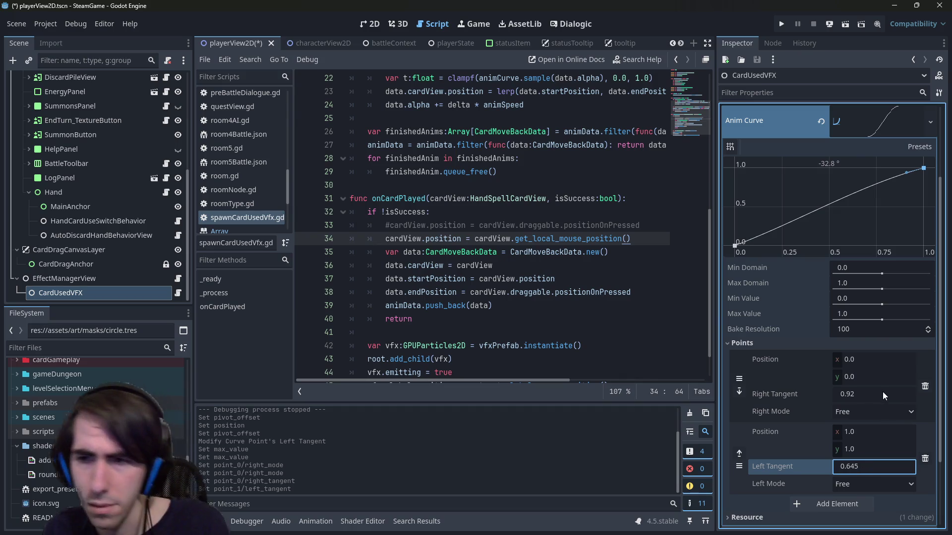
key("ctrl+z")
key("ctrl+z")
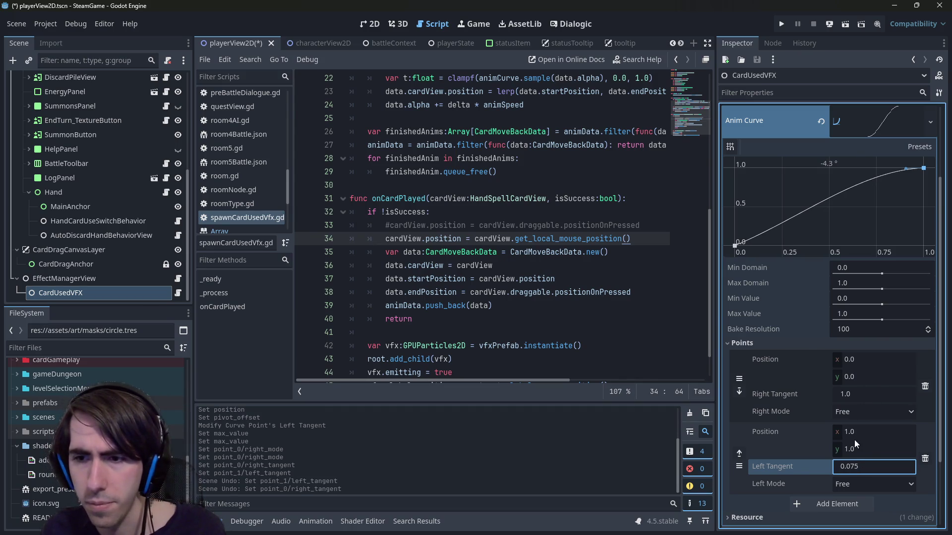
mouse_move(854, 447)
left_mouse_down()
mouse_move(873, 447)
mouse_move(854, 447)
left_mouse_up()
key("ctrl+z")
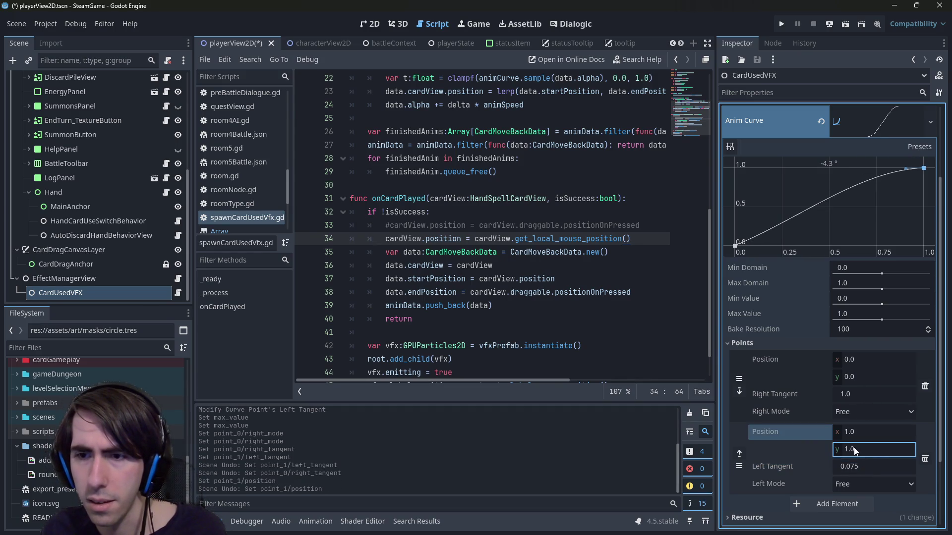
scroll(829, 421, "up", 2)
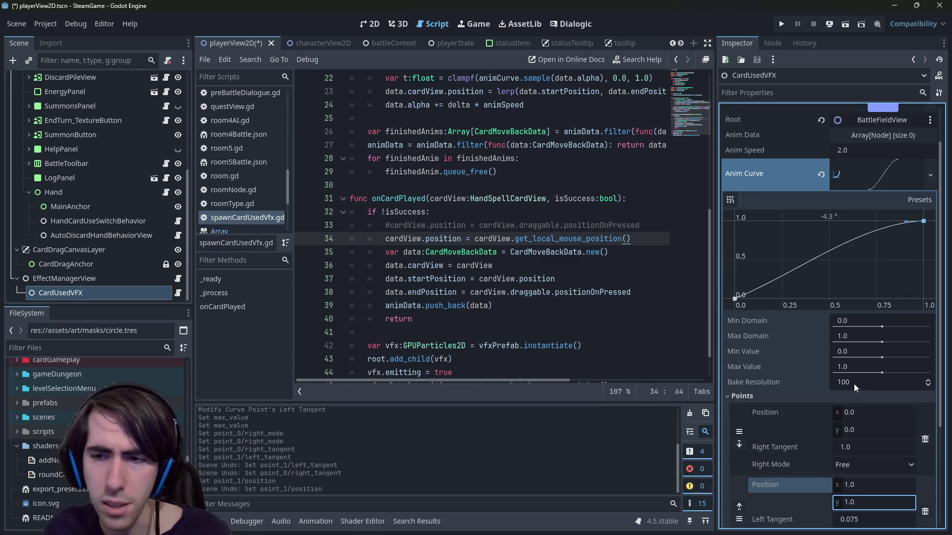
left_click(762, 399)
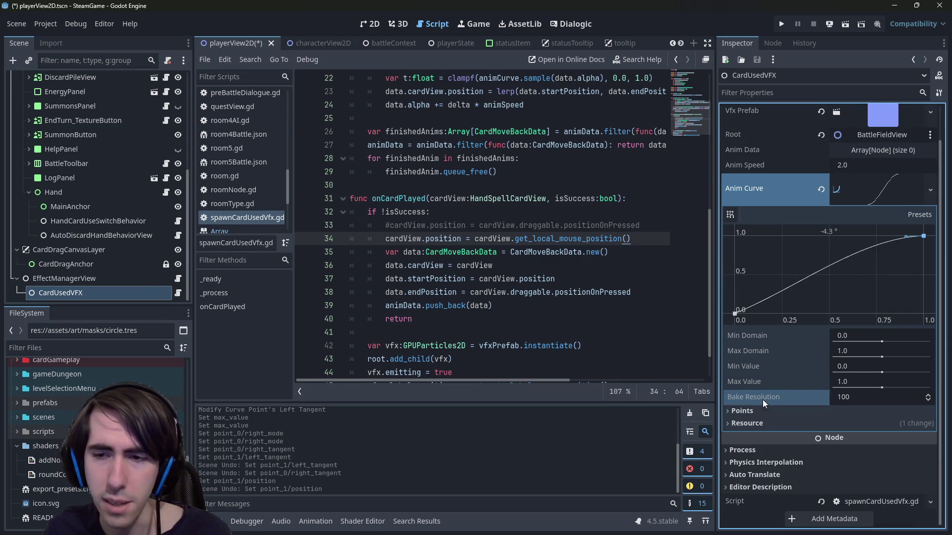
left_click(840, 275)
Raise the middle point to about (0.8, 0.97) and add a low point at (0.19, 0.13).
left_click(840, 274)
mouse_move(849, 275)
left_mouse_down()
mouse_move(858, 277)
mouse_move(859, 264)
mouse_move(862, 274)
left_mouse_up()
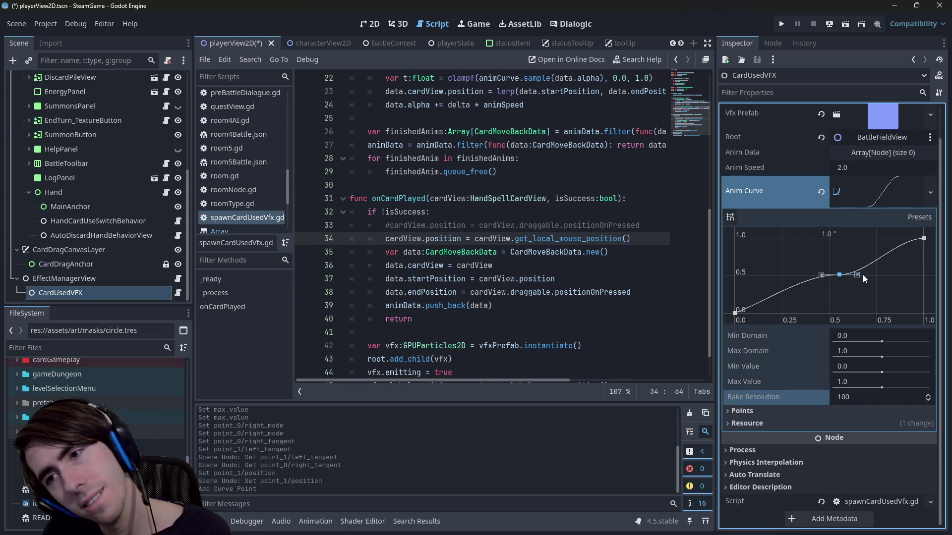
left_click_drag(839, 274, 884, 249)
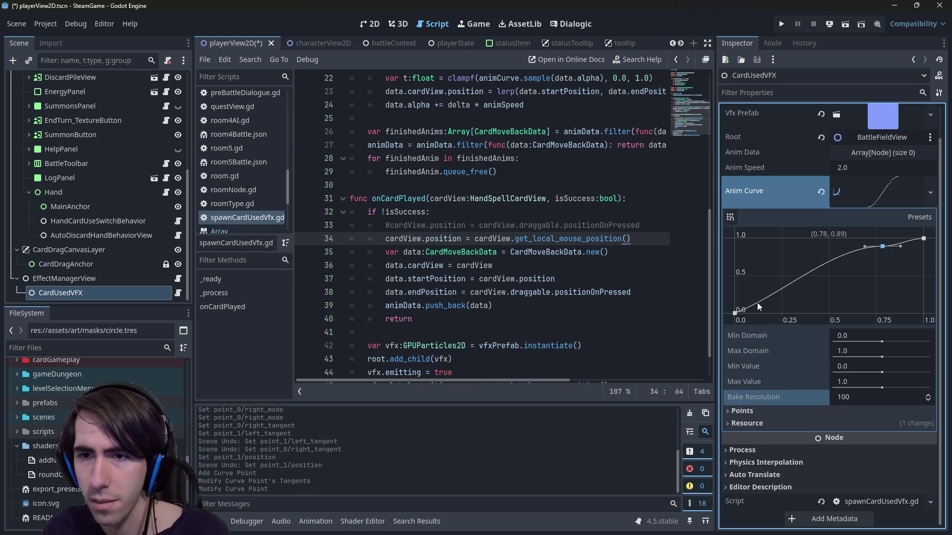
left_click(758, 307)
left_click(757, 307)
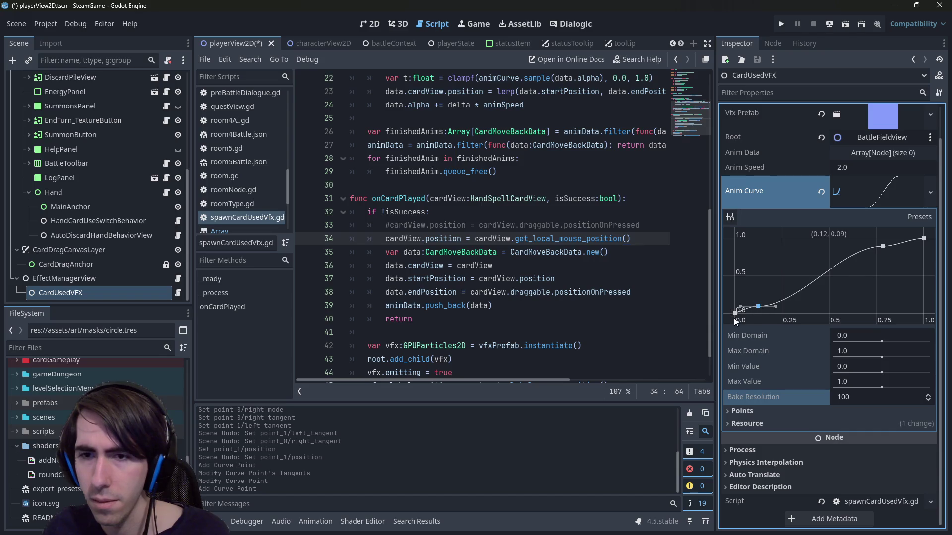
mouse_move(741, 308)
left_mouse_down()
mouse_move(754, 316)
mouse_move(746, 311)
left_mouse_up()
left_click(882, 246)
mouse_move(893, 250)
left_mouse_down()
mouse_move(905, 241)
mouse_move(862, 245)
mouse_move(887, 243)
left_mouse_up()
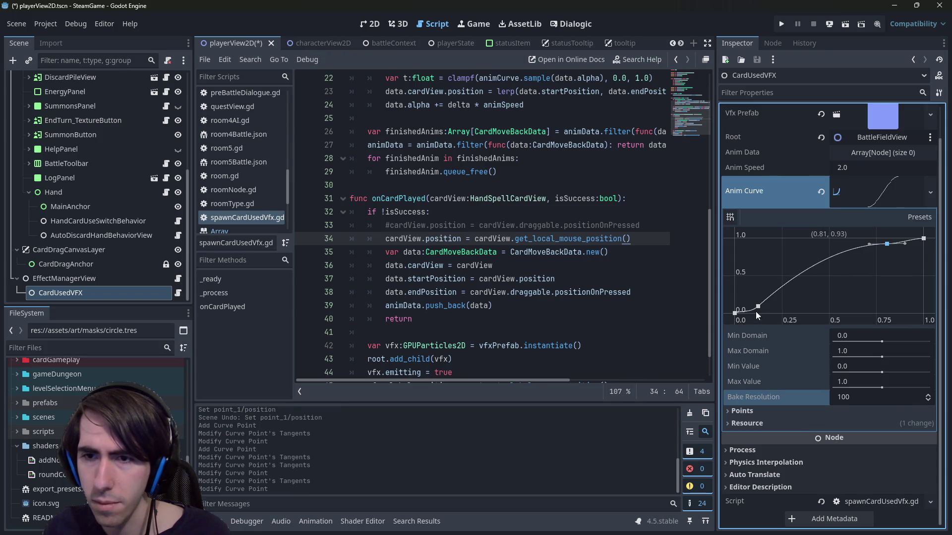
left_click_drag(761, 305, 772, 306)
Tune the upper point's tangent to about 9.8°, undoing an accidental extra point, and save.
left_click(887, 244)
left_click_drag(904, 244, 910, 240)
left_click(772, 303)
left_click(798, 299)
key("ctrl+z")
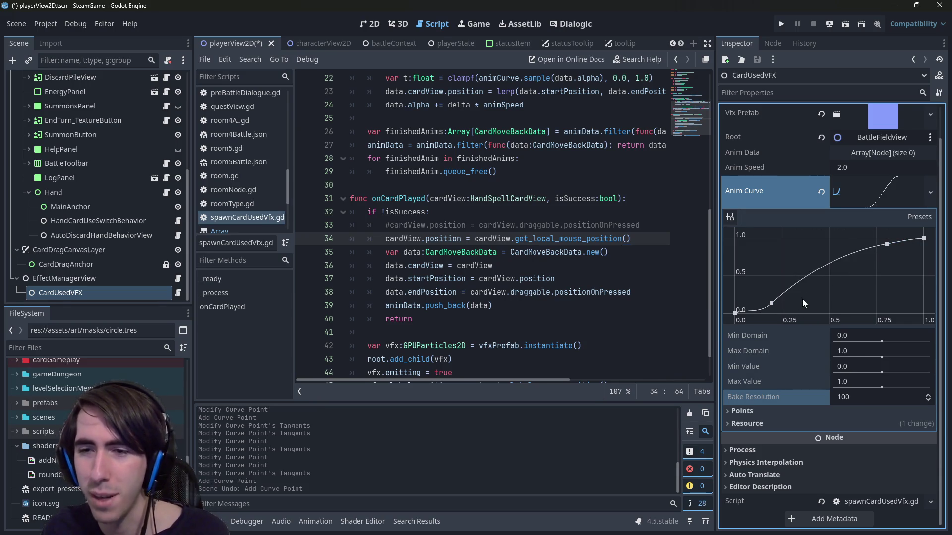
key("ctrl+s")
left_click(887, 246)
left_click_drag(903, 242, 903, 251)
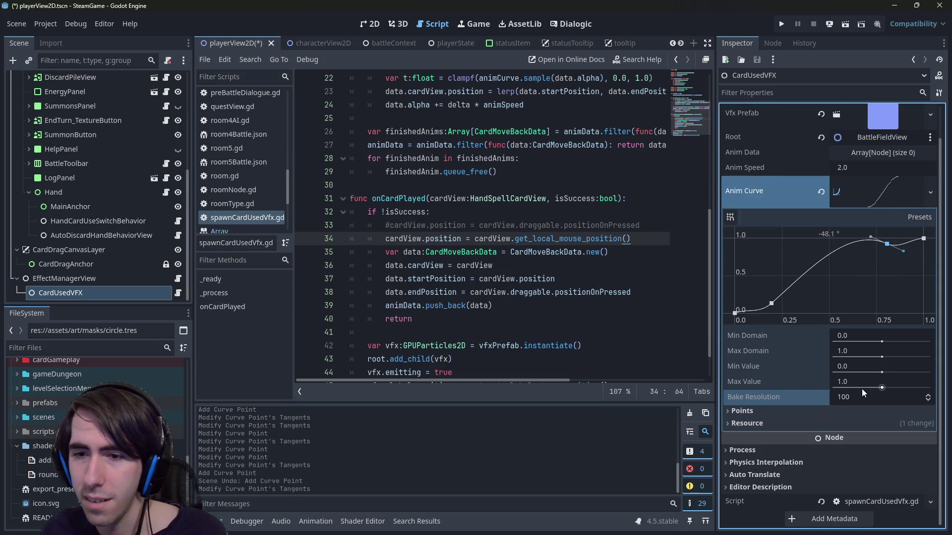
mouse_move(870, 238)
left_mouse_down()
mouse_move(870, 252)
mouse_move(865, 242)
left_mouse_up()
left_click(795, 413)
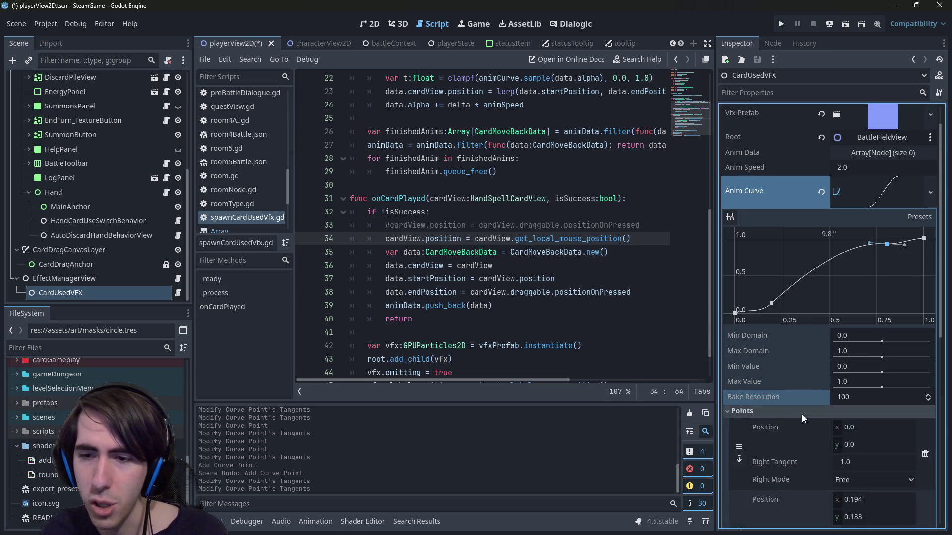
Set the third point's Left Mode and the second point's Right Mode to Linear.
scroll(808, 416, "down", 3)
left_click(856, 391)
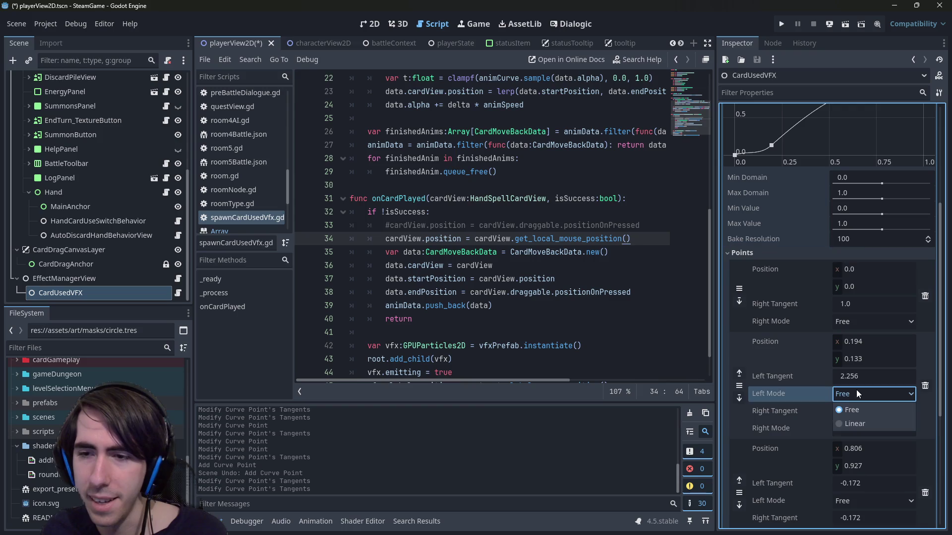
left_click(857, 422)
key("ctrl+z")
key("ctrl+z")
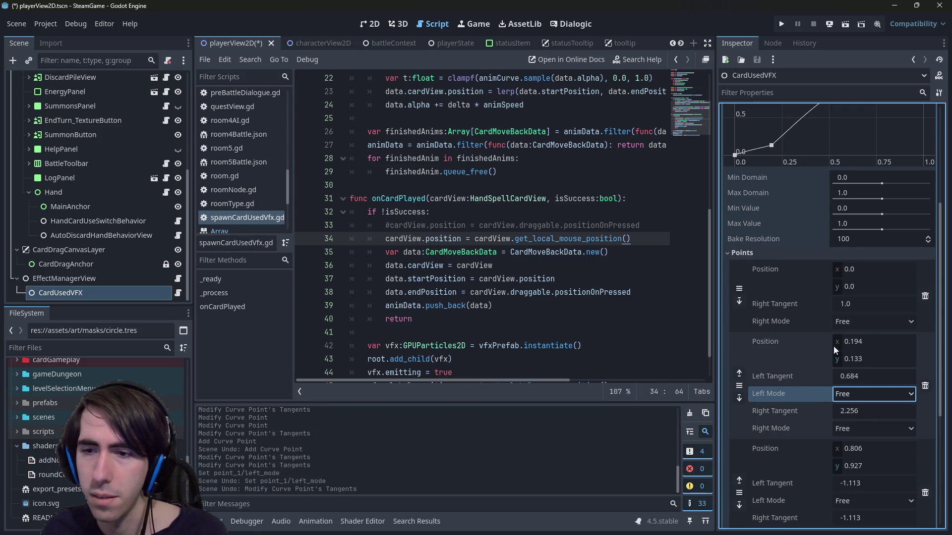
key("ctrl+shift+z")
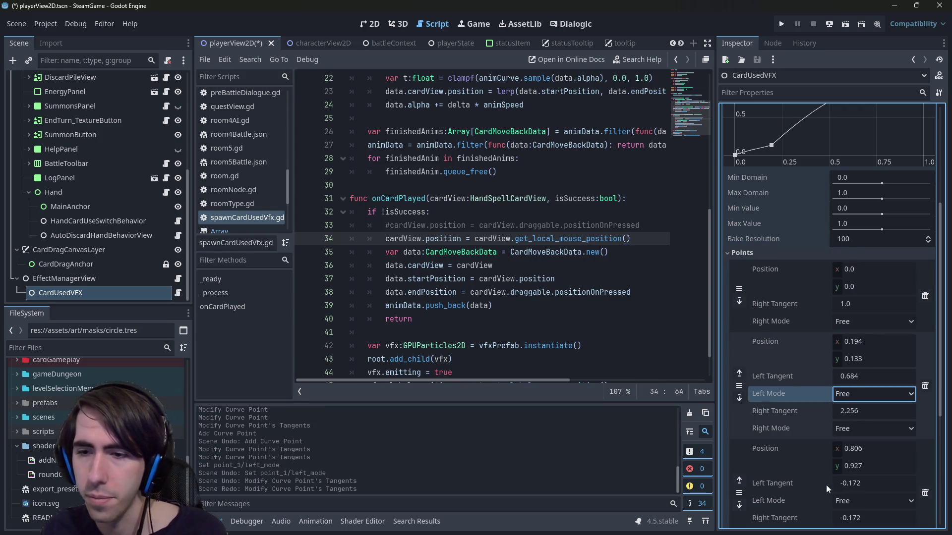
scroll(855, 504, "down", 1)
left_click(855, 448)
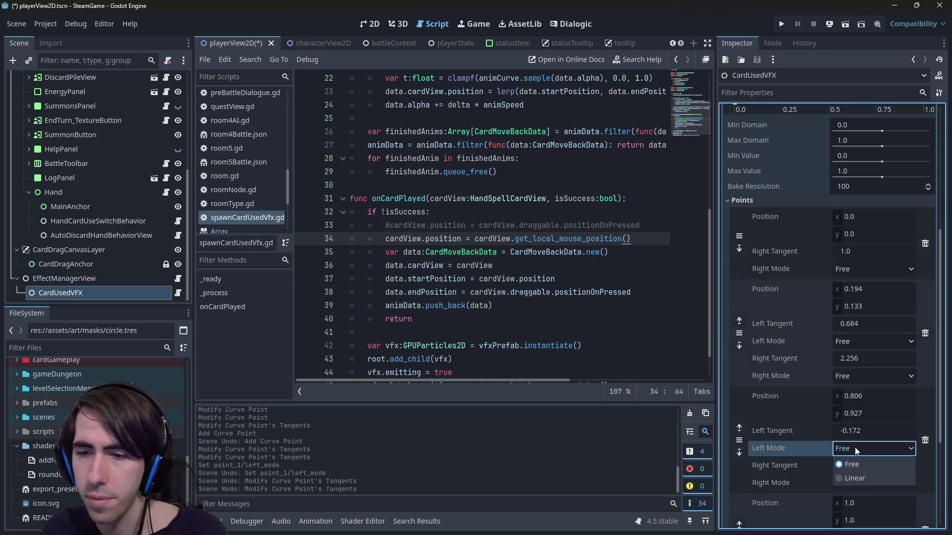
left_click(857, 477)
scroll(818, 435, "up", 5)
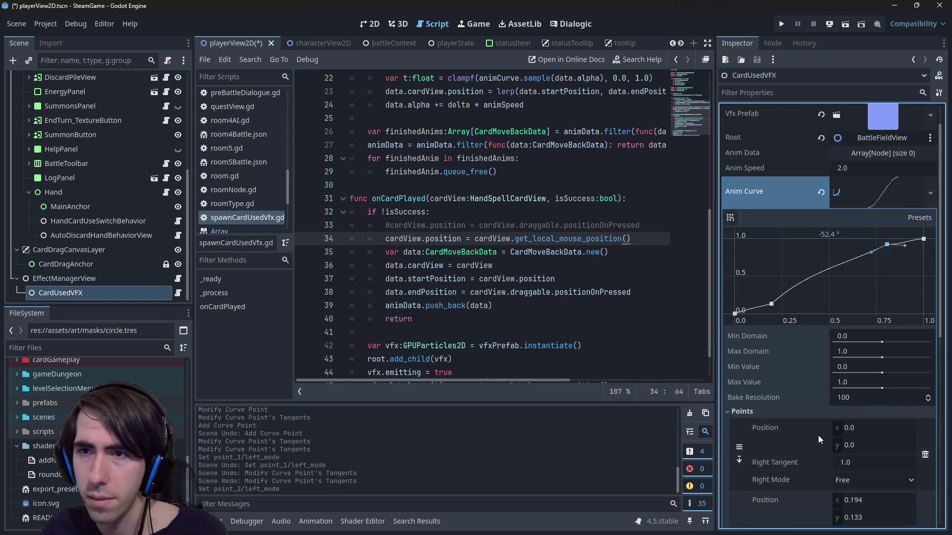
left_click_drag(871, 254, 879, 258)
key("ctrl+z")
left_click(771, 304)
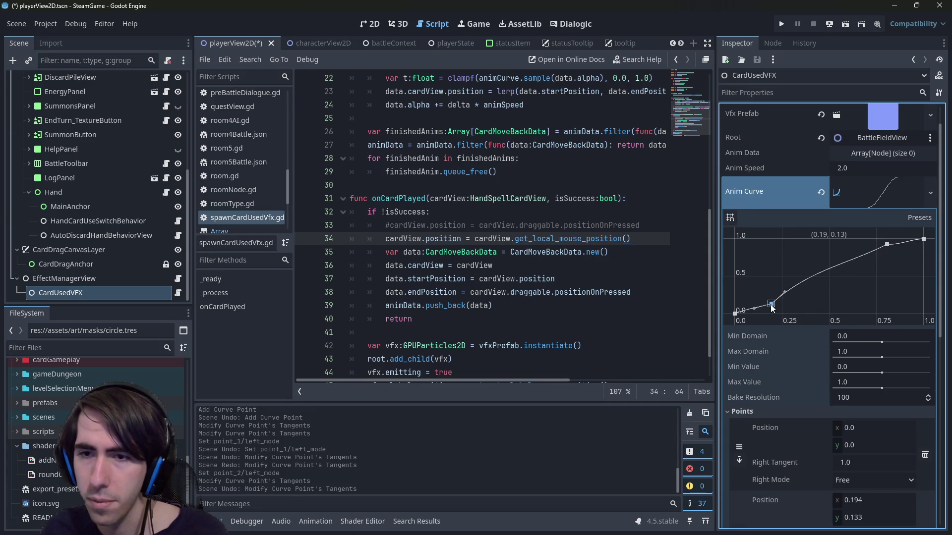
scroll(810, 403, "down", 6)
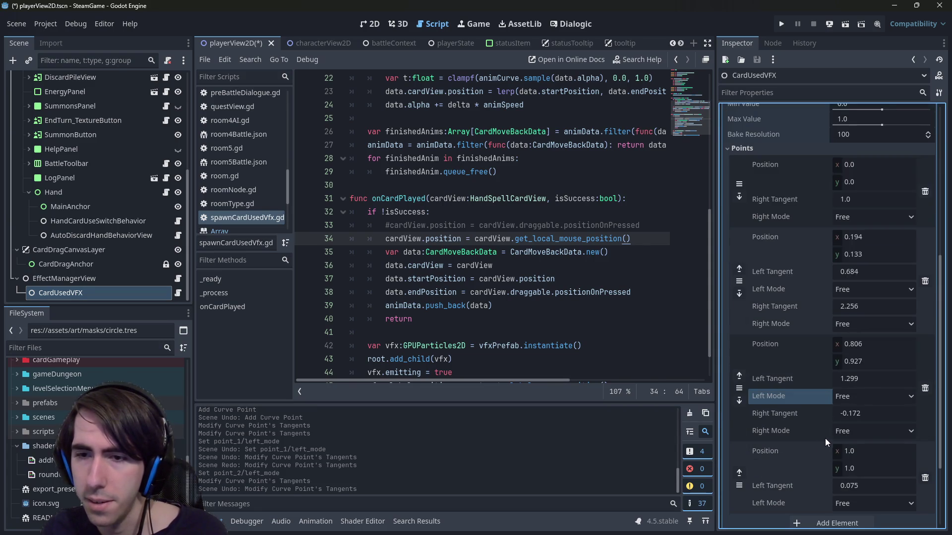
scroll(846, 352, "up", 1)
left_click(874, 377)
left_click(870, 403)
scroll(814, 373, "up", 5)
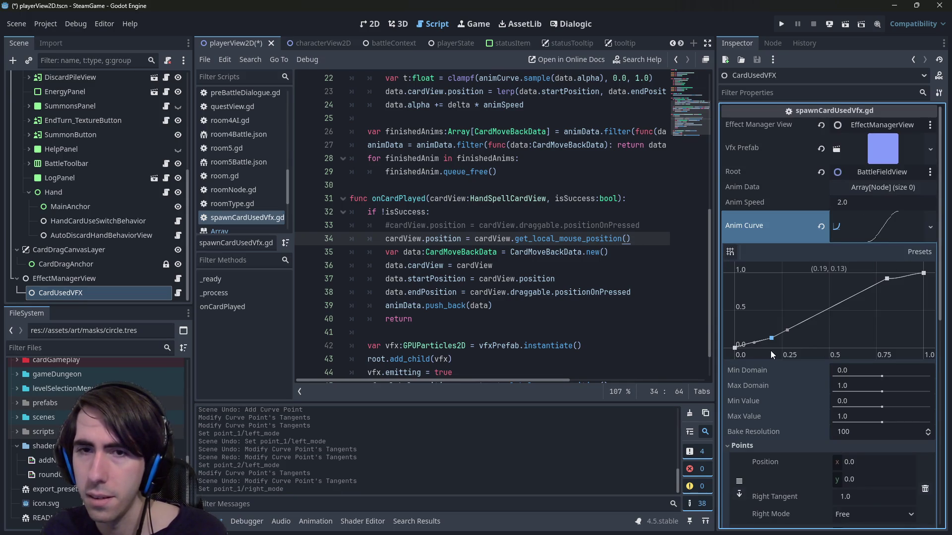
Widen the curve graph and angle the upper and end point tangents to ease flat into 1.0.
left_click(887, 279)
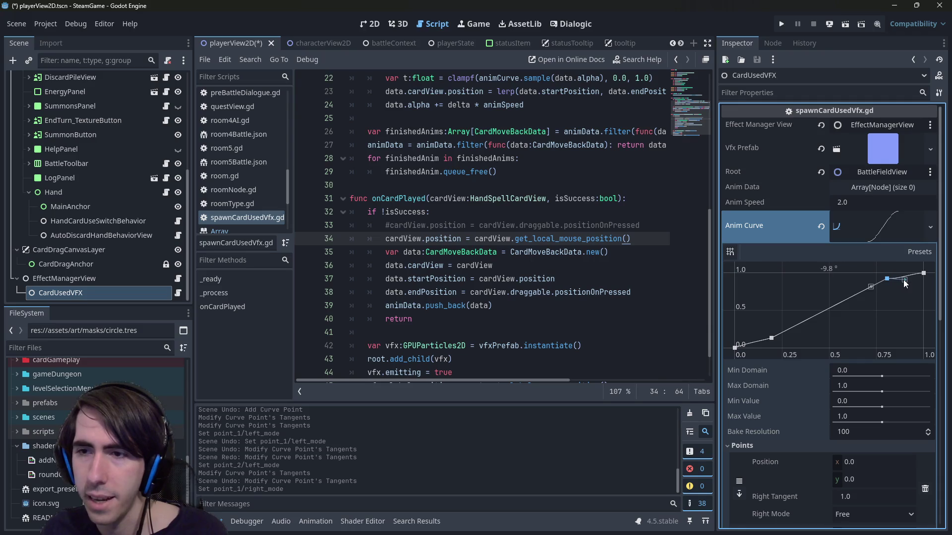
left_click_drag(904, 273, 910, 277)
key("ctrl+z")
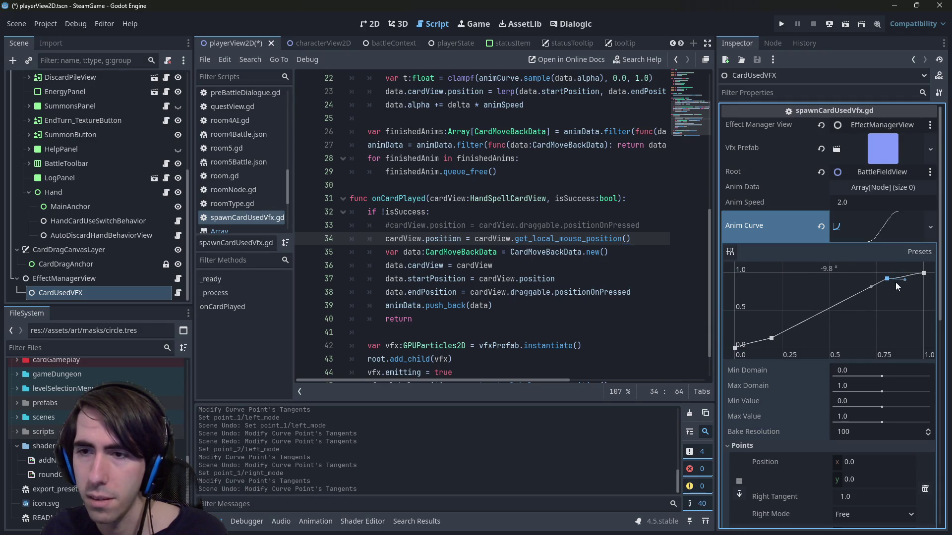
scroll(796, 469, "down", 3)
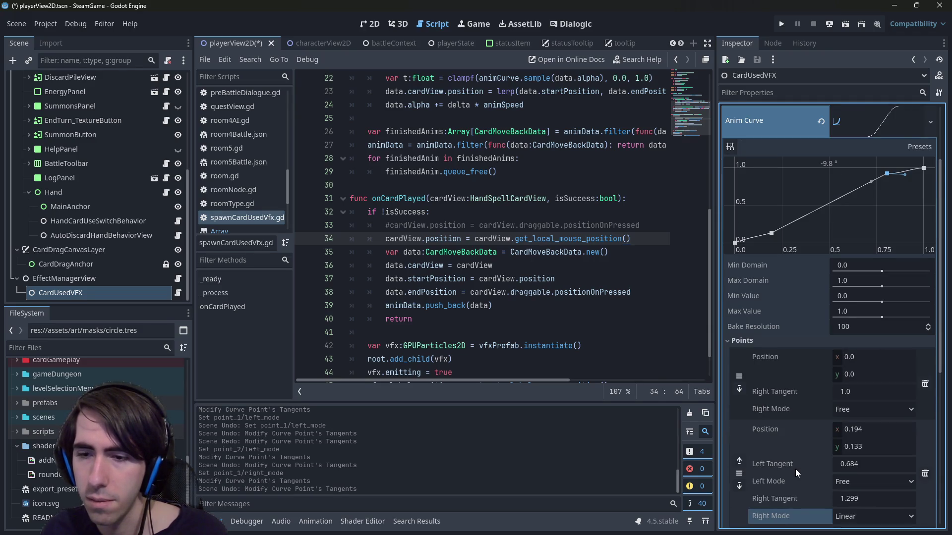
scroll(795, 469, "up", 3)
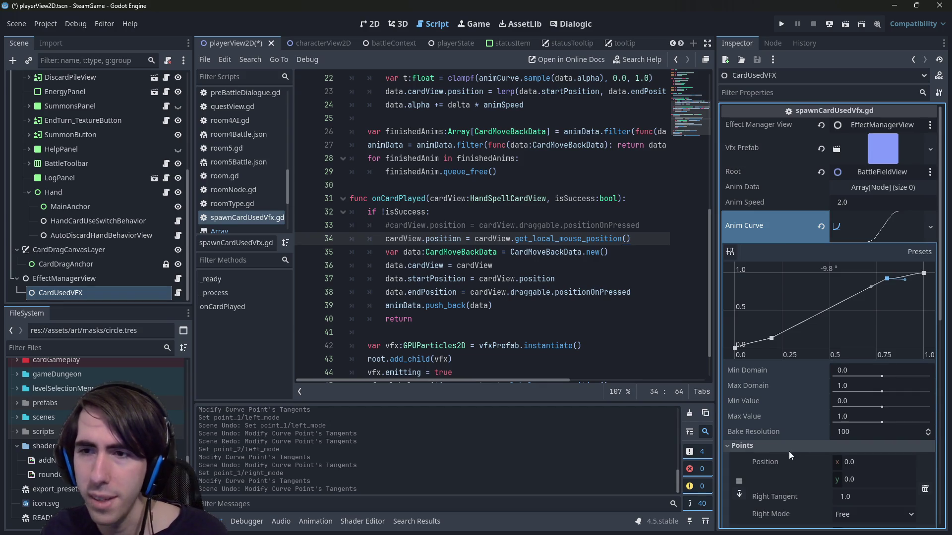
scroll(789, 453, "down", 2)
scroll(788, 419, "down", 10)
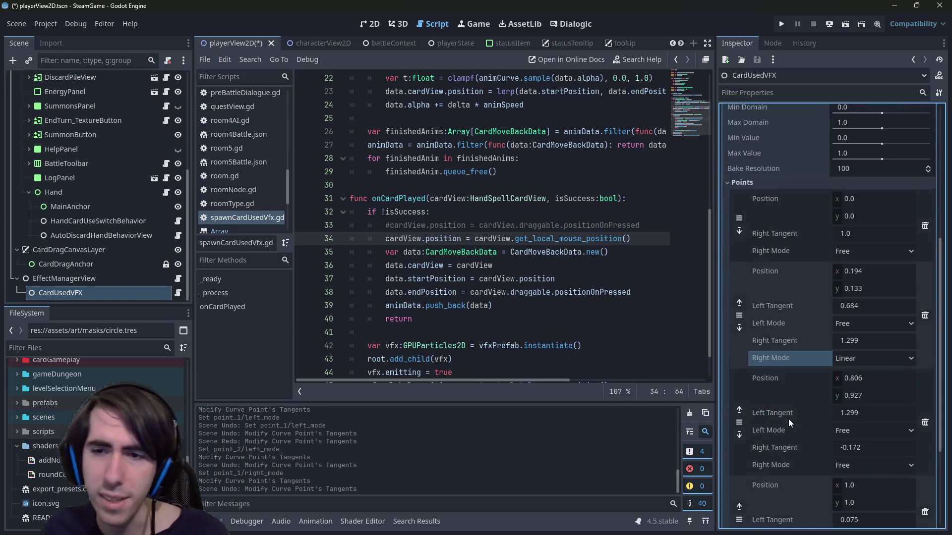
scroll(789, 418, "up", 10)
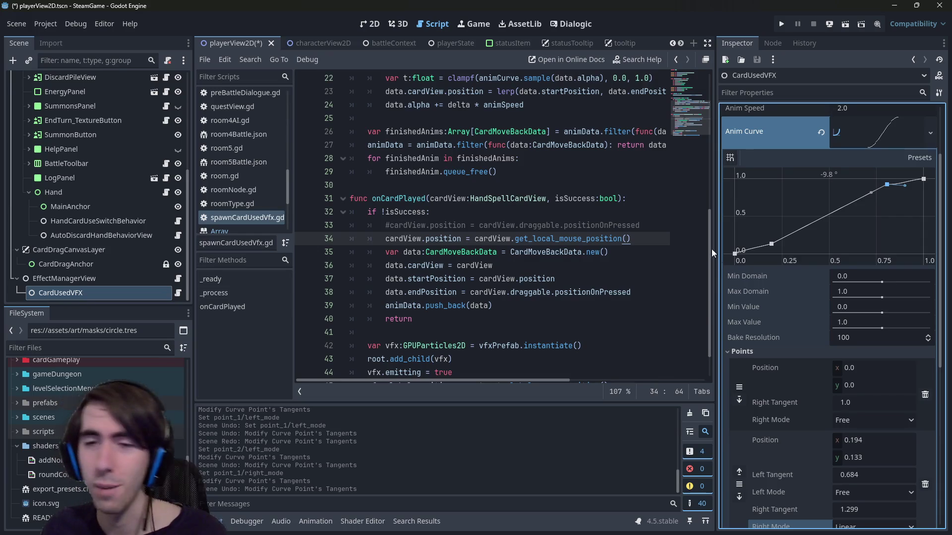
left_click_drag(715, 245, 654, 238)
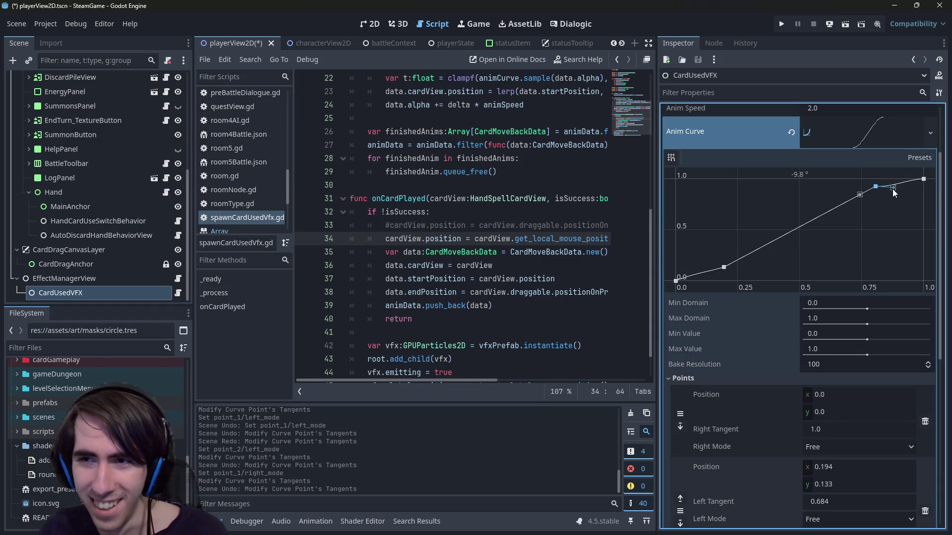
left_click_drag(895, 191, 899, 181)
left_click(922, 180)
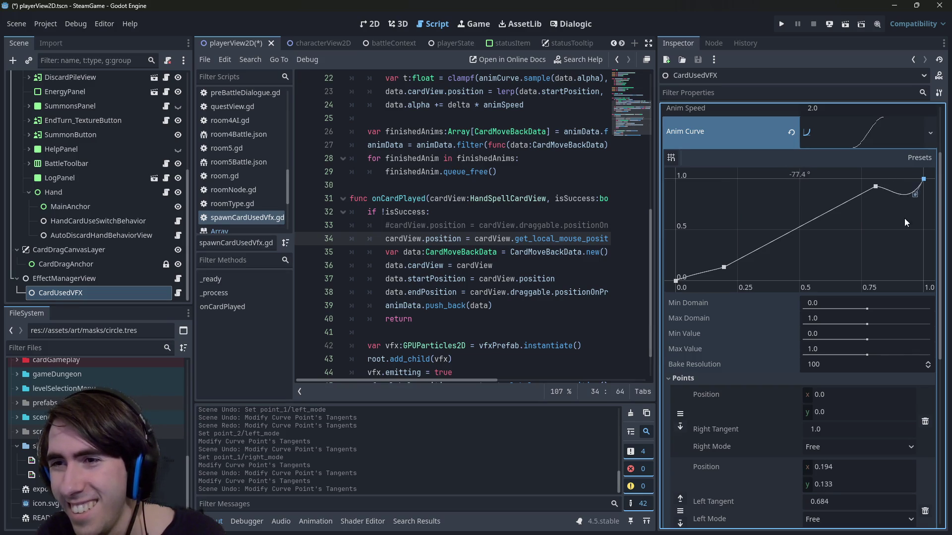
left_click_drag(880, 182, 893, 188)
left_click(875, 188)
scroll(820, 418, "down", 2)
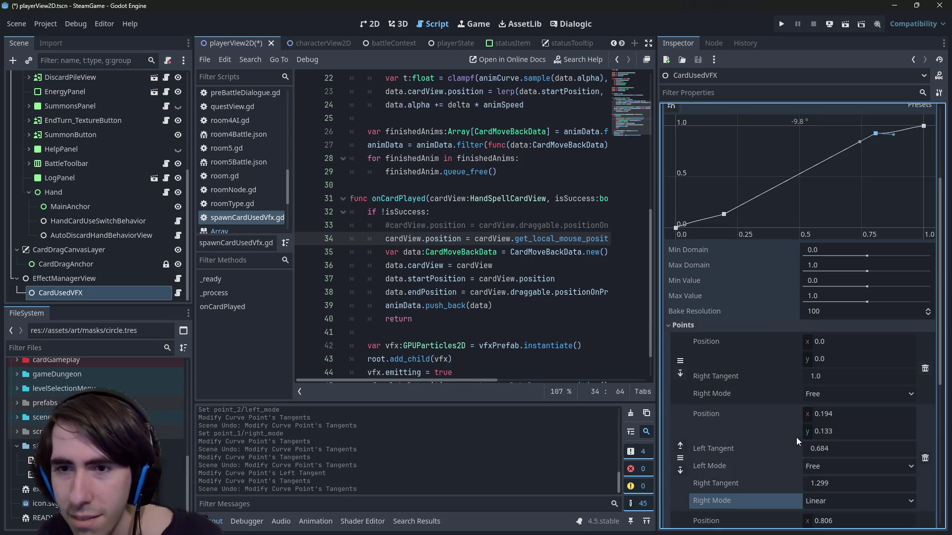
scroll(796, 437, "up", 3)
Turn on grid snapping for the Anim Curve with a snap step of 2.
left_click(671, 254)
left_click(694, 251)
type("2")
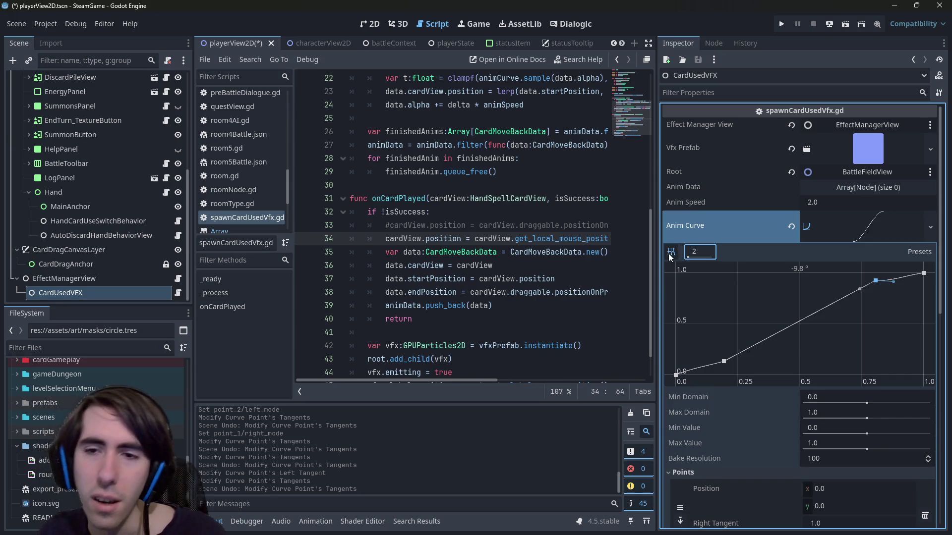
Turn grid snapping off, try the Smoothstep curve preset, then undo it.
left_click(670, 252)
left_click(917, 252)
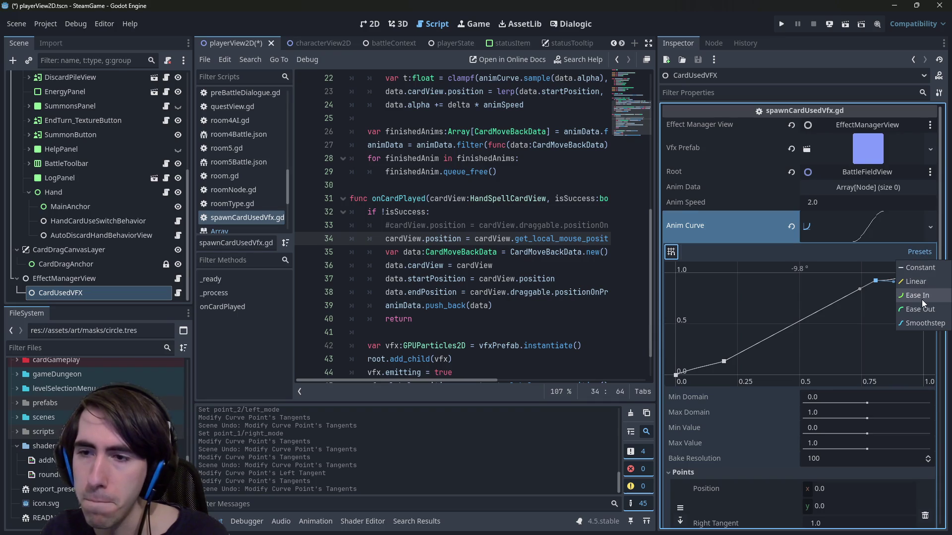
left_click(918, 327)
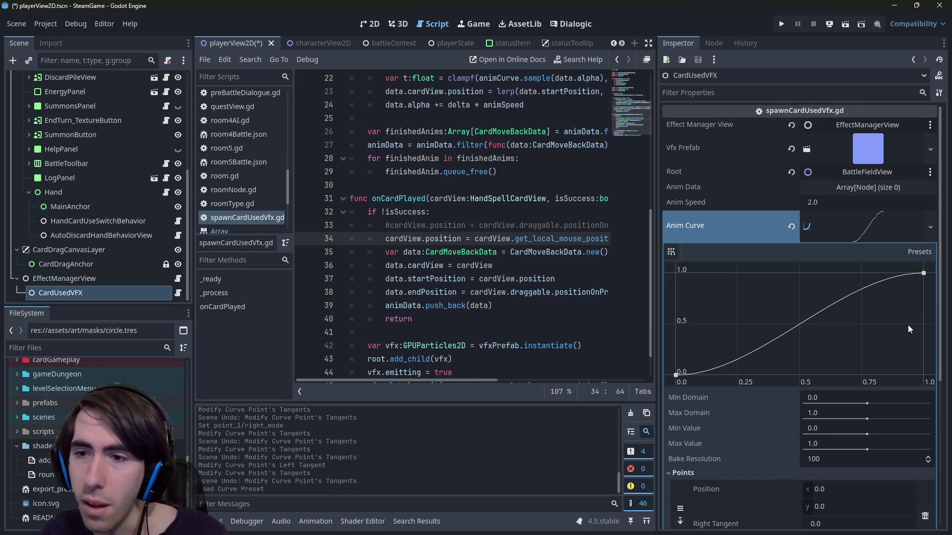
key("ctrl+z")
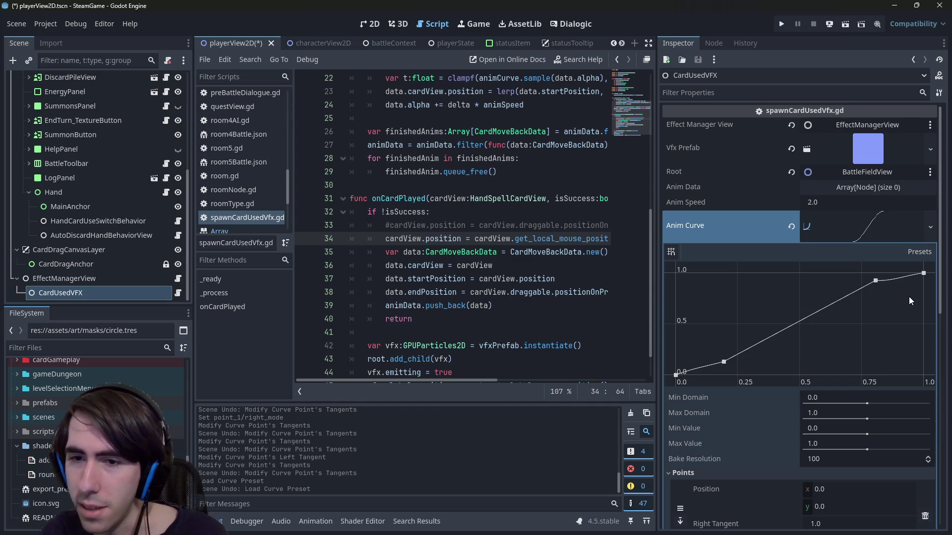
Flatten the curve tangents, giving the first point right tangent 1.184, and add a point at (0.14, 0.05).
left_click(923, 273)
left_click_drag(907, 273, 891, 273)
left_click(876, 281)
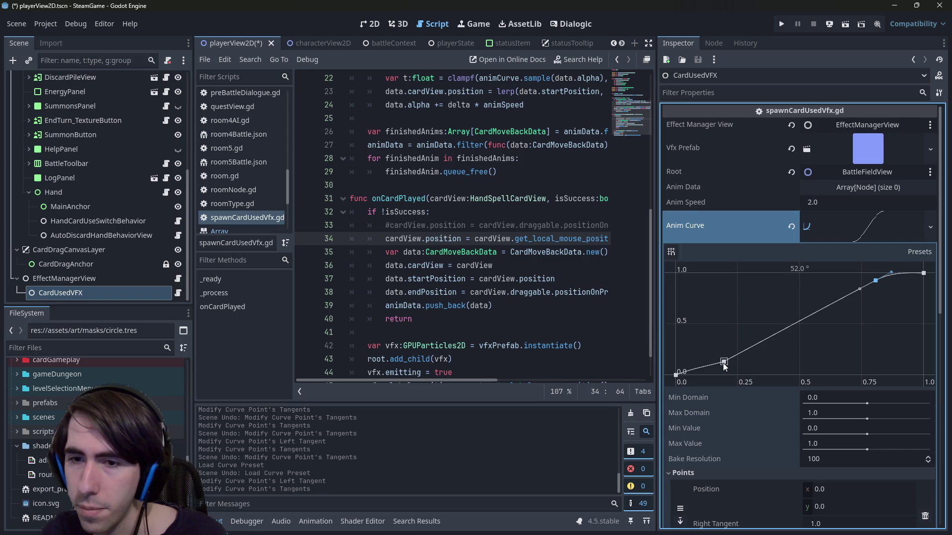
left_click(724, 362)
mouse_move(707, 367)
left_mouse_down()
mouse_move(687, 367)
mouse_move(711, 370)
left_mouse_up()
left_click(677, 376)
left_click(702, 360)
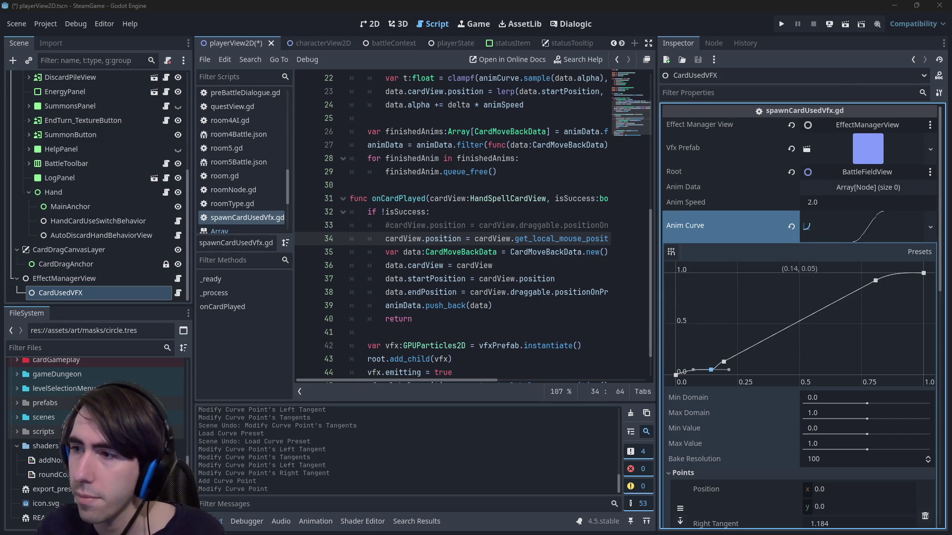
Scroll the 'easings net' Google results and move to the easings.net Easing Functions Cheat Sheet.
scroll(377, 288, "down", 5)
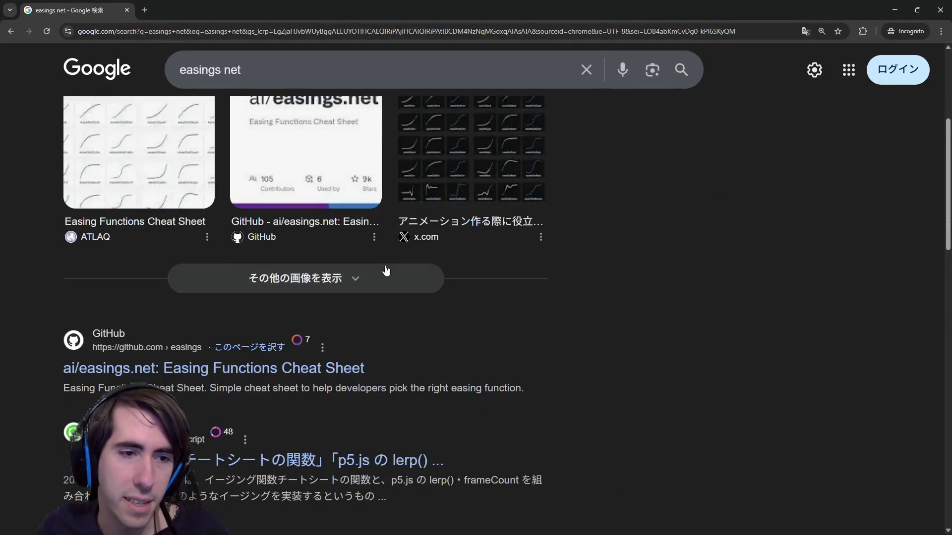
scroll(386, 270, "down", 5)
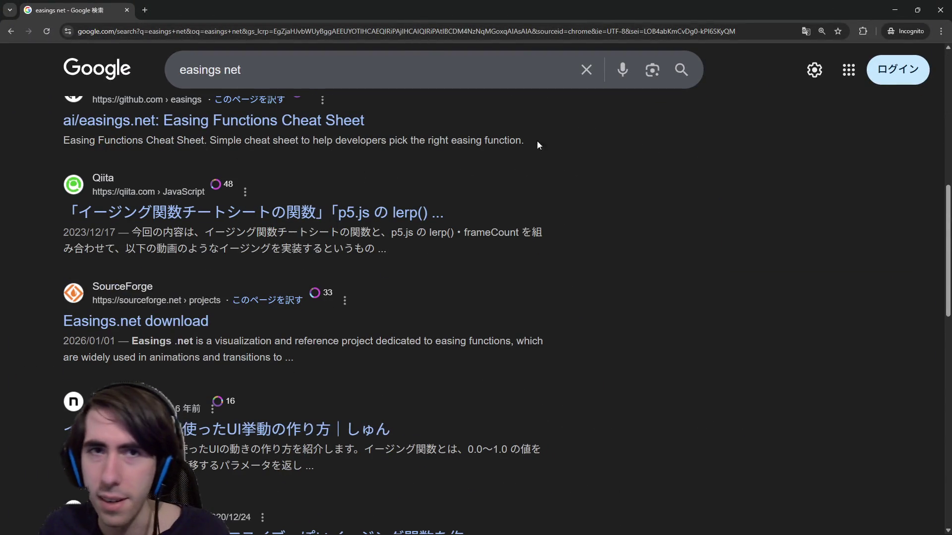
key("alt+Tab")
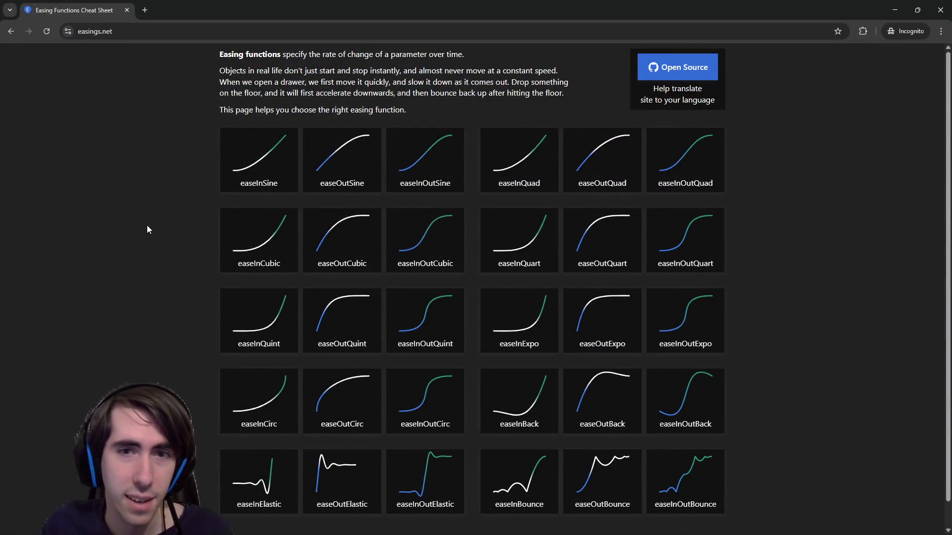
Open the easeInOutQuart details in a background tab and switch to it.
scroll(441, 310, "down", 1)
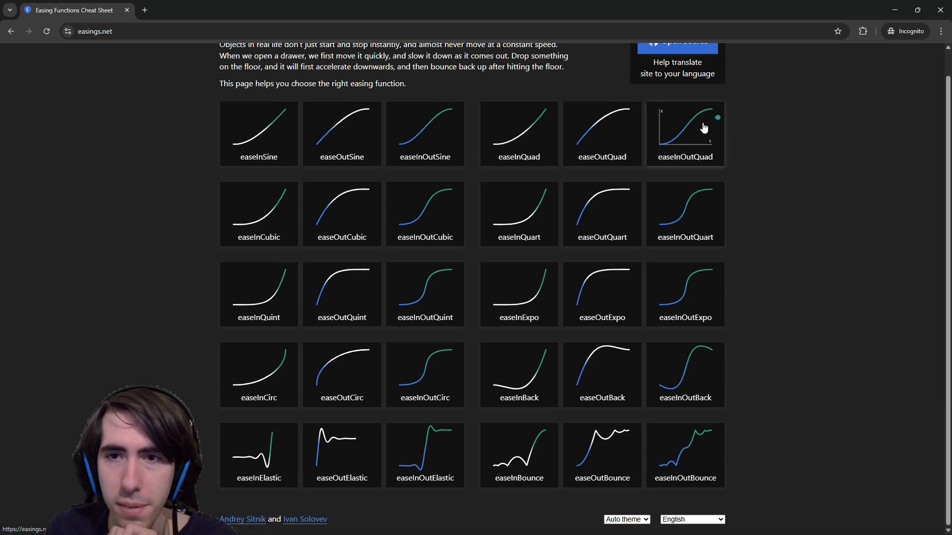
middle_click(689, 199)
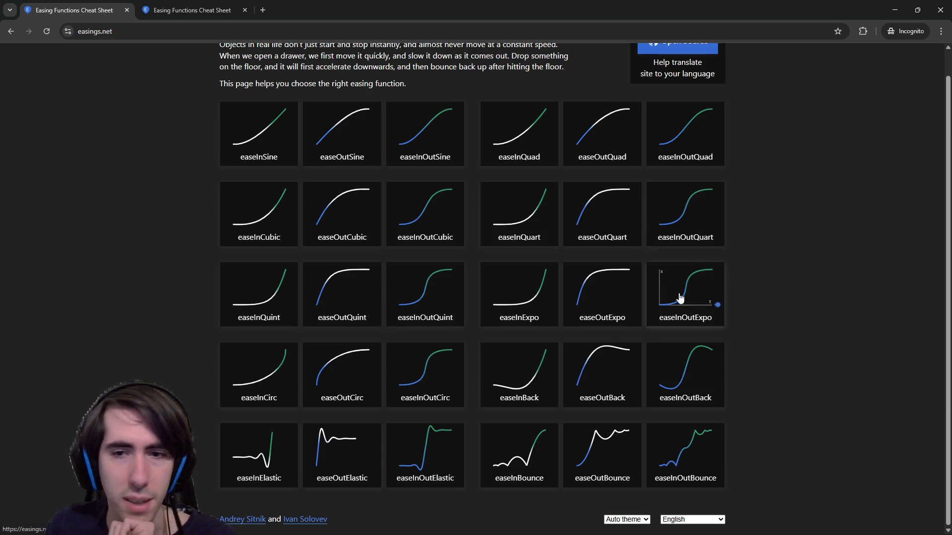
scroll(251, 215, "up", 1)
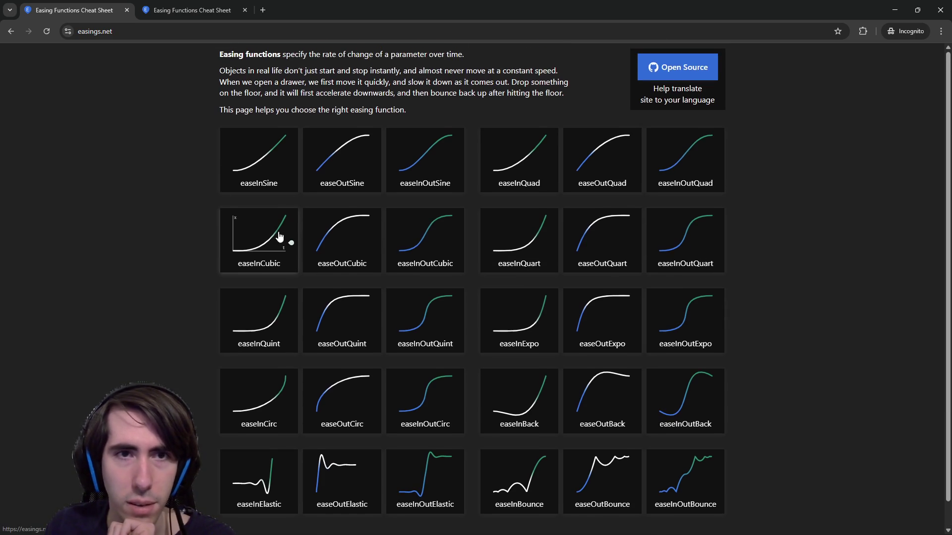
left_click(213, 5)
Read easeInOutQuart's math function, return to the grid, and open easeInOutCubic in a background tab.
scroll(518, 173, "down", 2)
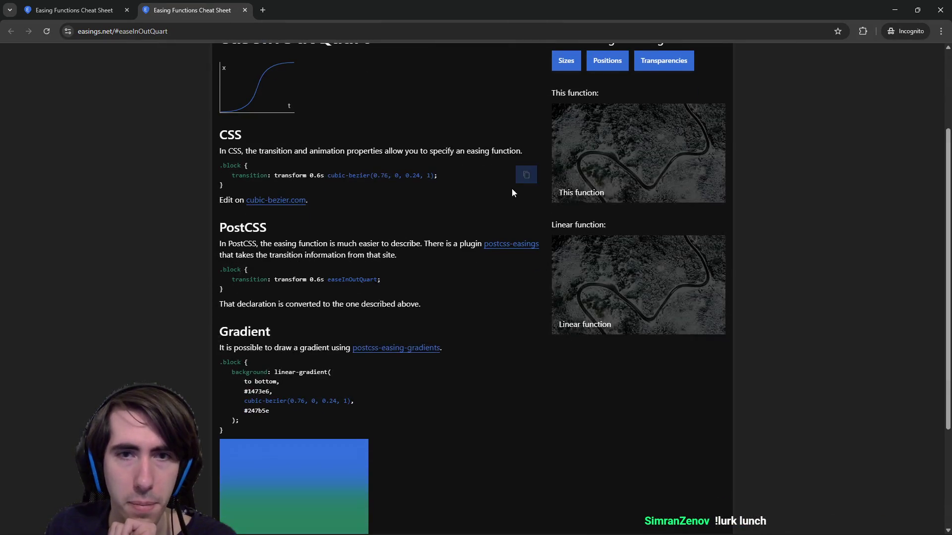
scroll(295, 342, "up", 2)
scroll(298, 341, "down", 4)
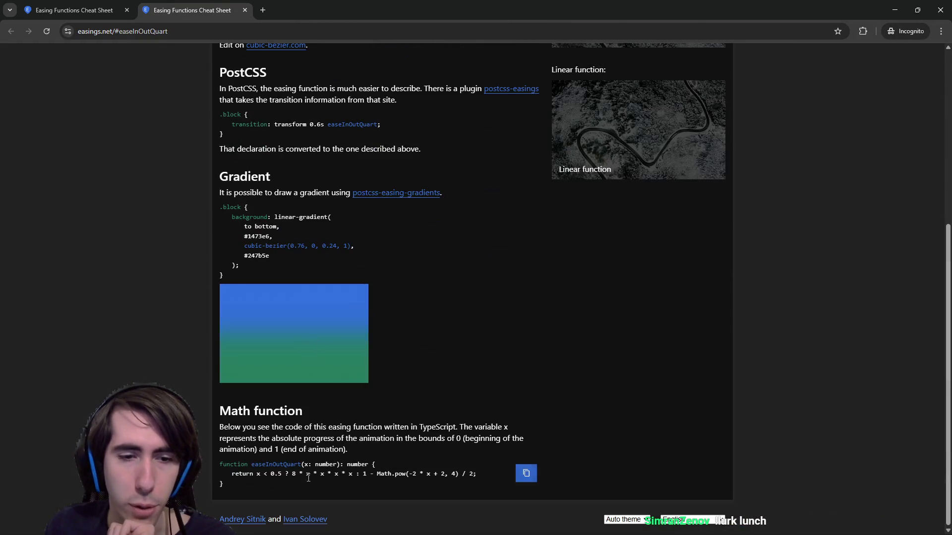
left_click_drag(233, 475, 439, 477)
left_click(446, 475)
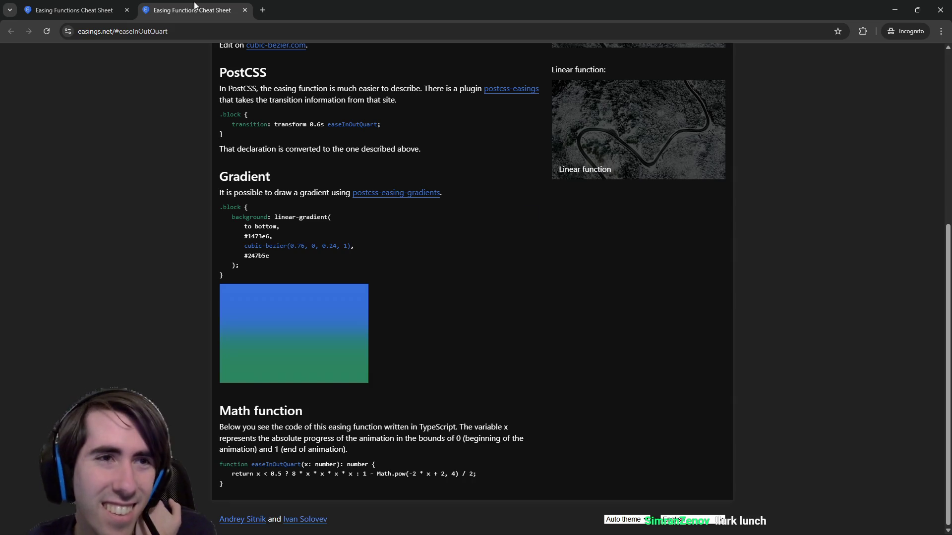
left_click(75, 9)
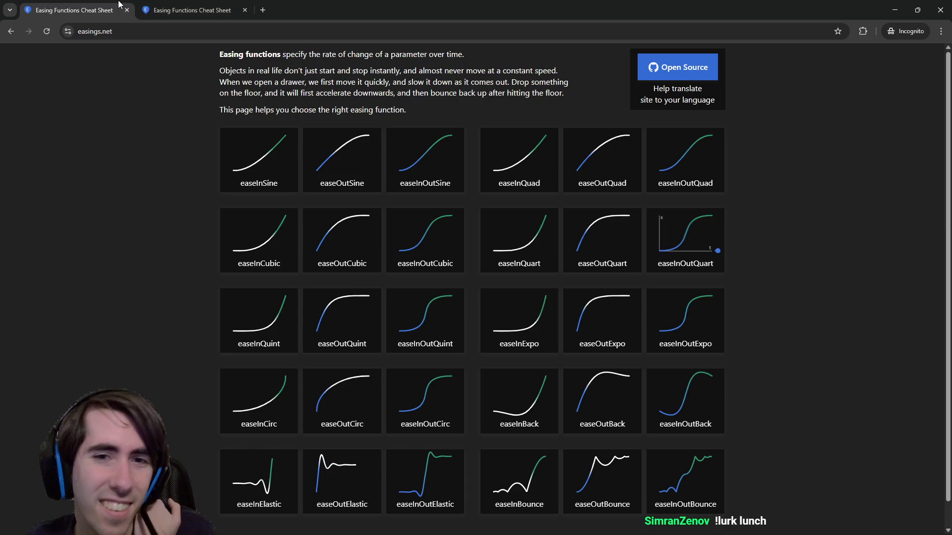
middle_click(424, 232)
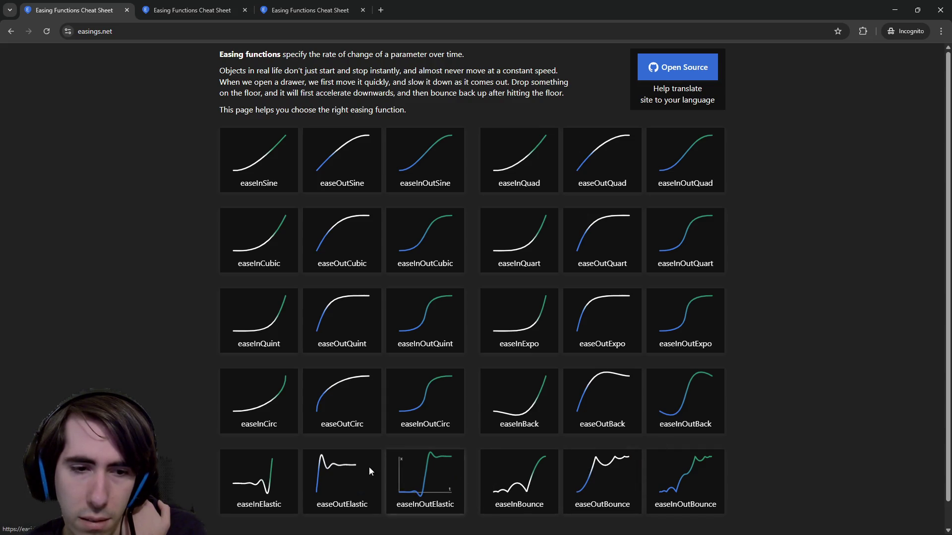
Open easeOutQuart in a background tab, then open the easeOutBack details page.
scroll(347, 307, "down", 1)
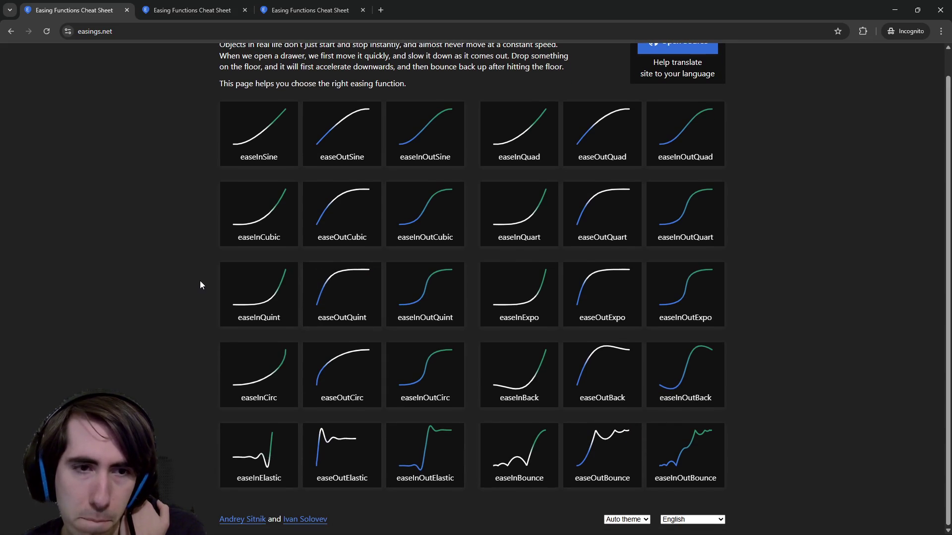
middle_click(607, 205)
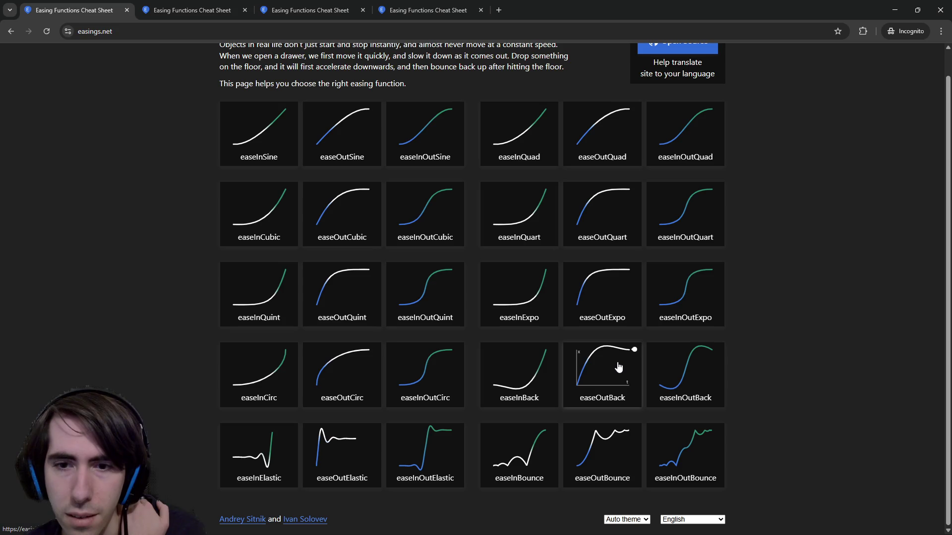
left_click(619, 367, "ctrl+shift")
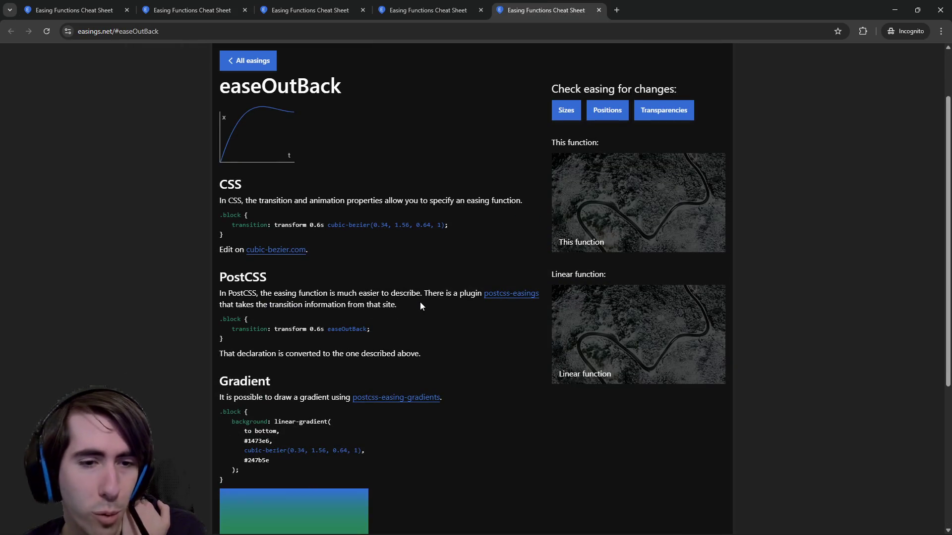
Read easeOutBack's Math function code using c1 = 1.70158 and c3 = c1 + 1.
scroll(420, 306, "down", 5)
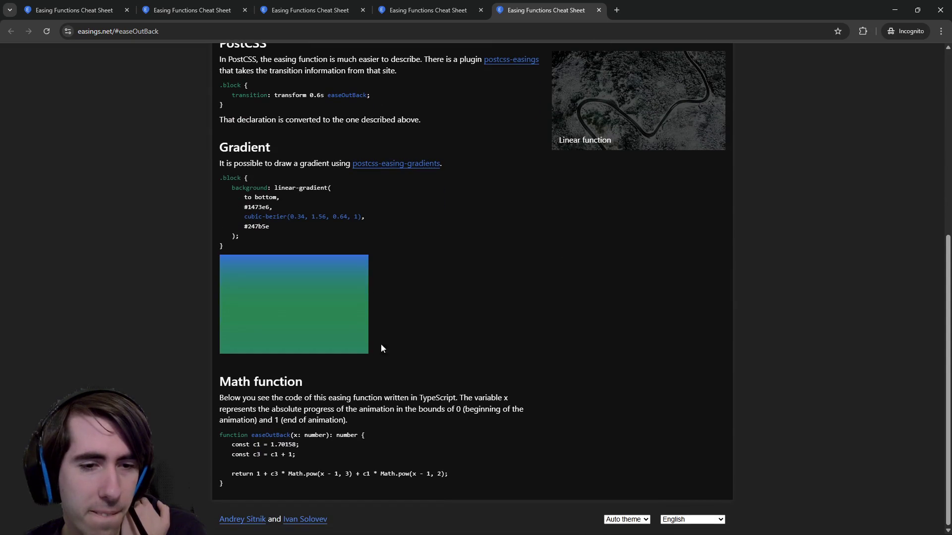
triple_click(215, 452)
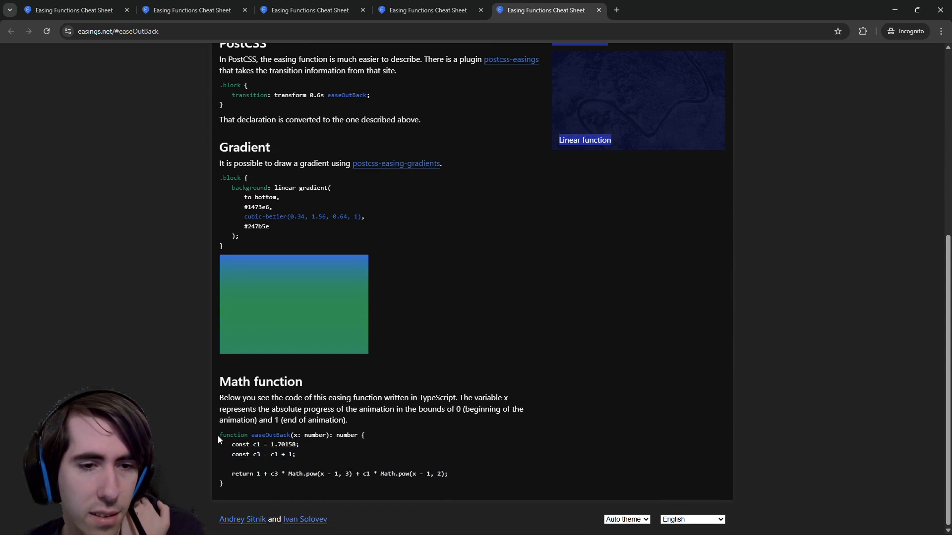
mouse_move(351, 398)
left_mouse_down()
mouse_move(508, 409)
mouse_move(481, 410)
left_mouse_up()
left_click(443, 408)
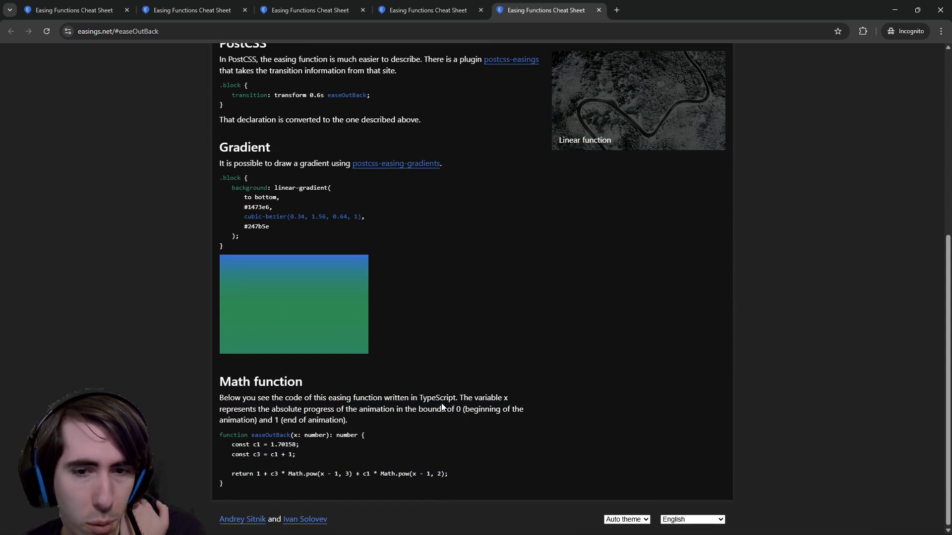
scroll(526, 444, "up", 6)
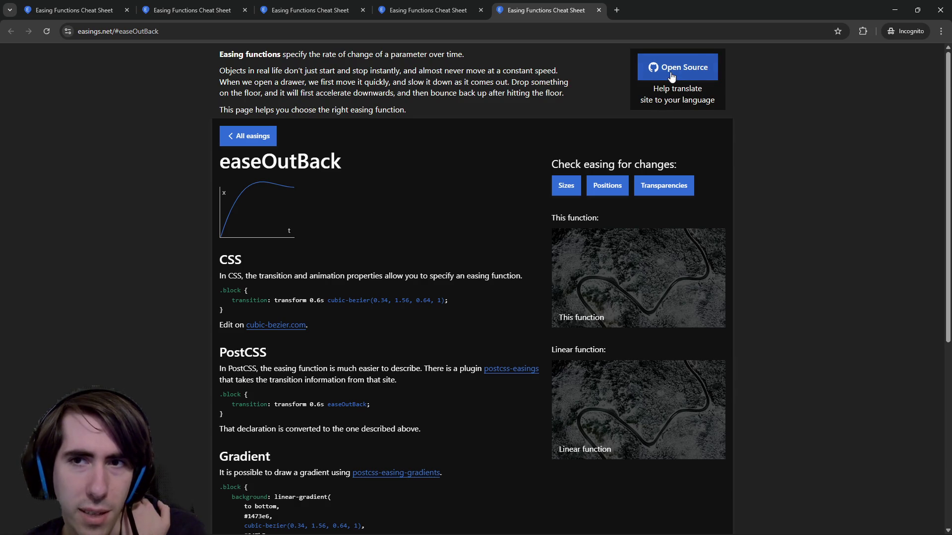
Open the easings.net source repository on GitHub in a new tab.
scroll(346, 245, "down", 3)
scroll(345, 252, "down", 3)
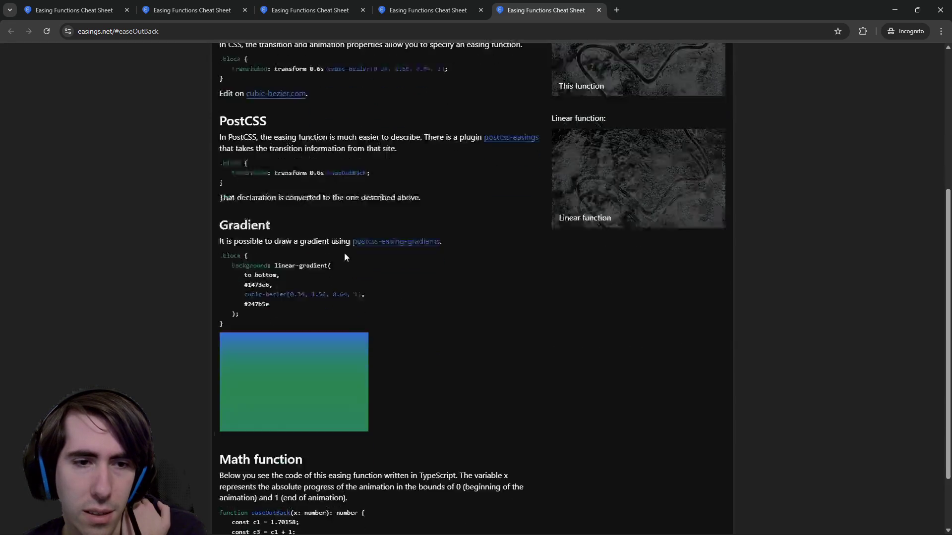
scroll(347, 262, "up", 6)
middle_click(677, 67)
Switch to the easings.net GitHub repository and open its LICENSE file.
left_click(636, 11)
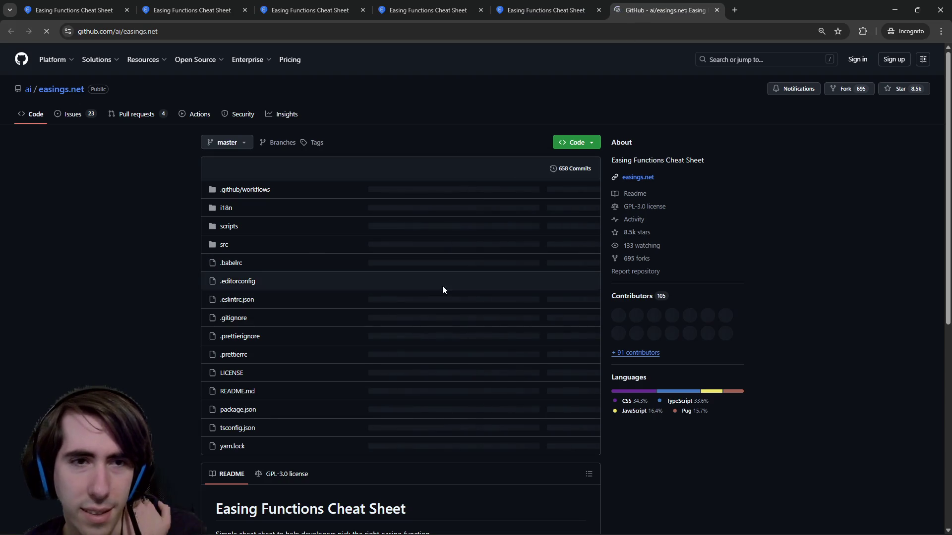
scroll(658, 220, "down", 7)
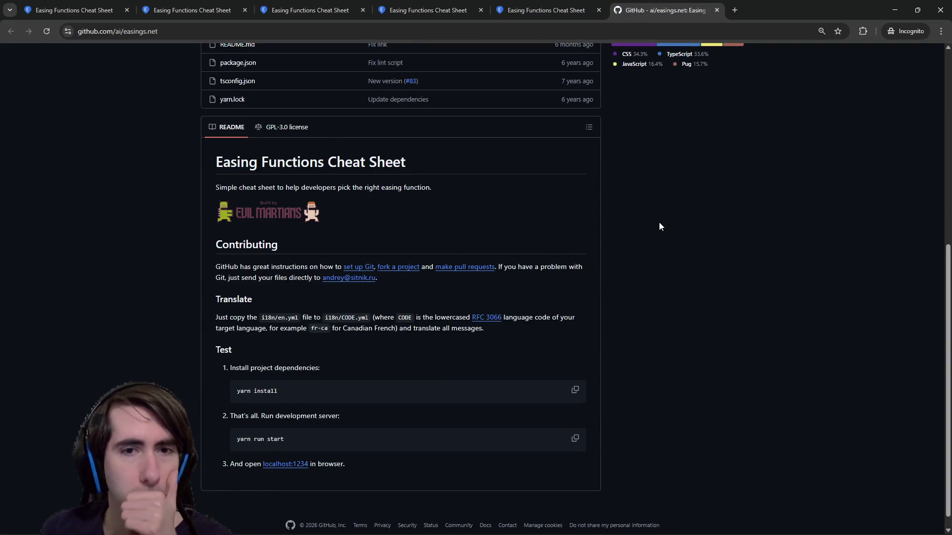
scroll(659, 226, "up", 7)
scroll(659, 227, "down", 6)
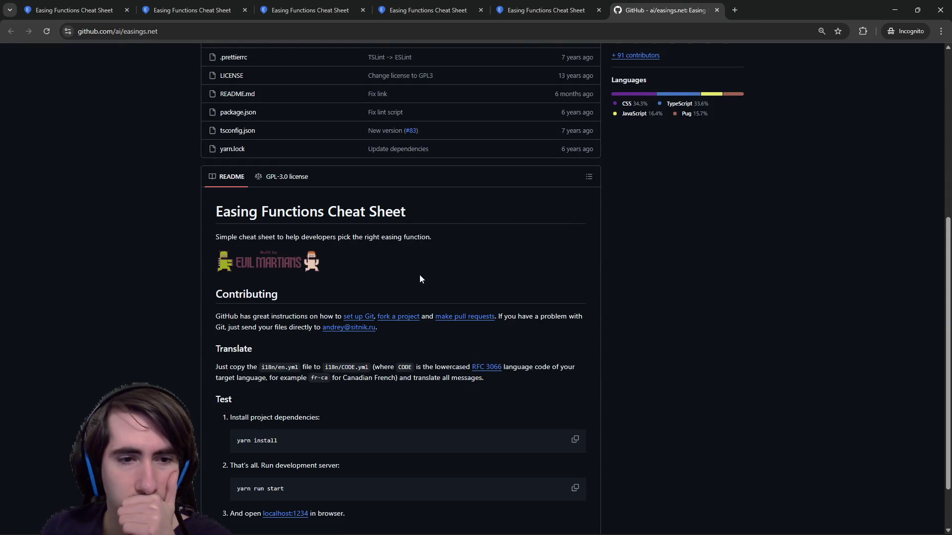
scroll(347, 262, "up", 3)
left_click(231, 225)
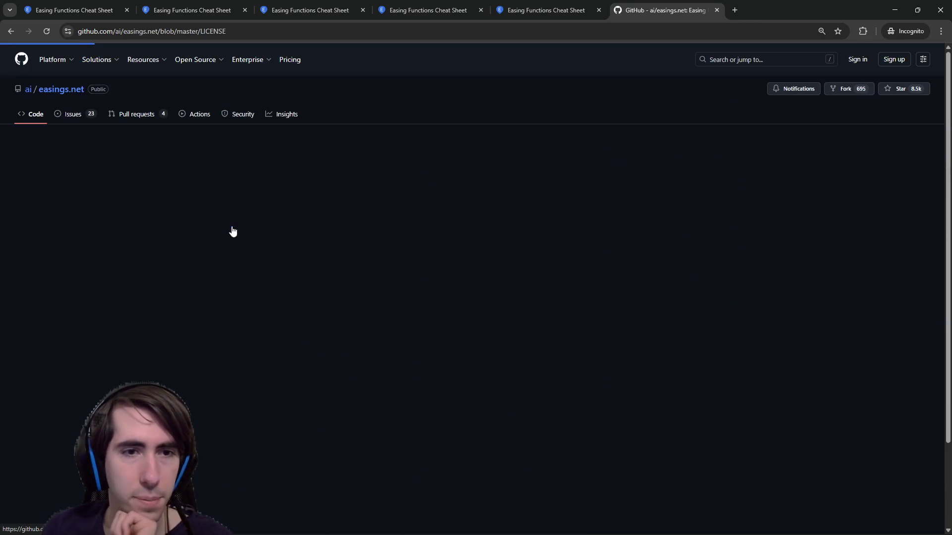
Scroll down through the LICENSE text to around line 625.
scroll(253, 307, "down", 2)
scroll(253, 307, "down", 2)
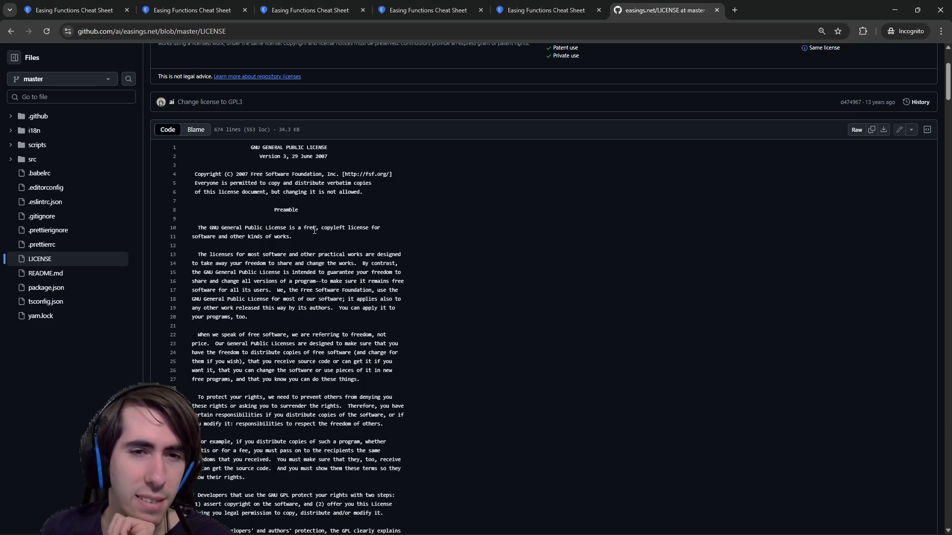
scroll(313, 231, "down", 3)
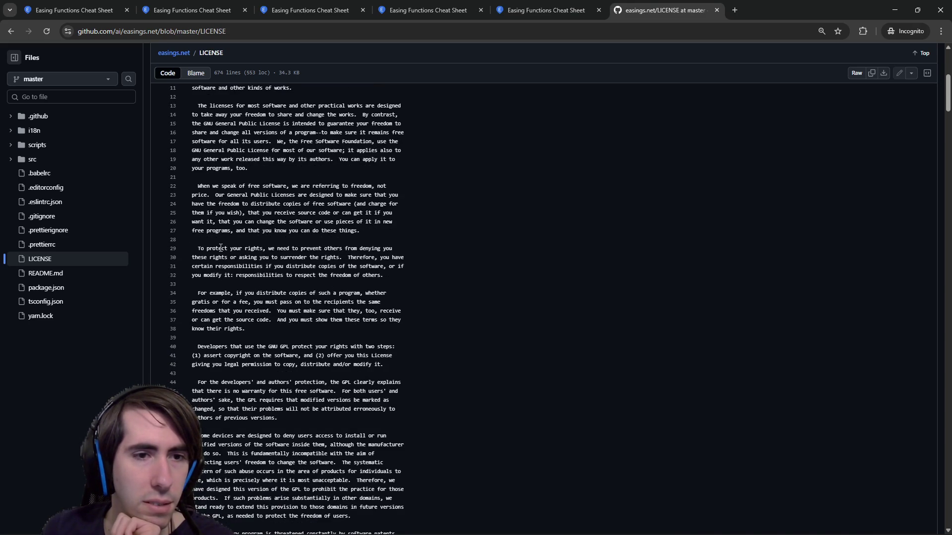
scroll(300, 360, "down", 5)
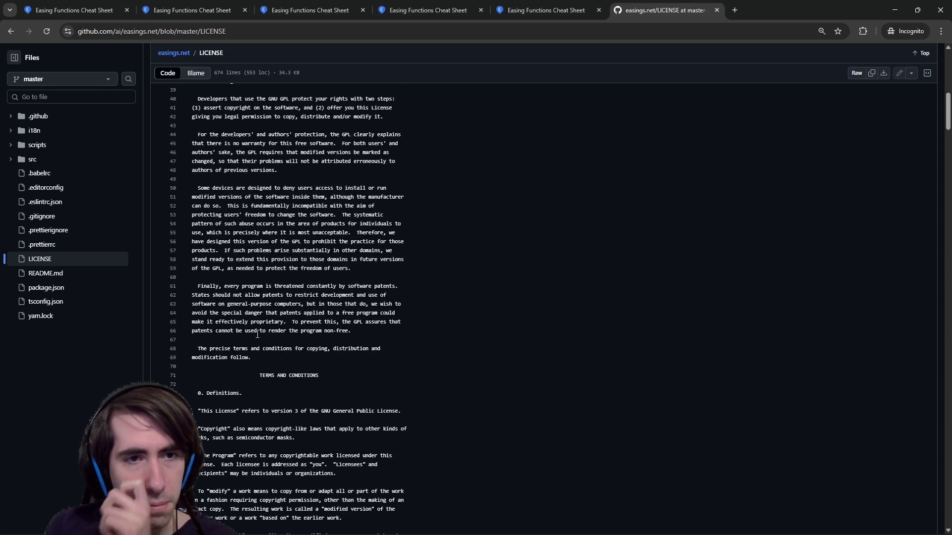
scroll(257, 335, "down", 8)
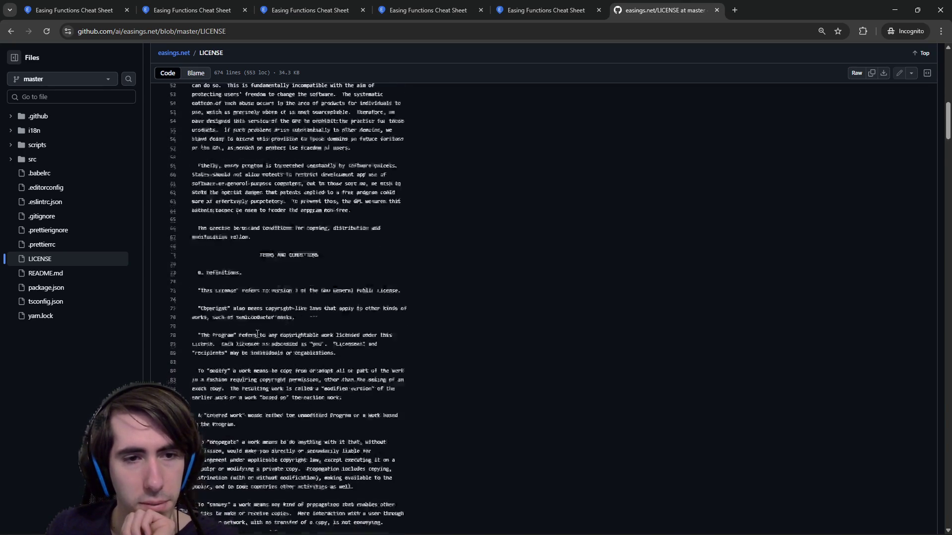
scroll(257, 335, "down", 6)
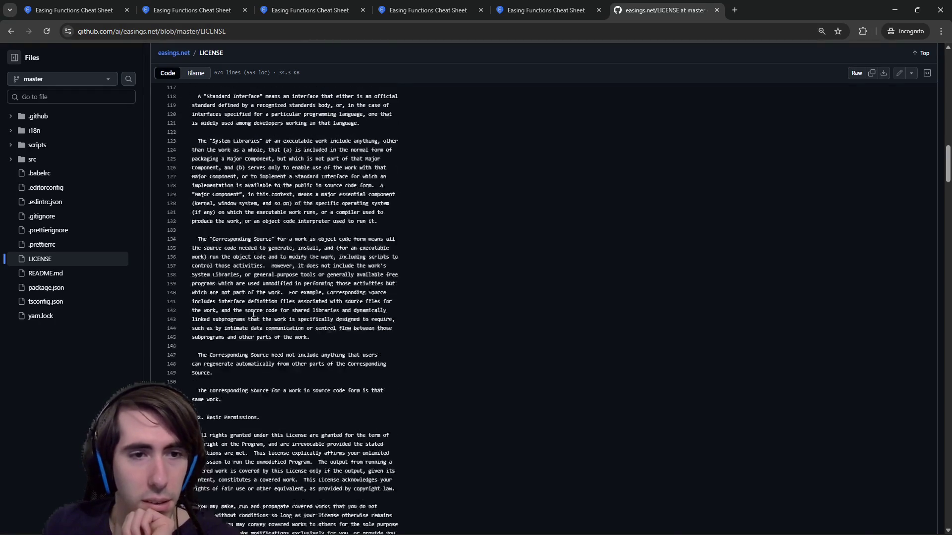
scroll(254, 312, "up", 3)
scroll(254, 312, "down", 6)
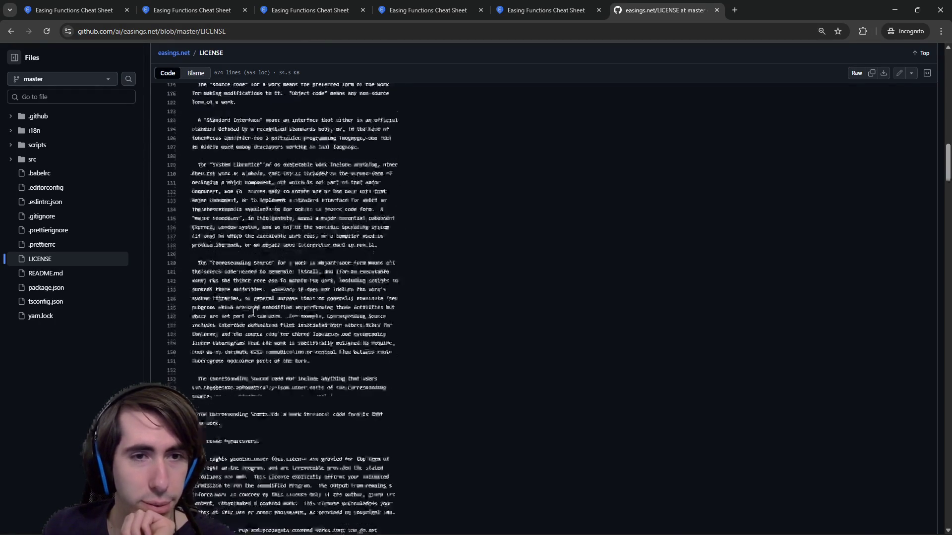
scroll(253, 312, "up", 5)
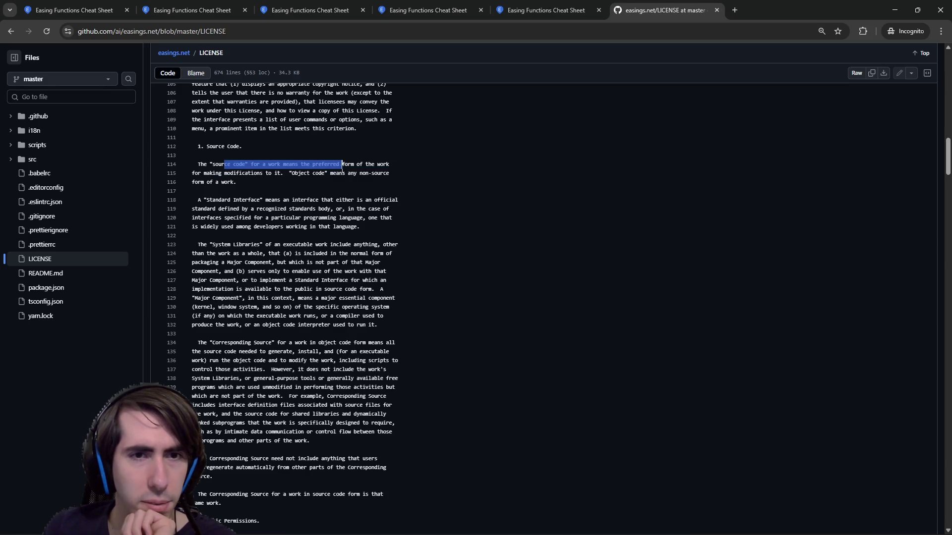
scroll(252, 224, "down", 20)
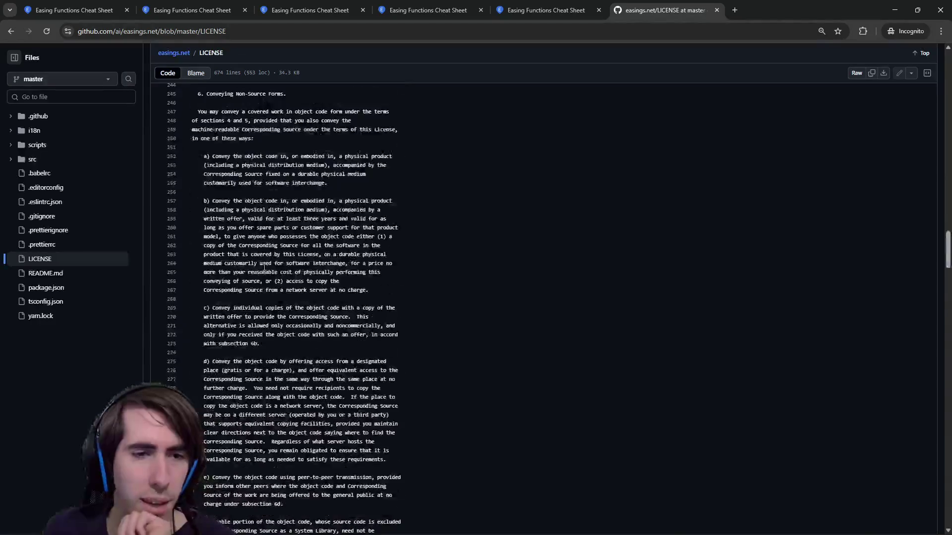
scroll(264, 268, "up", 1)
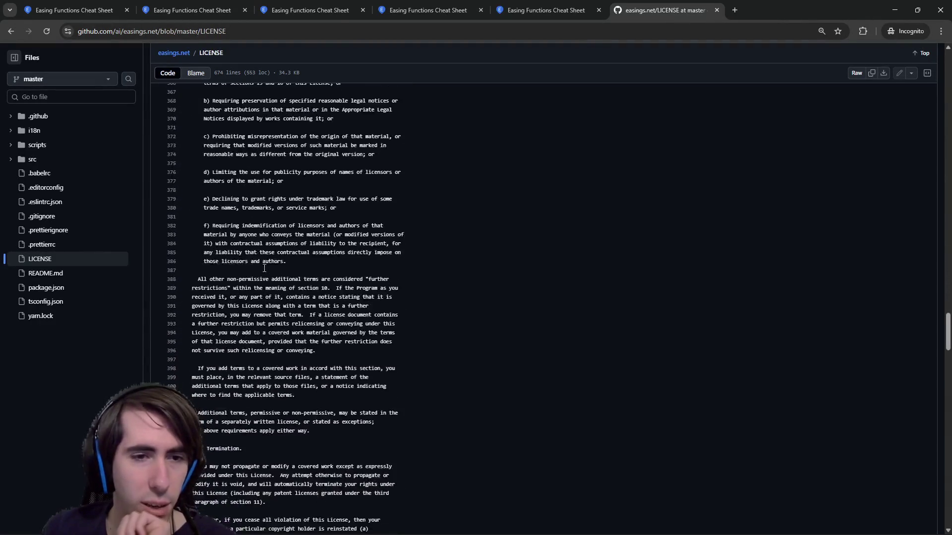
scroll(257, 275, "down", 4)
scroll(253, 281, "up", 4)
scroll(253, 281, "down", 18)
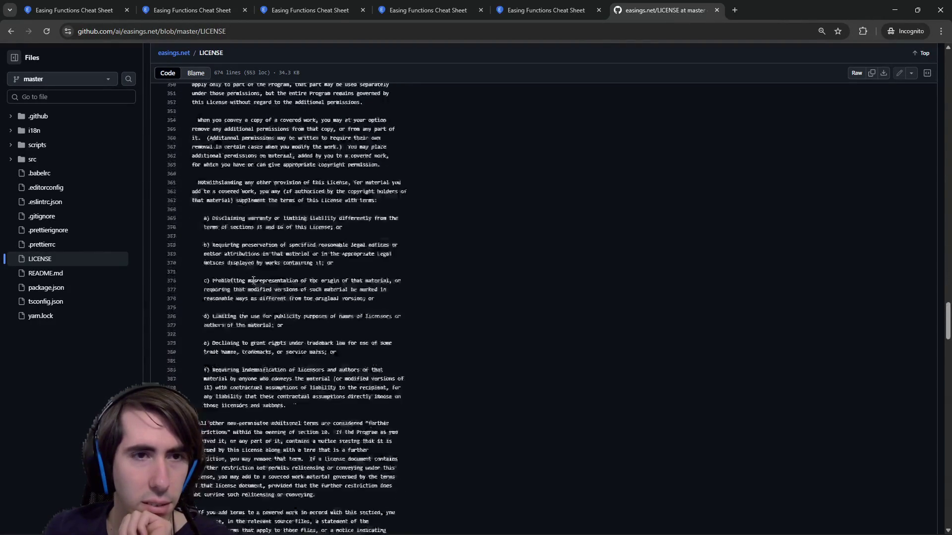
scroll(252, 282, "down", 12)
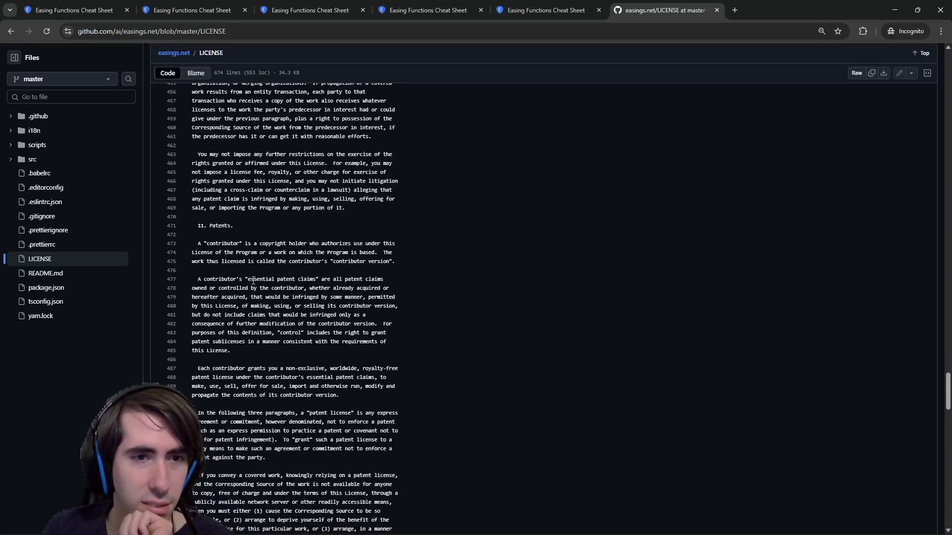
scroll(253, 281, "down", 9)
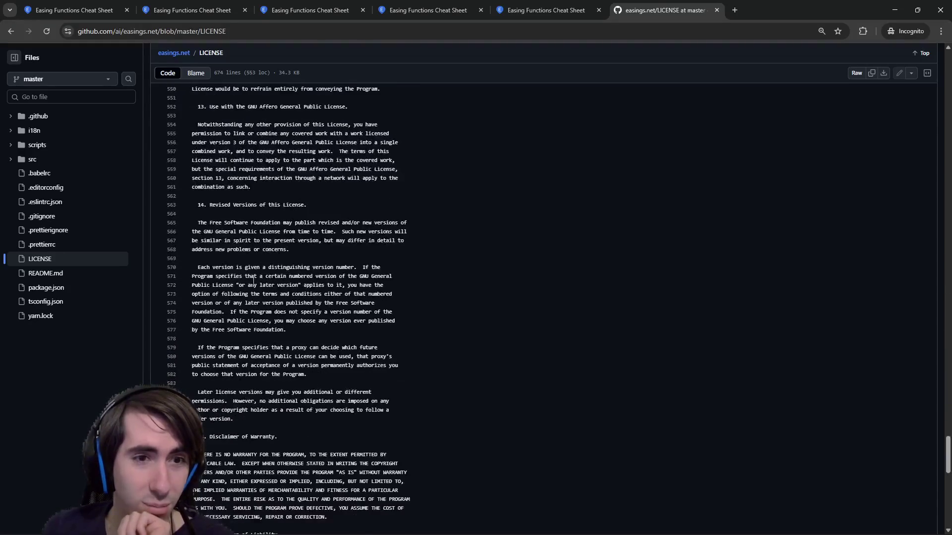
scroll(254, 281, "down", 6)
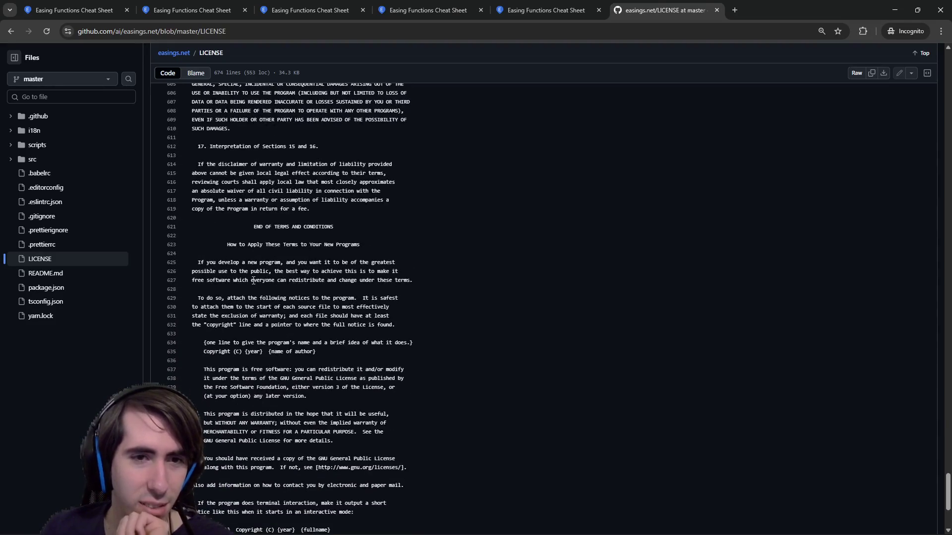
scroll(293, 244, "down", 2)
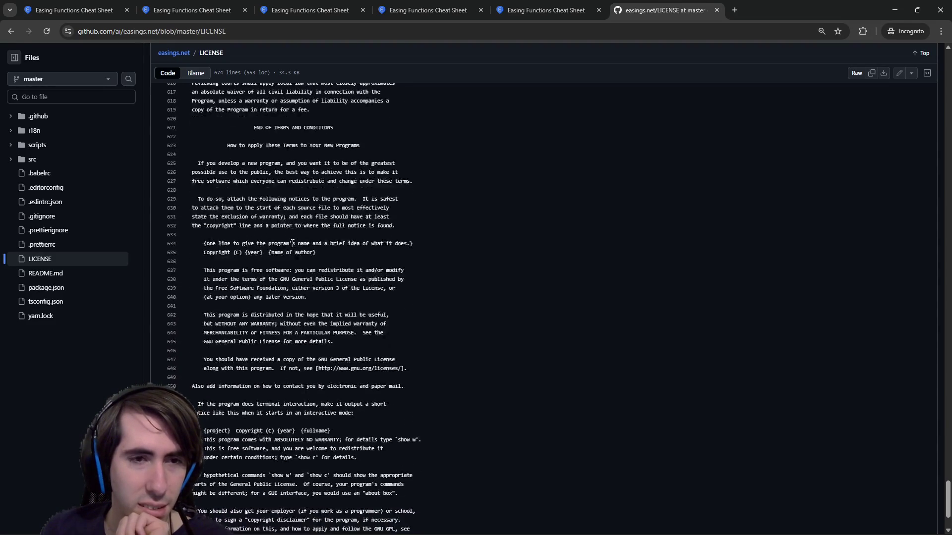
Highlight lines 625–627 and the clause about incorporating into proprietary programs.
left_click_drag(291, 163, 361, 164)
left_click(360, 164)
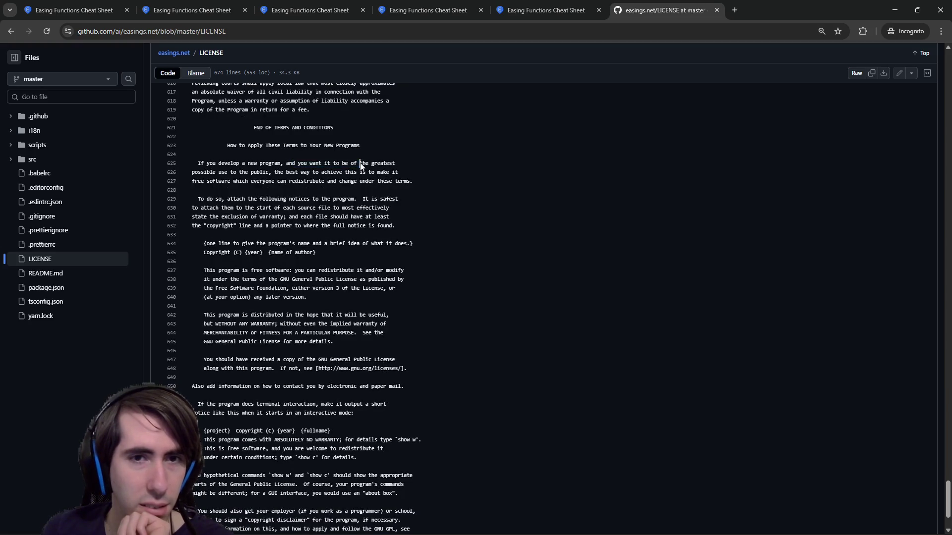
left_click_drag(231, 165, 325, 181)
left_click(325, 181)
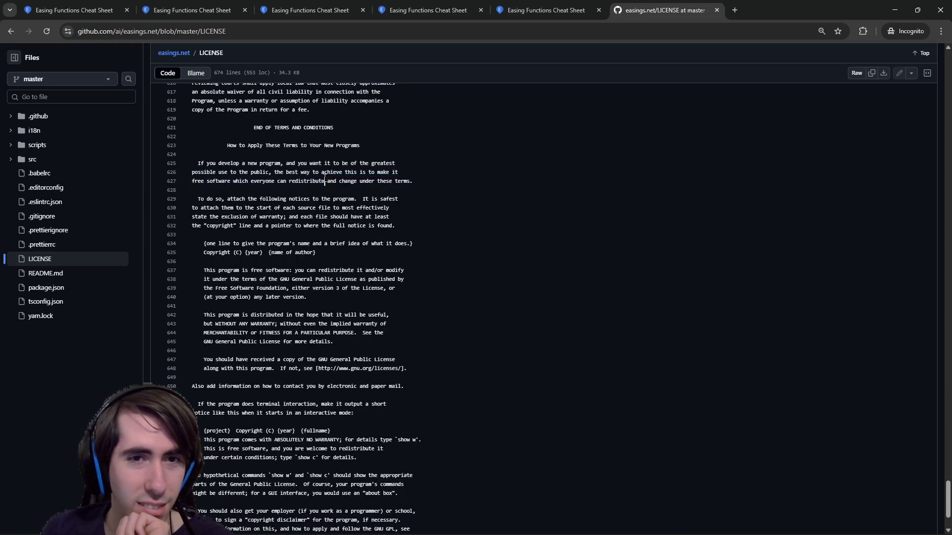
scroll(325, 179, "down", 2)
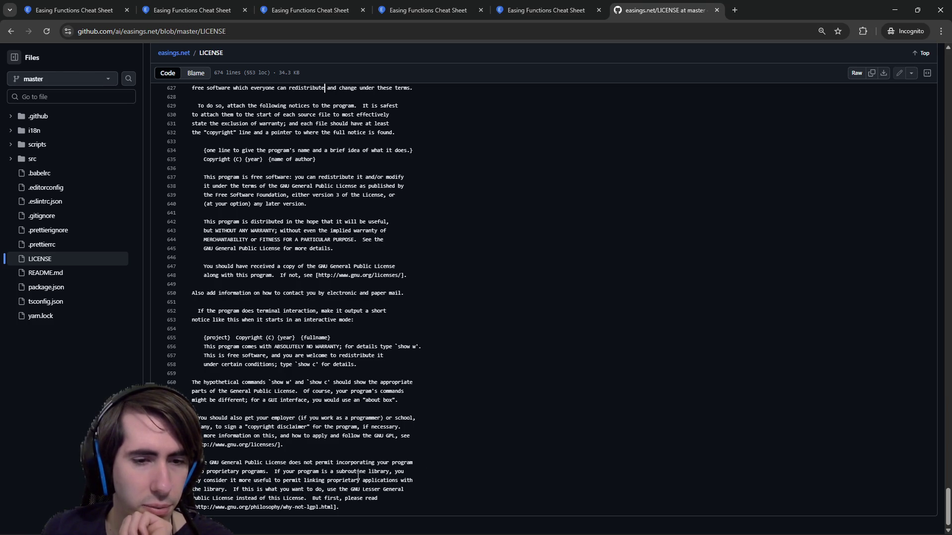
mouse_move(272, 462)
left_mouse_down()
mouse_move(391, 469)
mouse_move(384, 466)
left_mouse_up()
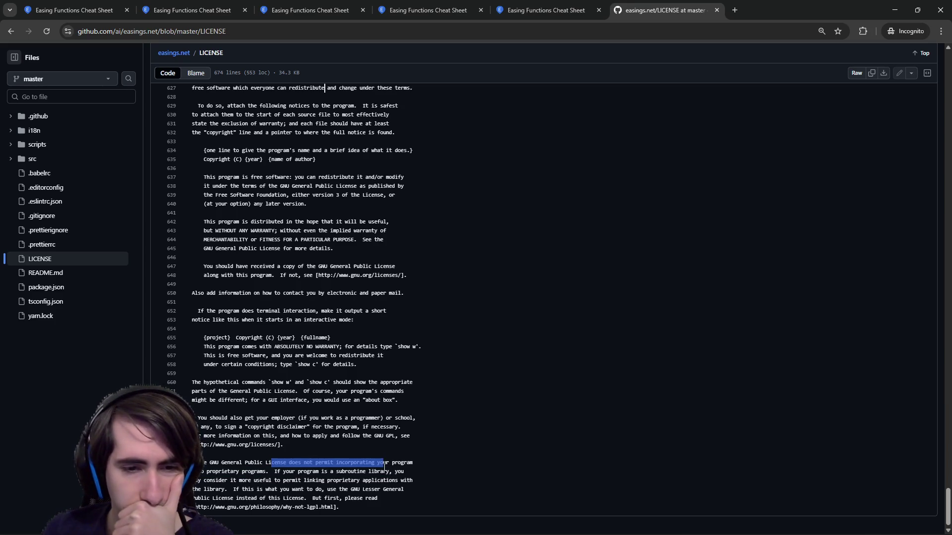
left_click_drag(384, 466, 386, 473)
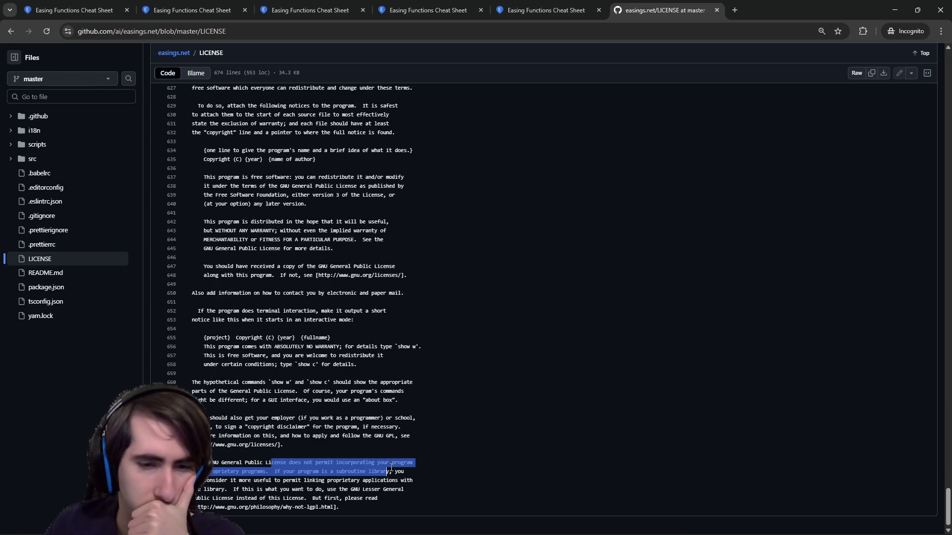
Scroll back to the top and select the title GNU GENERAL PUBLIC LICENSE.
scroll(431, 263, "up", 20)
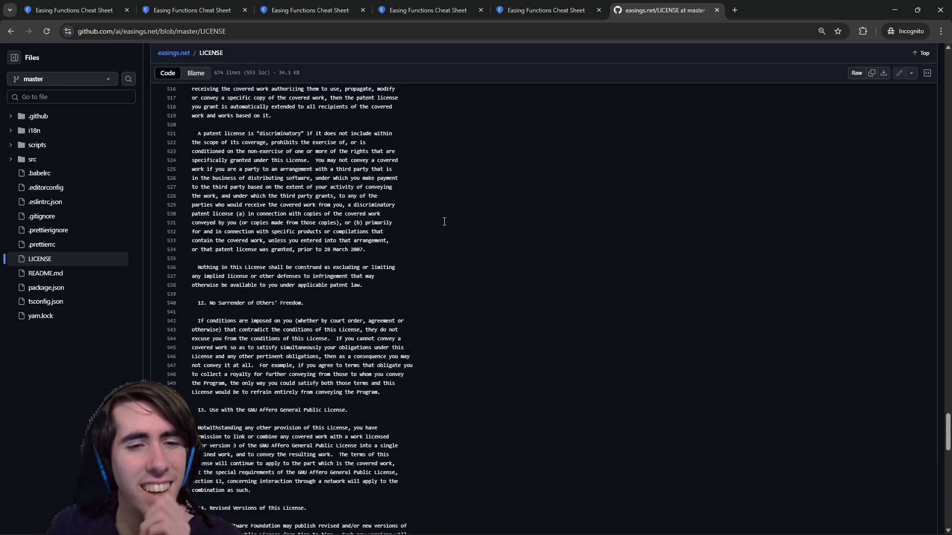
scroll(468, 256, "up", 20)
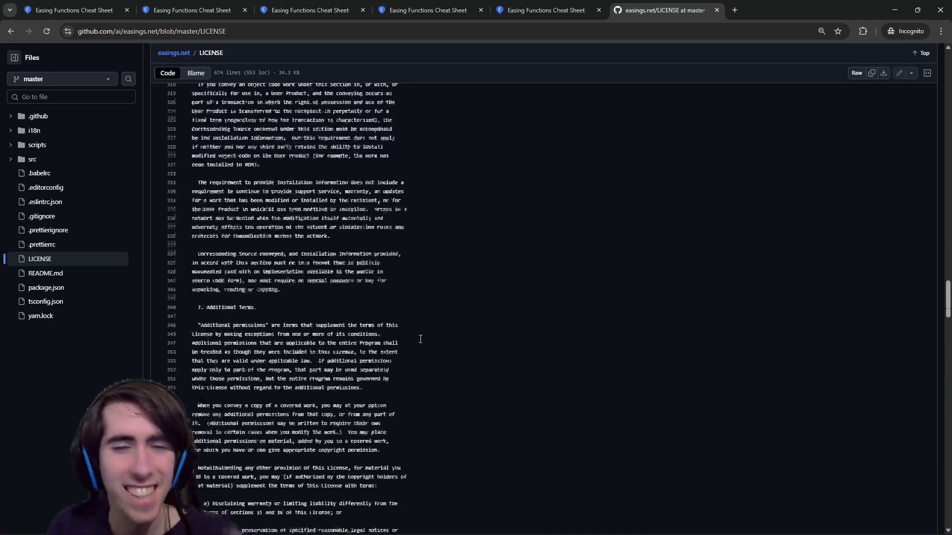
scroll(443, 333, "up", 20)
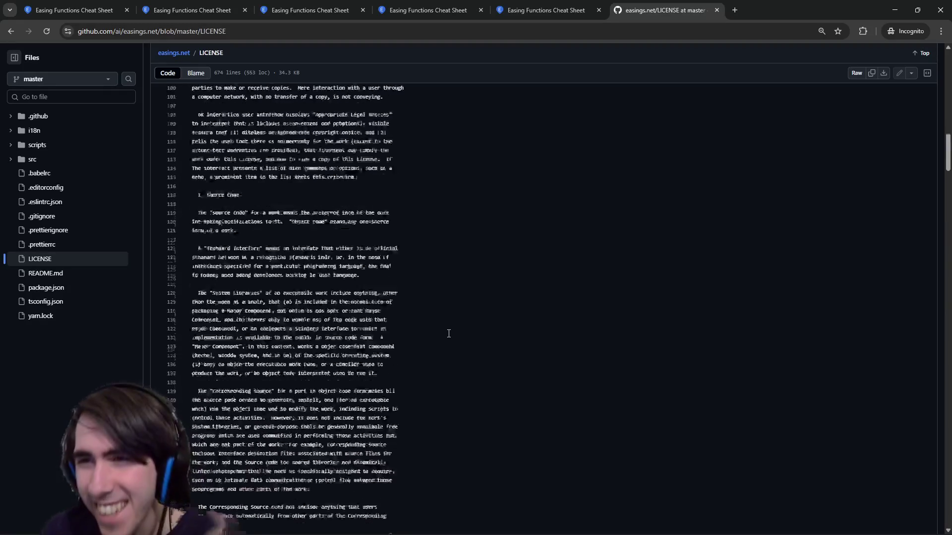
scroll(471, 351, "up", 5)
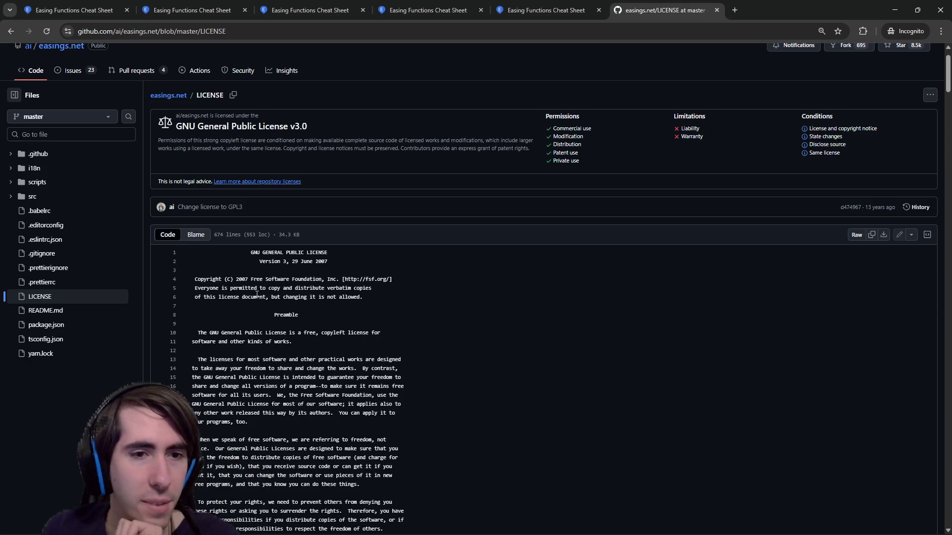
left_click_drag(250, 252, 328, 253)
Search Google for the selected title GNU GENERAL PUBLIC LICENSE.
right_click(320, 252)
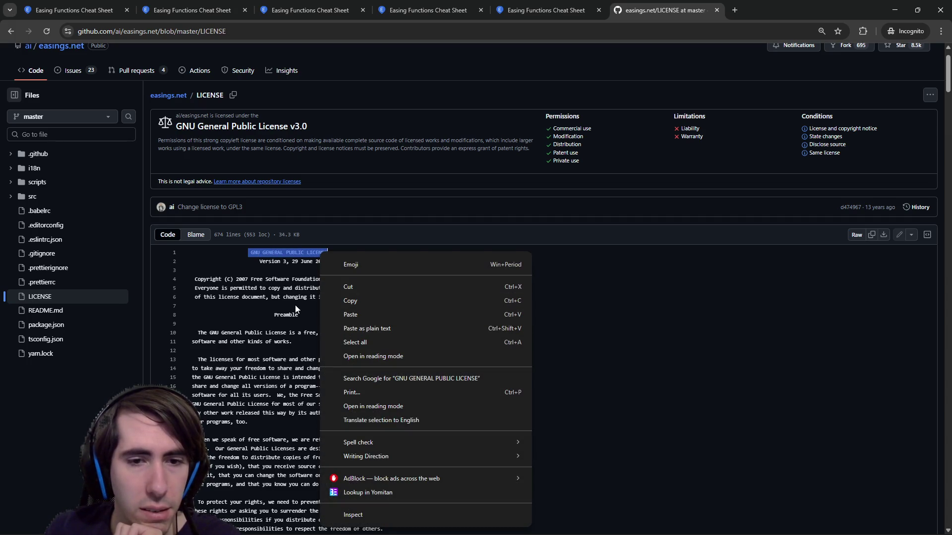
left_click(378, 378)
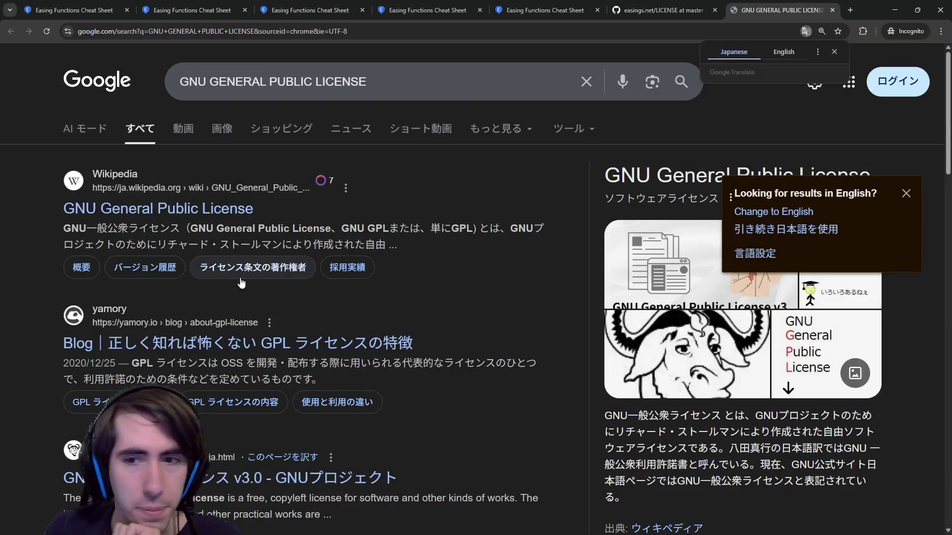
scroll(242, 282, "down", 10)
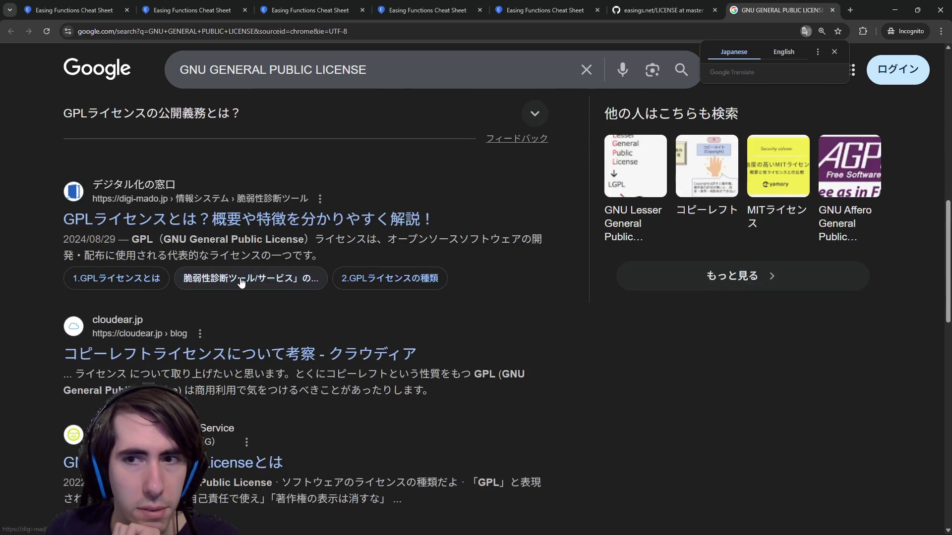
scroll(242, 283, "down", 4)
scroll(252, 281, "up", 8)
scroll(254, 281, "up", 7)
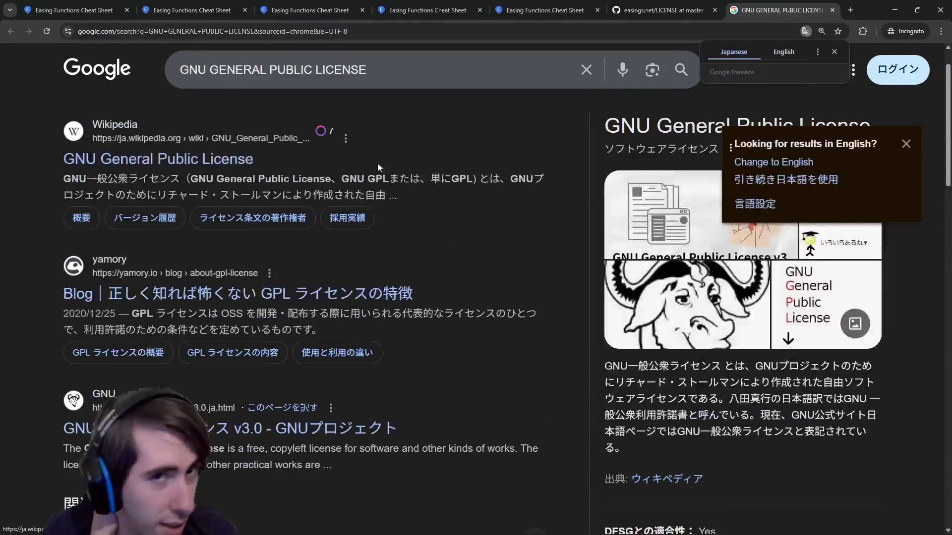
Refine the query with 'english' and open gnu.org's GPL v3.0 page in a new tab.
left_click(445, 93)
type("english")
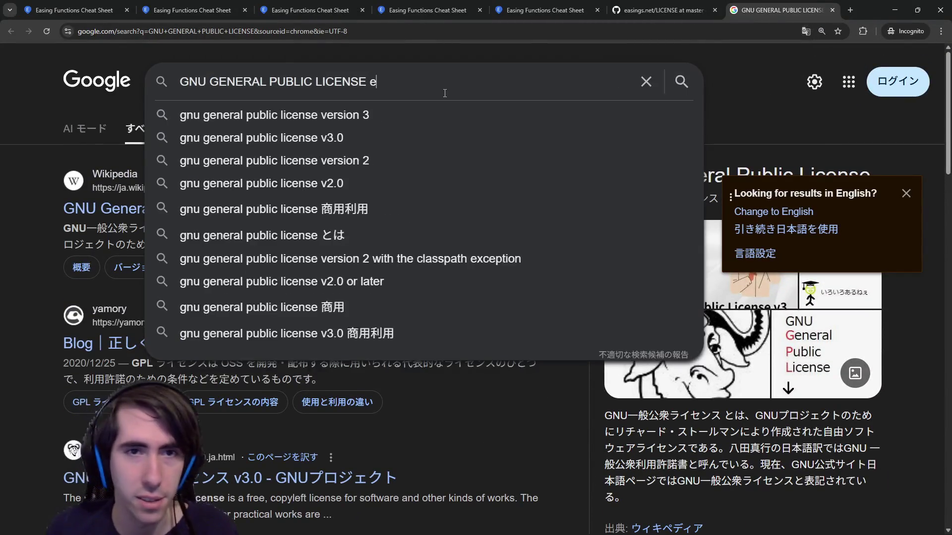
key("Return")
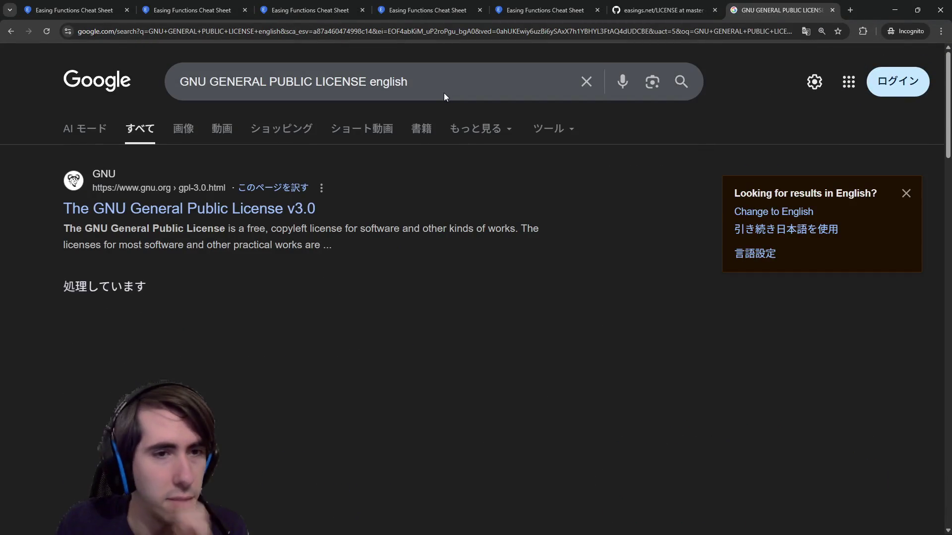
middle_click(132, 207)
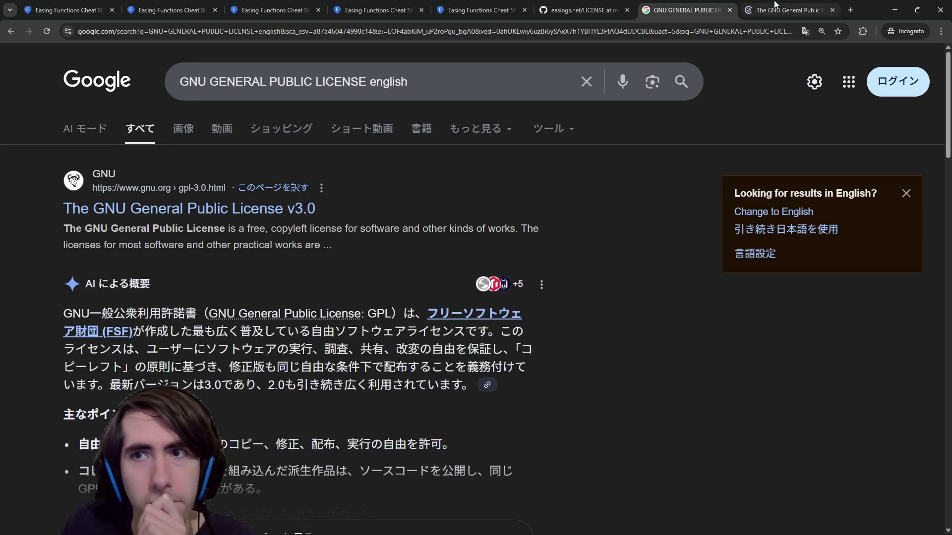
Read through gnu.org's GPL v3 page down to 'How to Apply These Terms'.
left_click(788, 10)
scroll(376, 230, "down", 20)
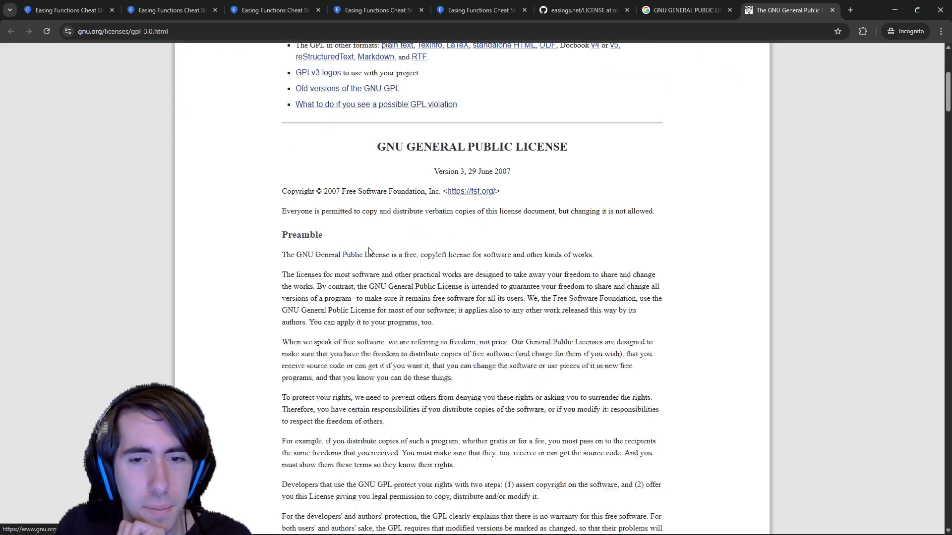
scroll(368, 271, "down", 20)
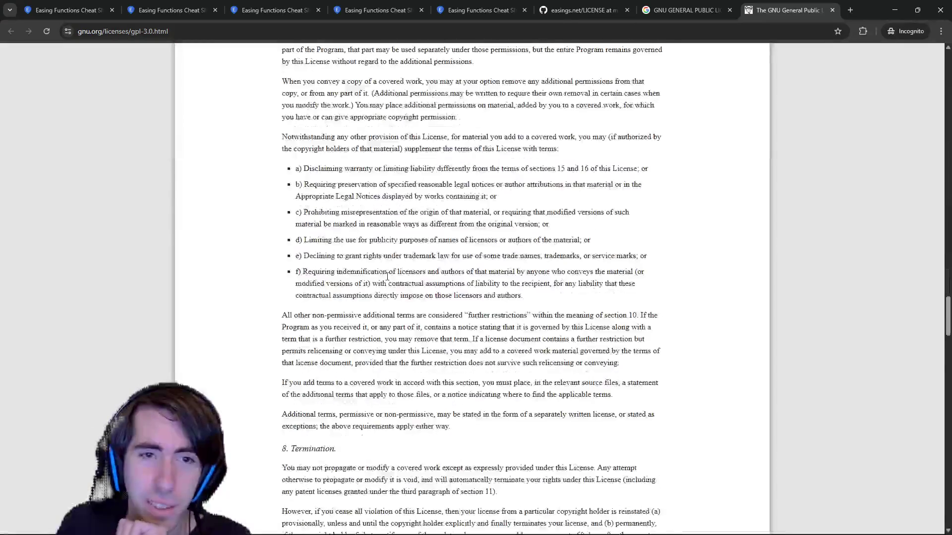
scroll(373, 279, "down", 15)
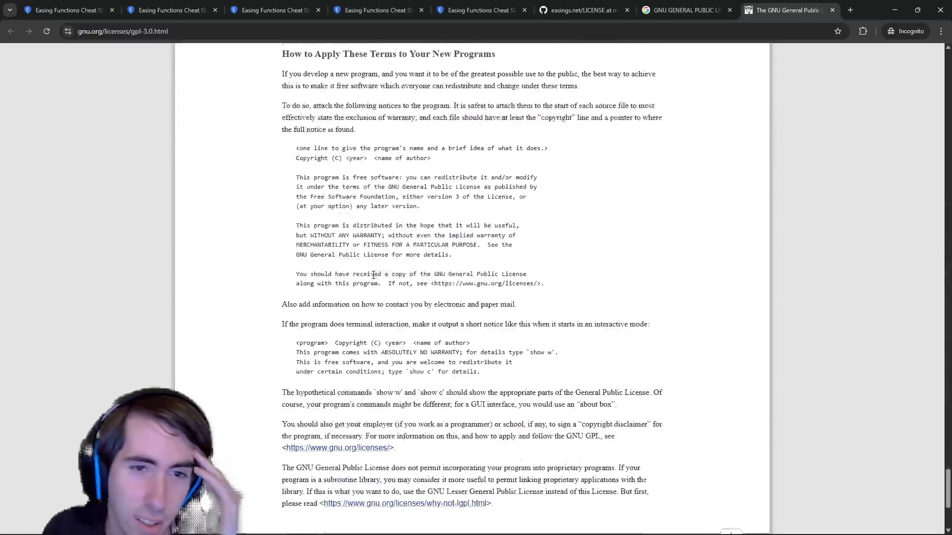
scroll(535, 305, "up", 6)
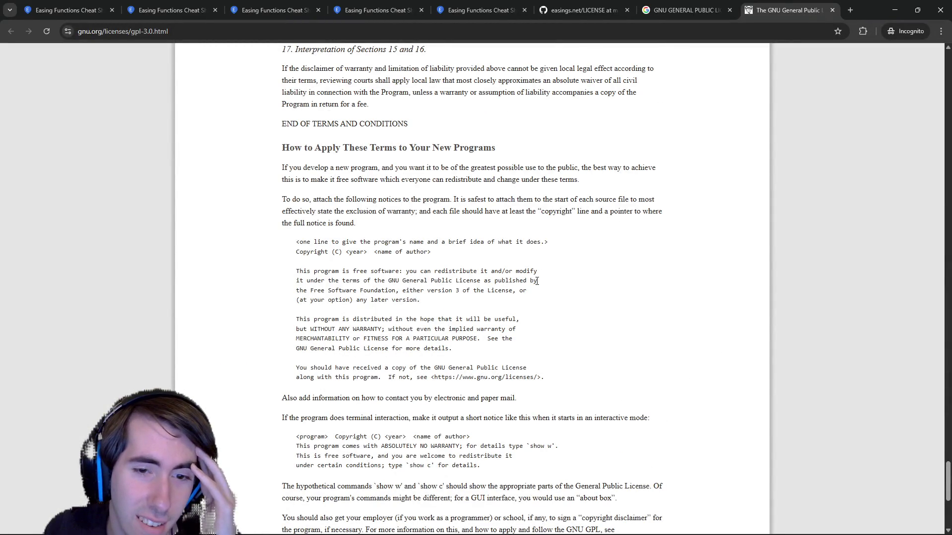
scroll(426, 377, "up", 15)
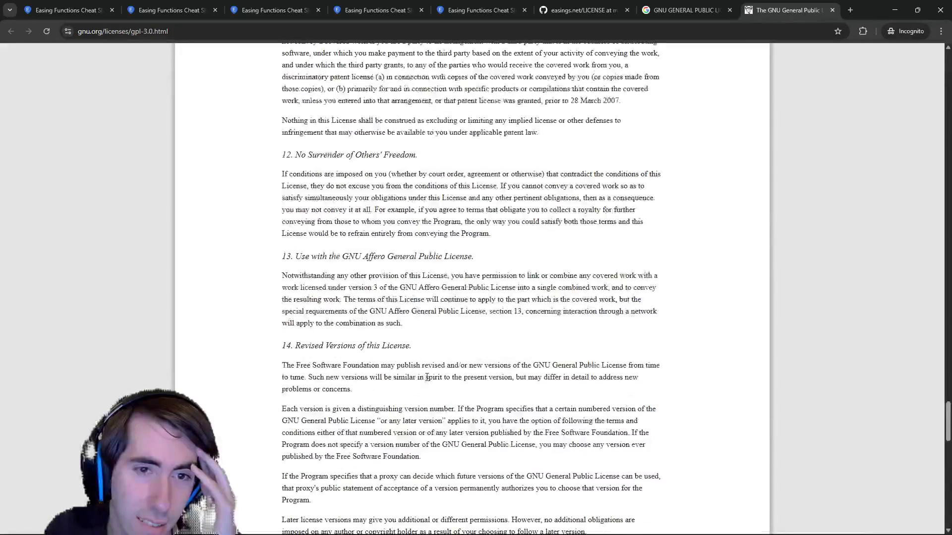
scroll(426, 377, "up", 15)
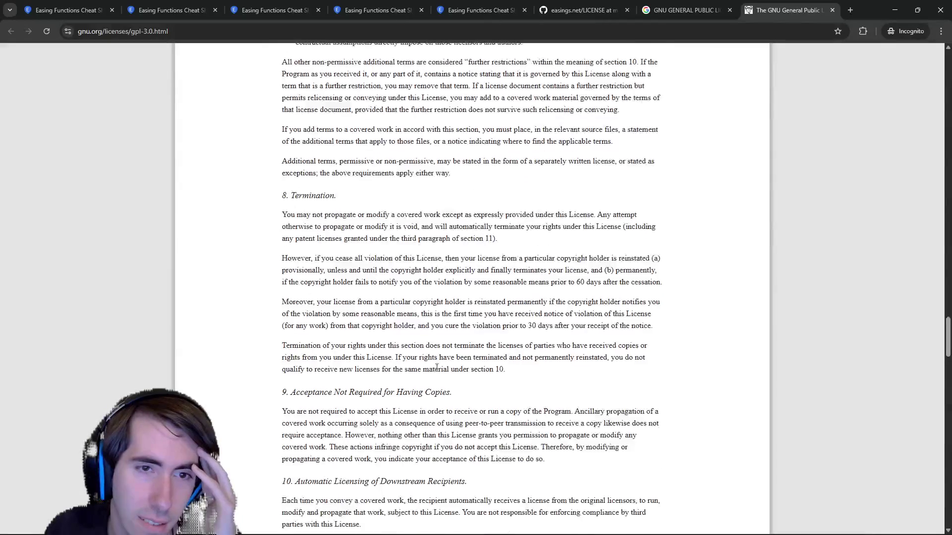
scroll(437, 366, "up", 10)
Return to the Google results tab and scroll through the results.
key("ctrl+shift+Tab")
scroll(232, 286, "down", 5)
scroll(233, 286, "down", 6)
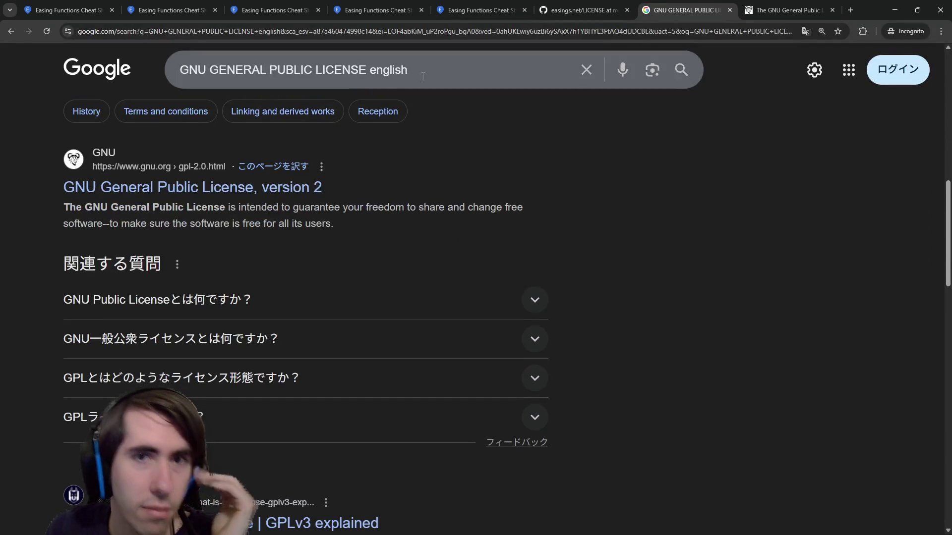
Refine the GPL search with 'in short' and expand the AI overview's key points.
left_click(423, 76)
type("in short")
key("Return")
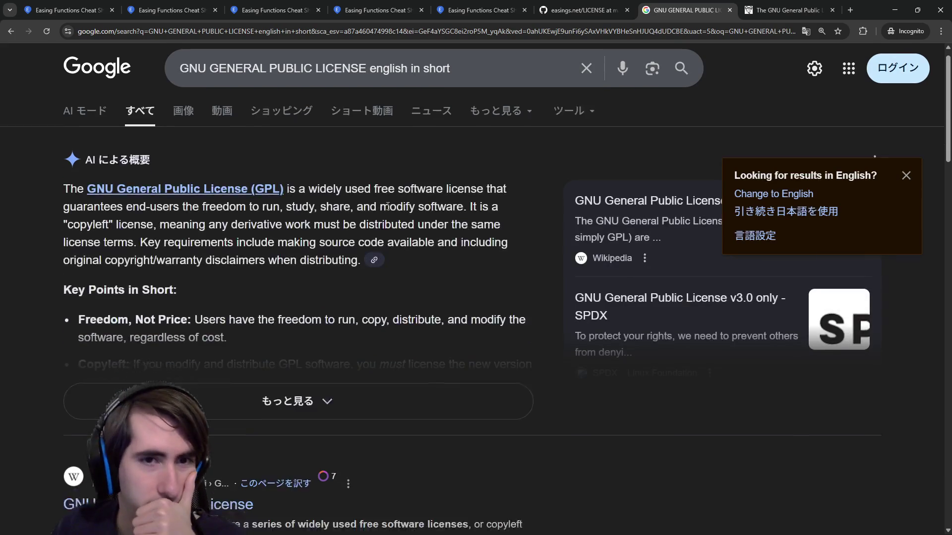
scroll(387, 206, "down", 2)
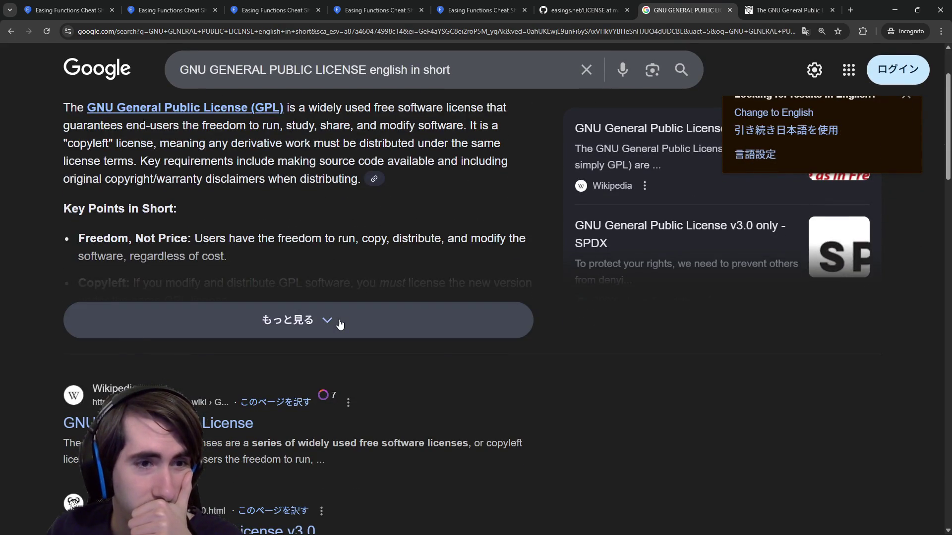
left_click(340, 324)
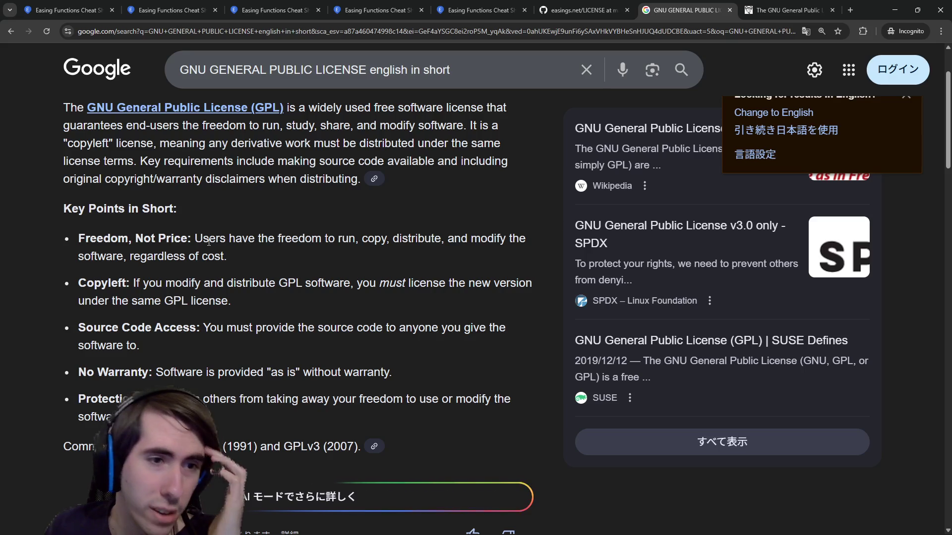
left_click_drag(234, 287, 341, 287)
left_click(344, 288)
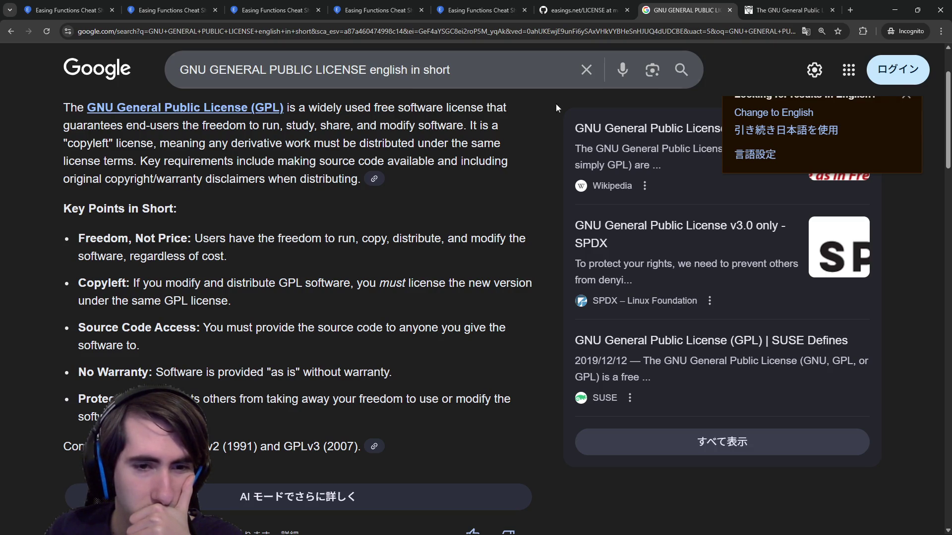
Close the GPL search tab and scroll the easeOutBack page to its math function.
left_click(729, 9)
left_click(585, 10)
left_click(496, 10)
left_click(392, 10)
left_click(459, 10)
scroll(589, 313, "down", 6)
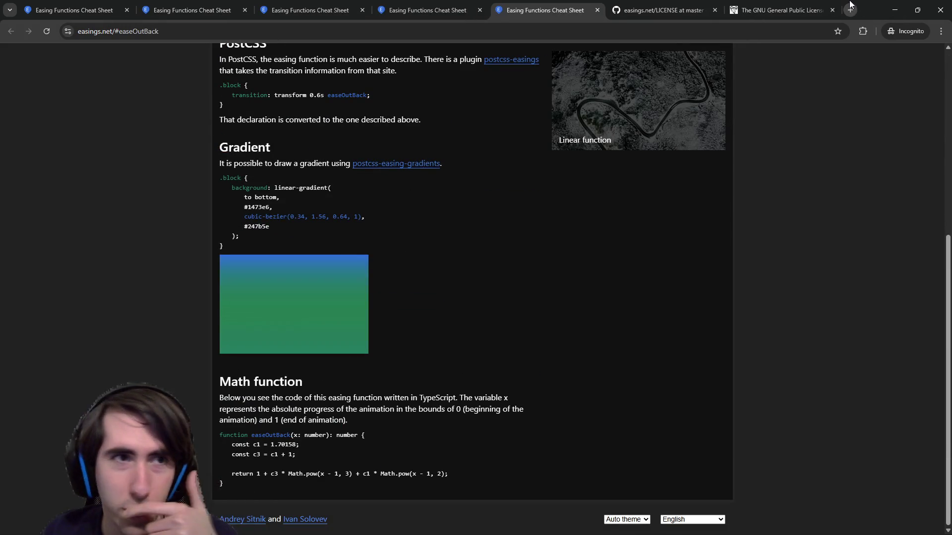
In Godot, widen the script editor by dragging the Inspector splitter right.
key("alt+Tab")
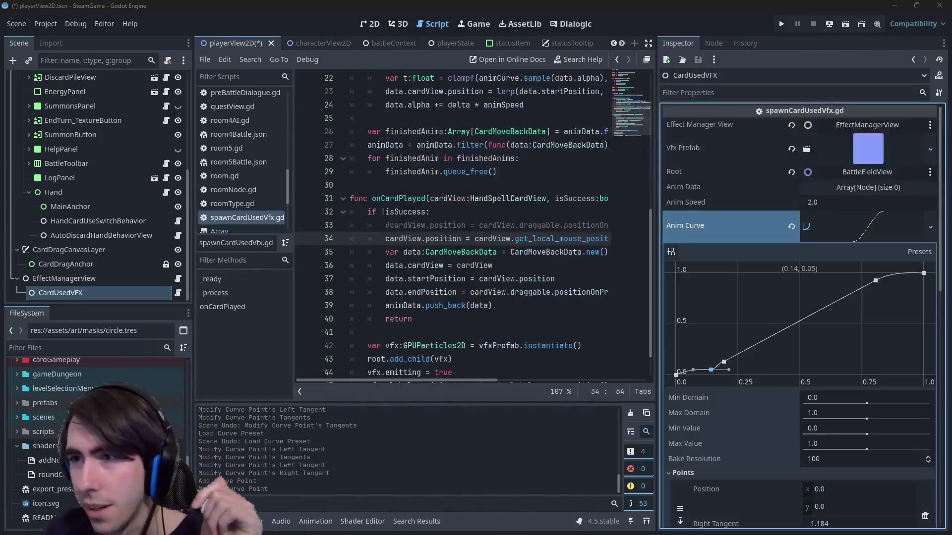
scroll(645, 201, "down", 1)
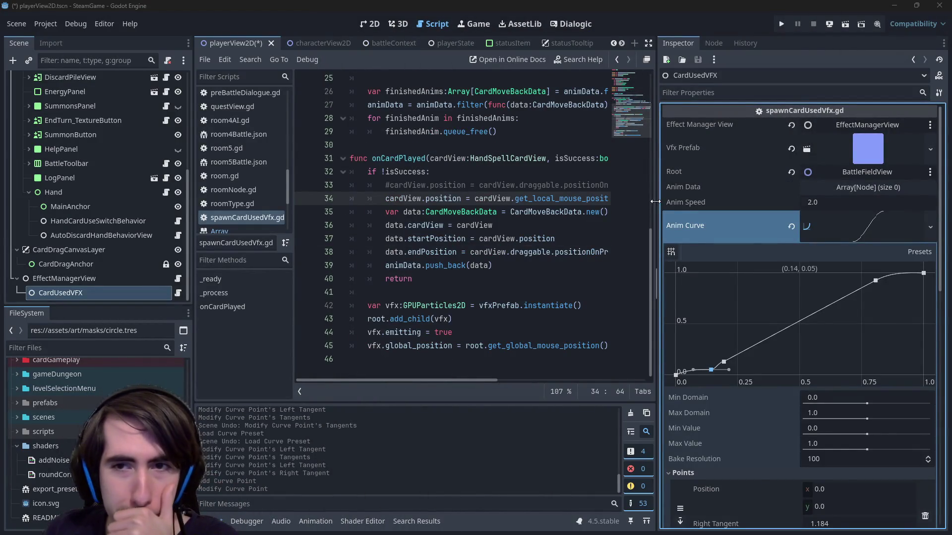
left_click_drag(655, 201, 746, 201)
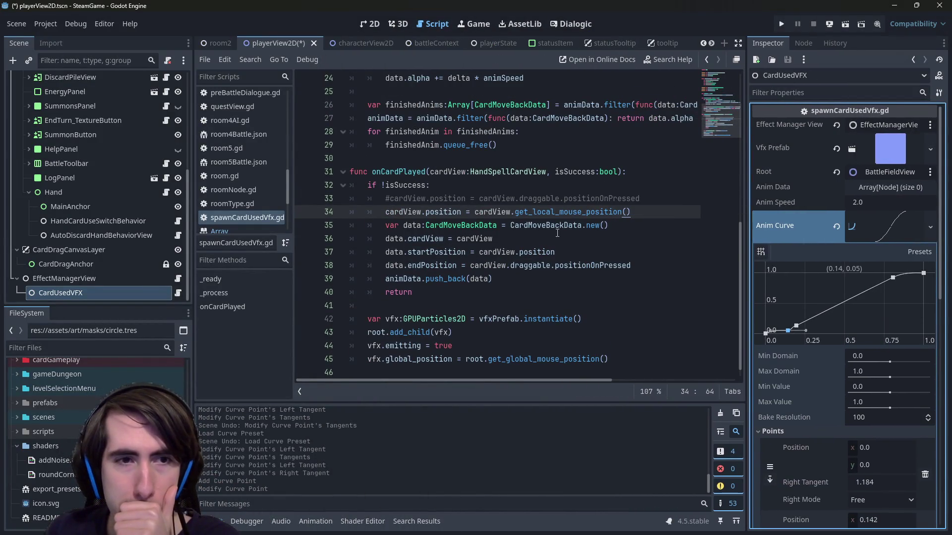
scroll(557, 233, "down", 1)
scroll(514, 174, "up", 8)
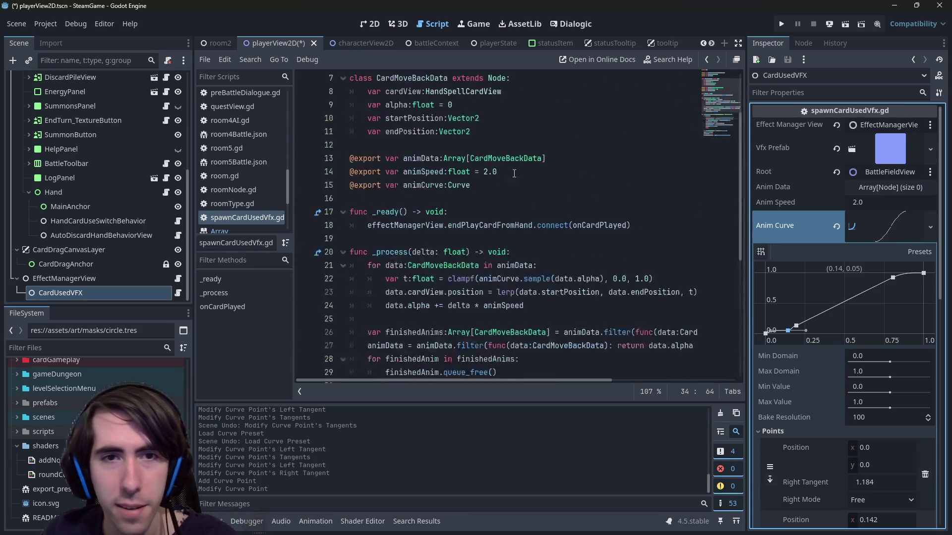
scroll(514, 174, "down", 5)
Add 'func sample(var a):' with a bare 'return' above _process in spawnCardUsedVfx.gd.
left_click(415, 119)
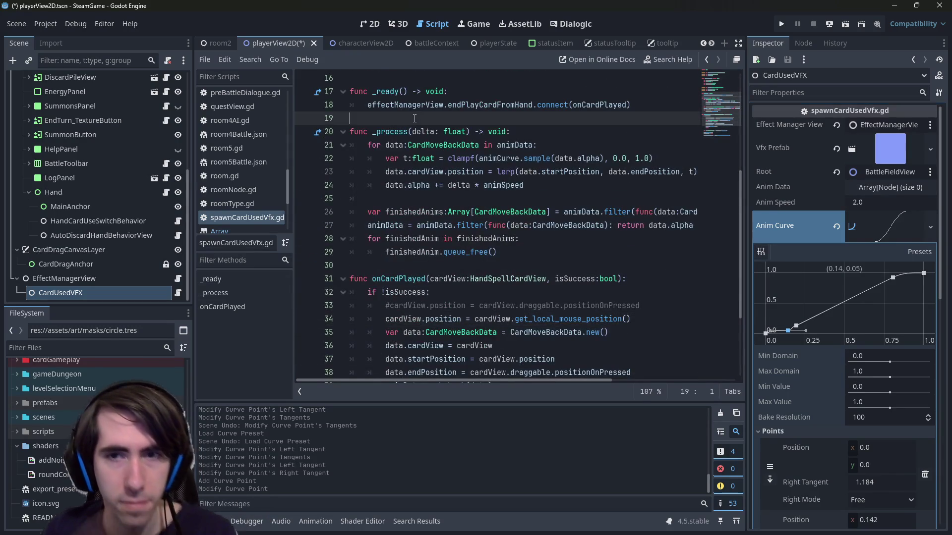
key("Return")
key("Return")
key("Up")
type("func sam")
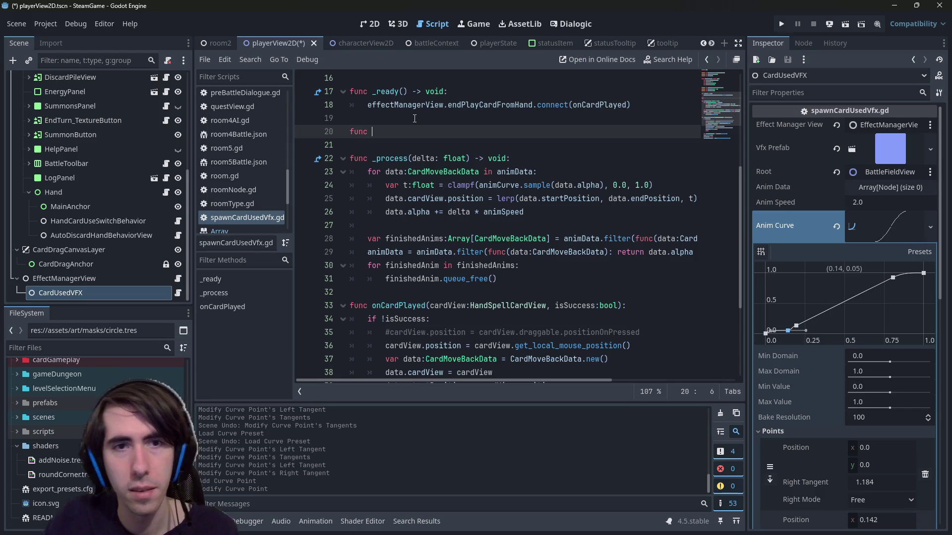
type("ple():")
key("Return")
key("Up")
type("(var l")
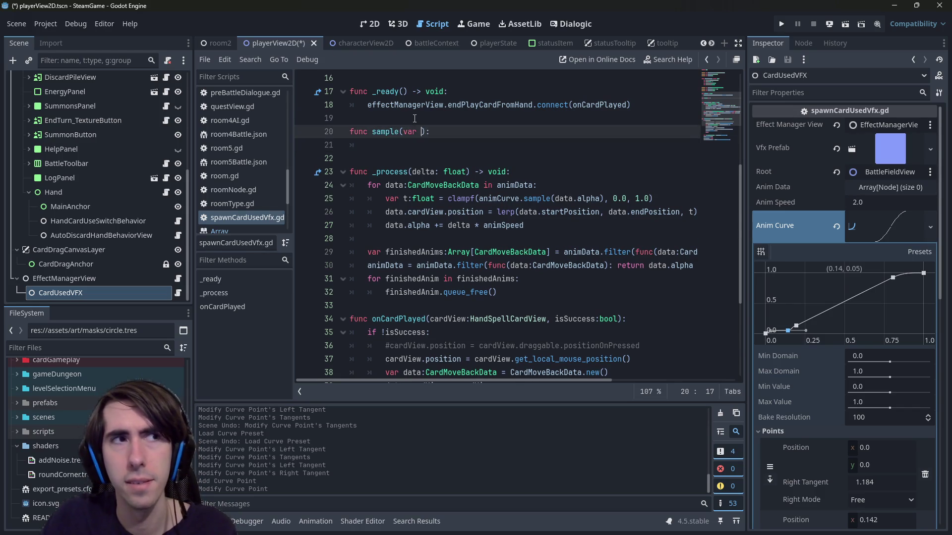
key("BackSpace")
type("a")
key("Down")
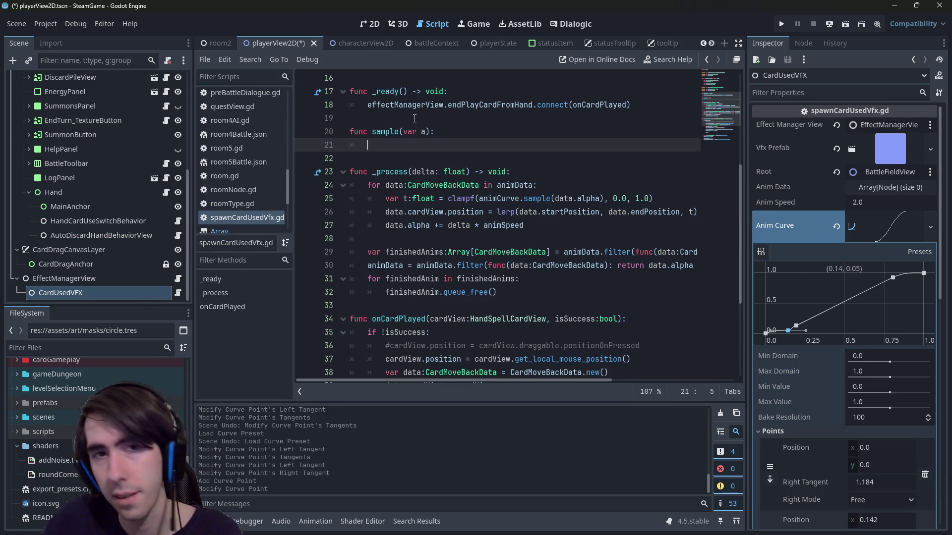
type("return")
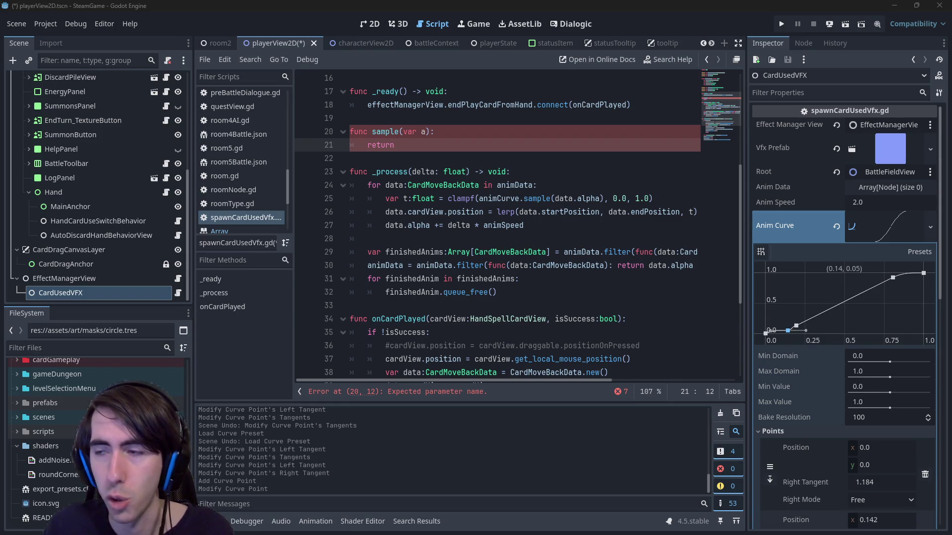
key("alt+Tab")
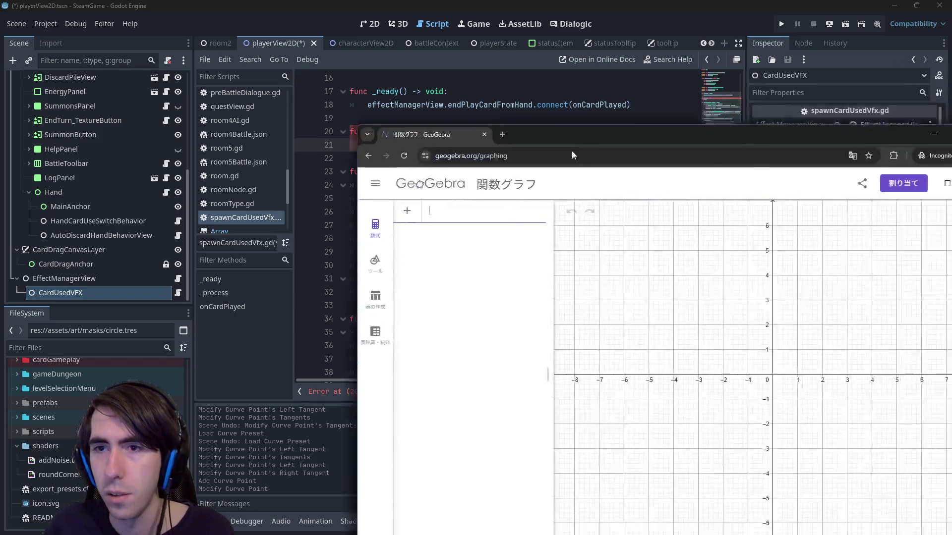
Pan the GeoGebra graph and start a 式 entry, then close the window and leave the page.
left_click(539, 280)
mouse_move(540, 281)
left_mouse_down()
mouse_move(429, 318)
mouse_move(477, 312)
left_mouse_up()
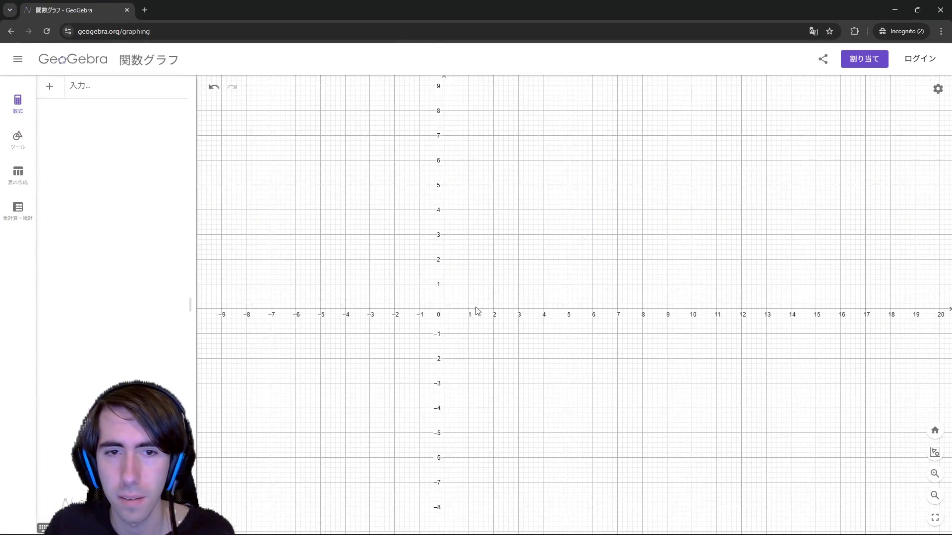
left_click(49, 87)
left_click(119, 90)
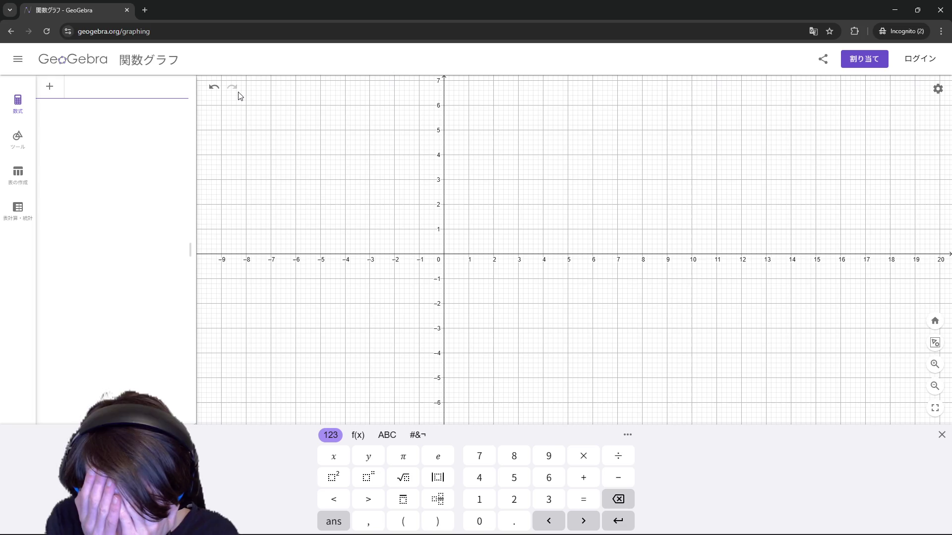
left_click(940, 8)
left_click(528, 100)
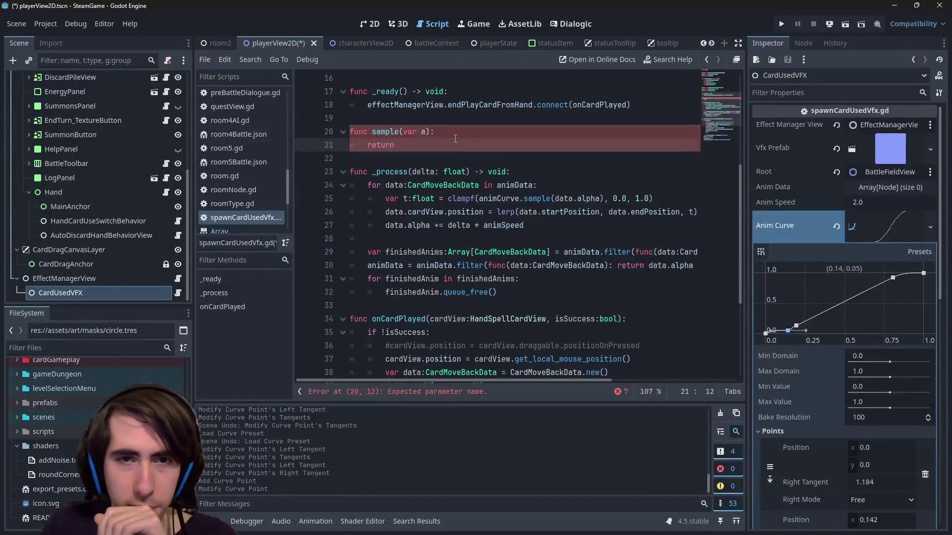
Declare the sample parameter as a: float and start the return value with 1.
left_click(403, 131)
key("Delete")
key("Delete")
key("Delete")
type(":float")
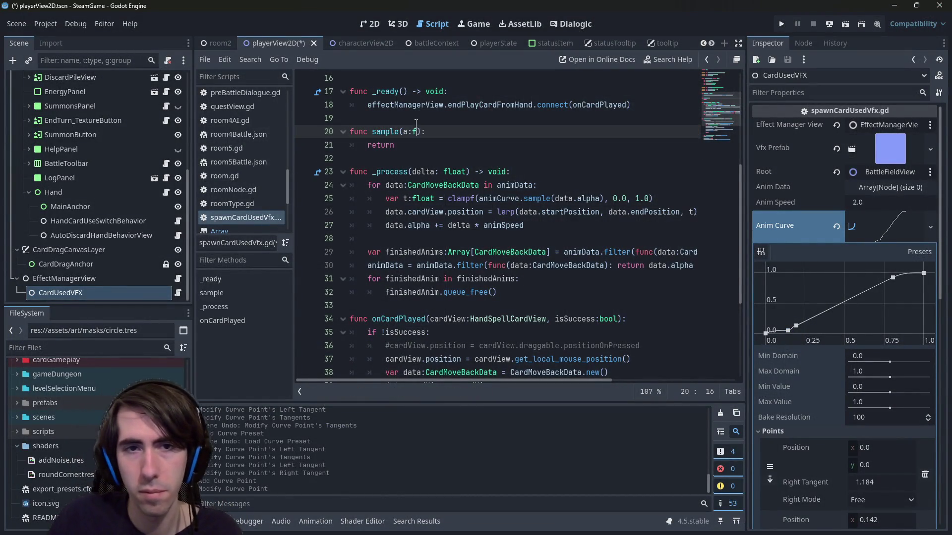
key("Down")
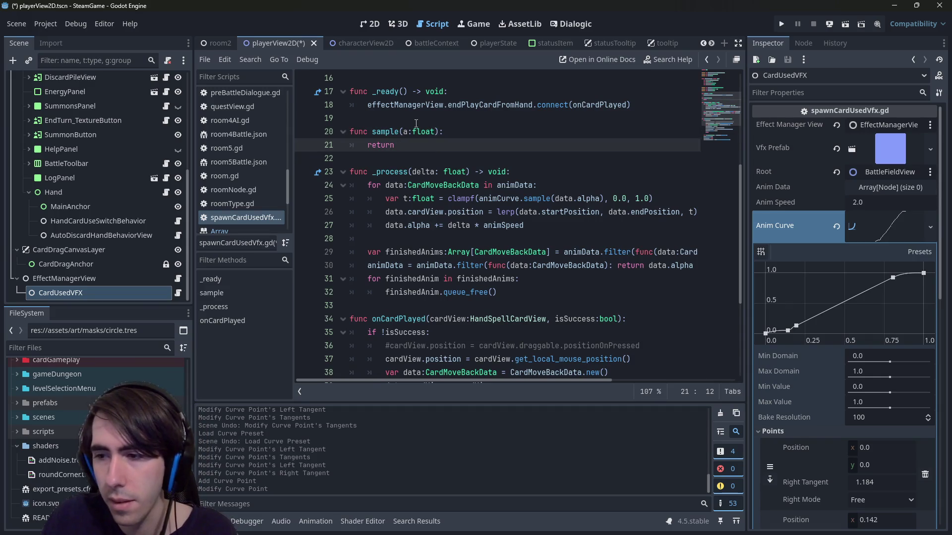
type("1 +")
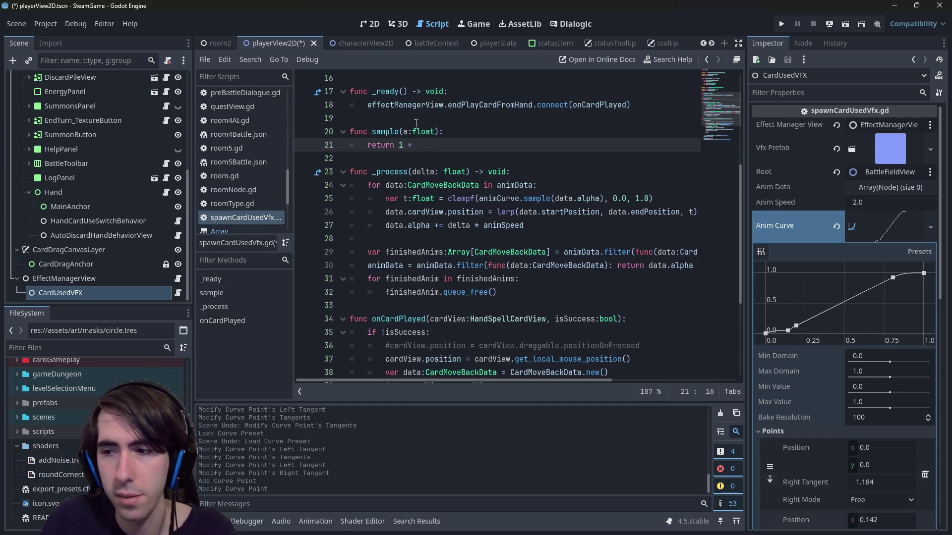
key("Up")
key("Right")
key("Right")
Add var c1 = 1.70158 and var c3 = c1 + 1, extending return with c3 * pow(a - 1, 3) + c1 * pow(x - 1, 2).
mouse_move(416, 126)
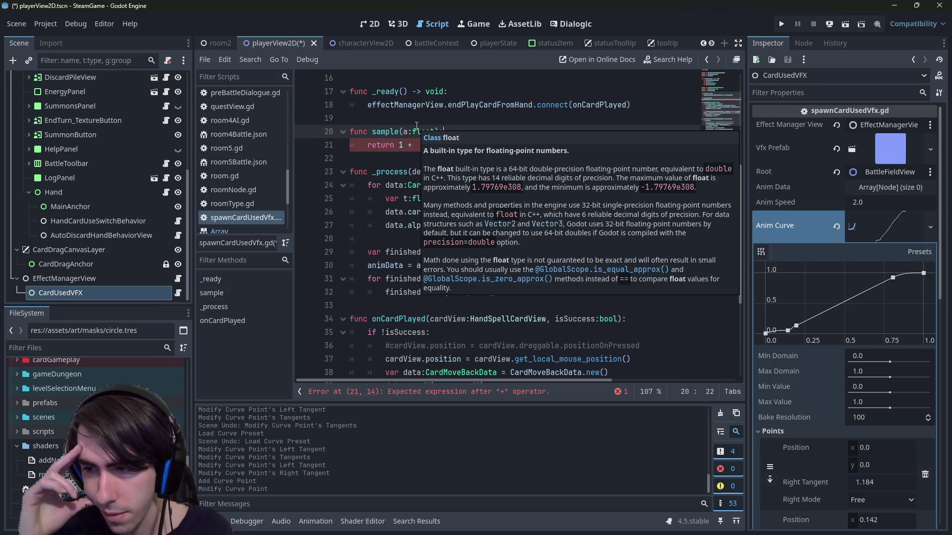
key("Return")
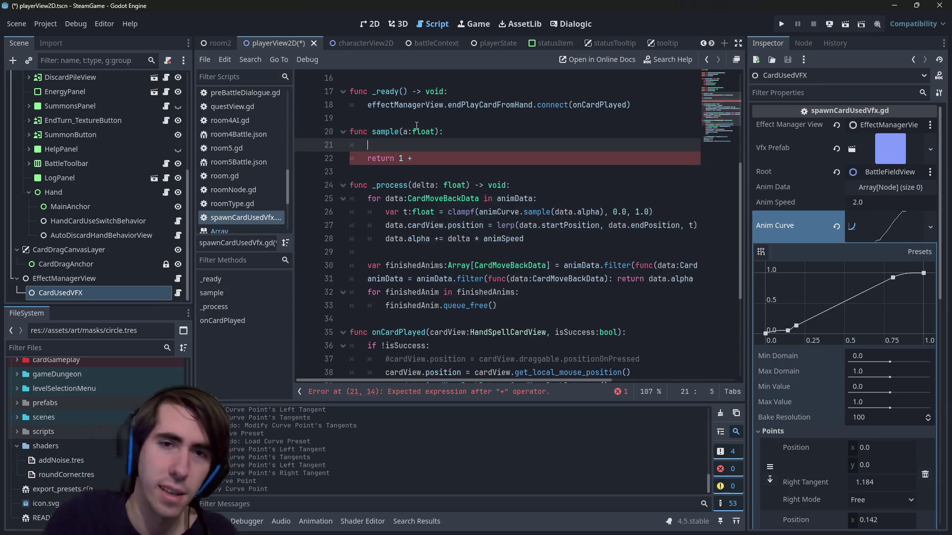
type("var c")
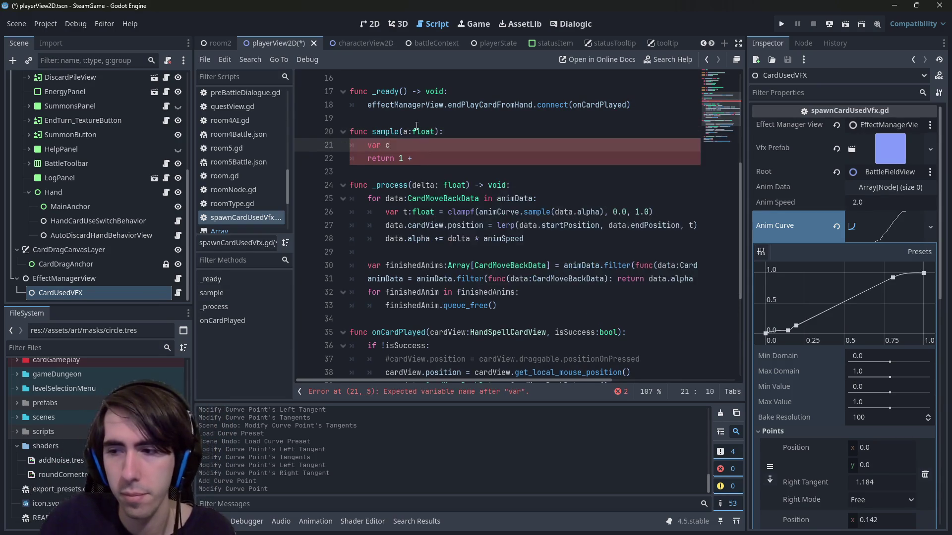
type("1 = 1.70")
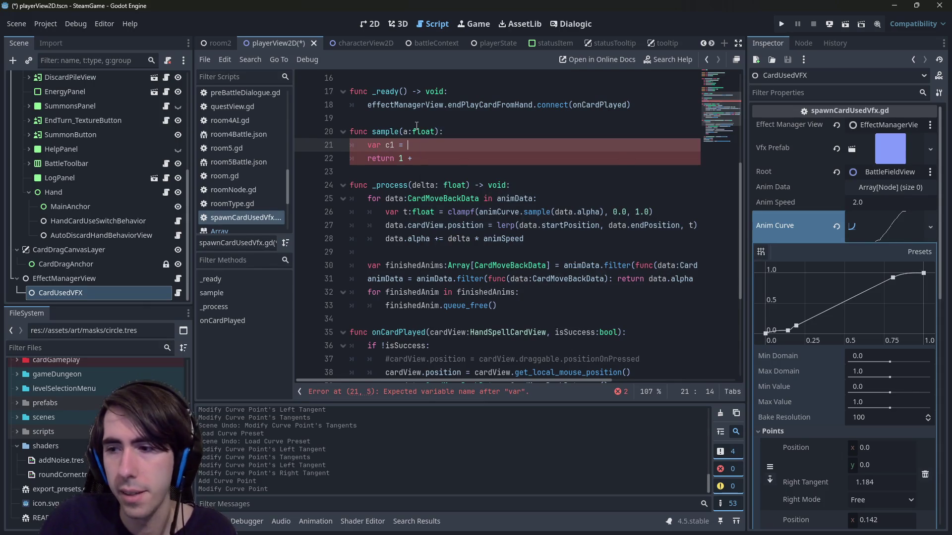
type("158")
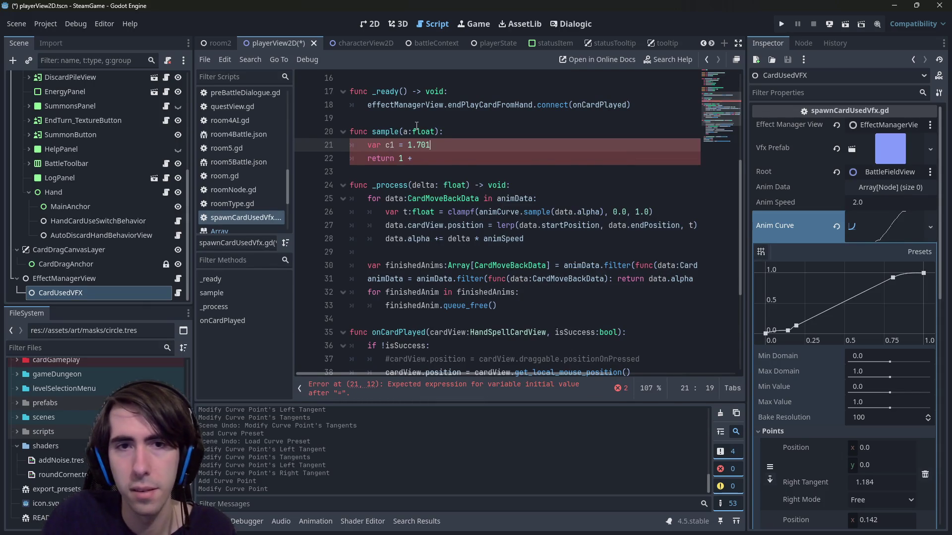
key("Return")
type("var c3 = ")
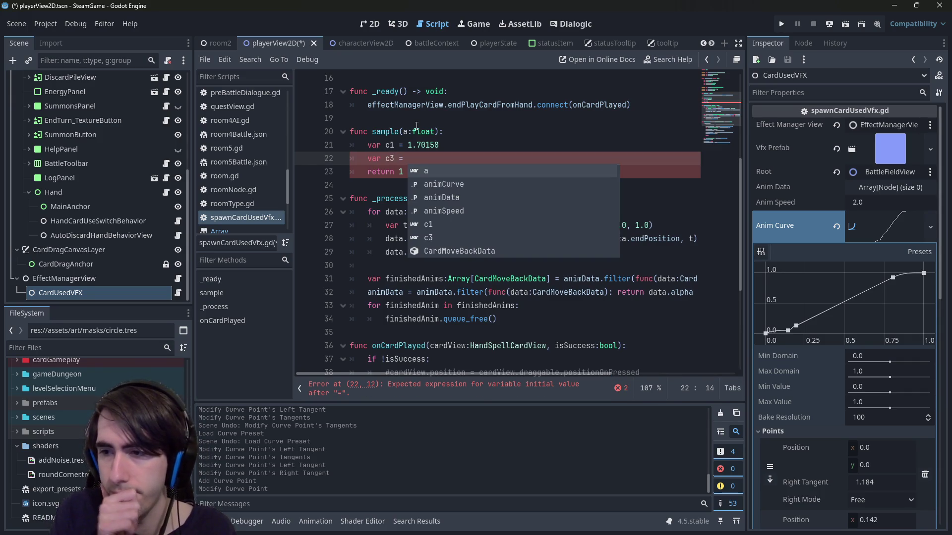
type("c1 ")
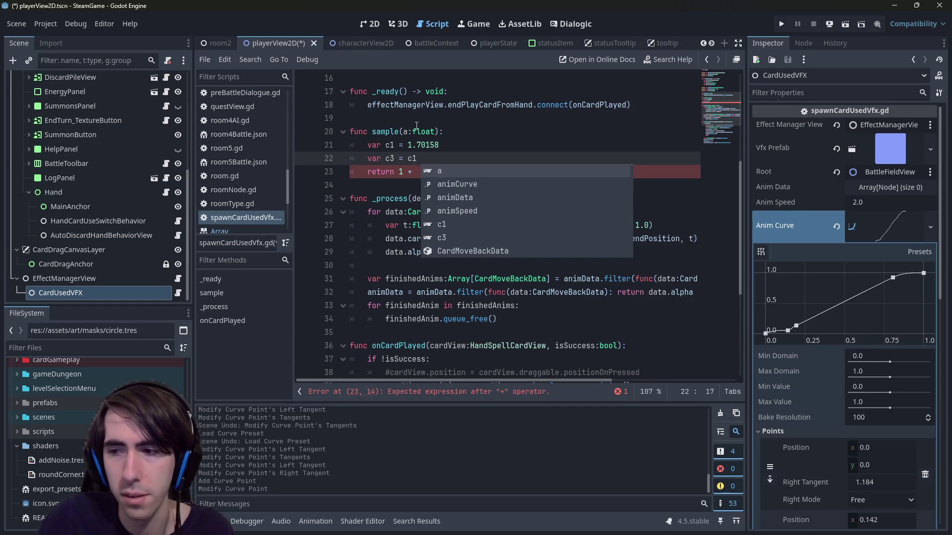
type("+ 1")
key("Down")
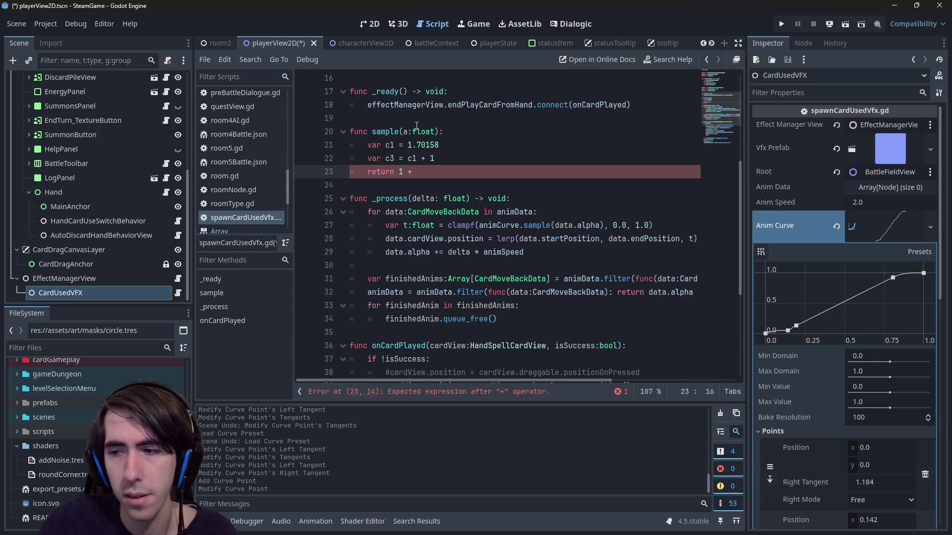
type("c3 * pow(")
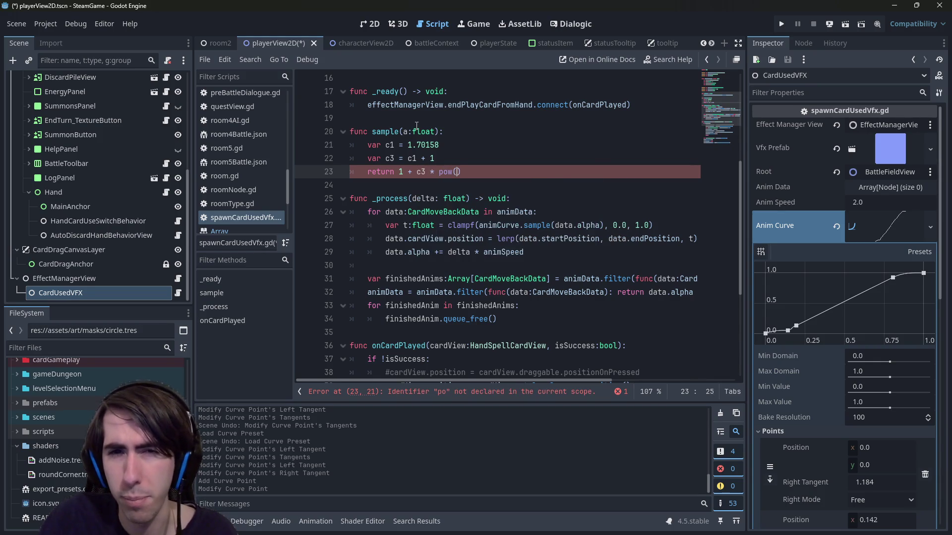
type("a - 1")
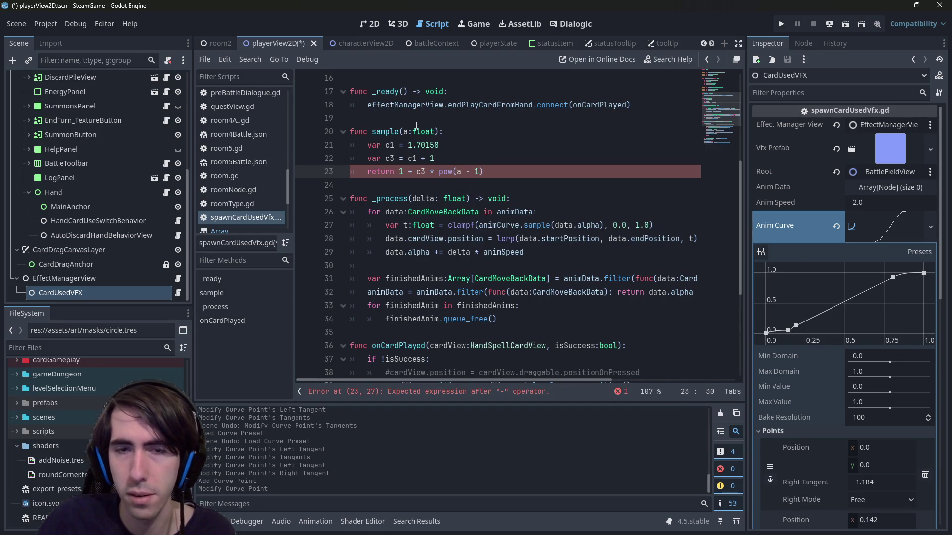
type(", 3)")
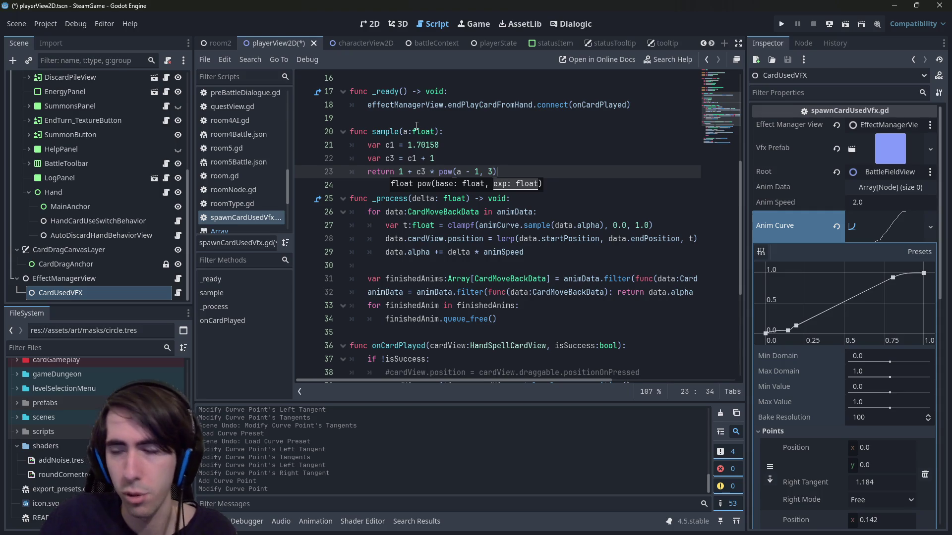
type(" + c1 * pow(")
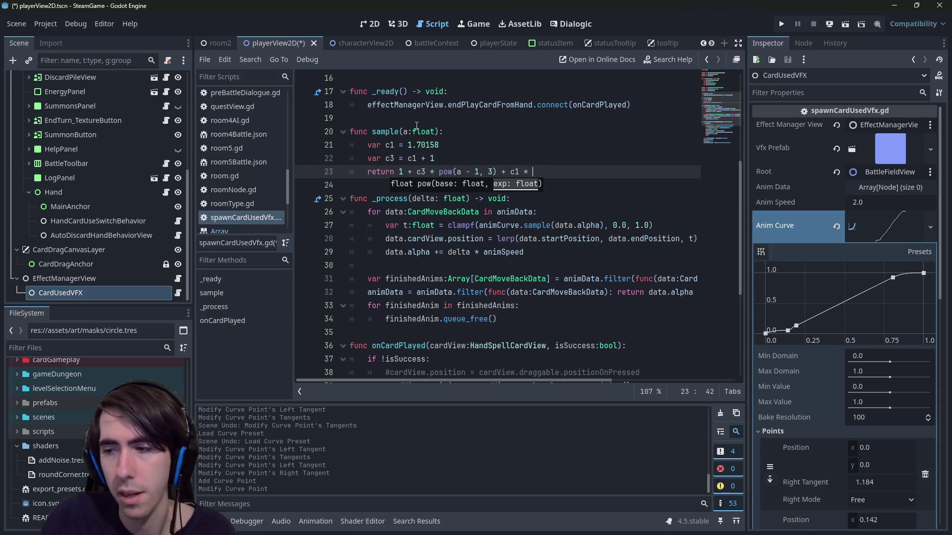
type("x - 1, ")
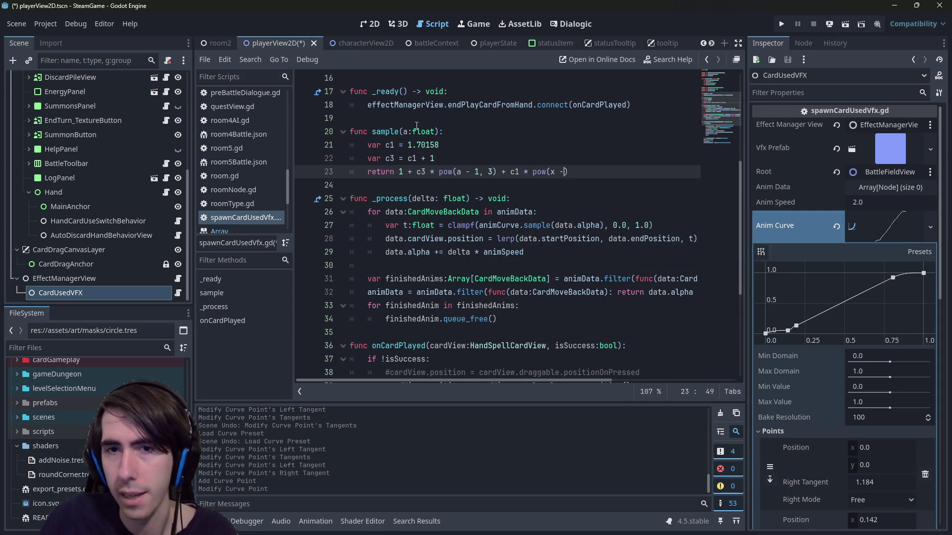
type("2)")
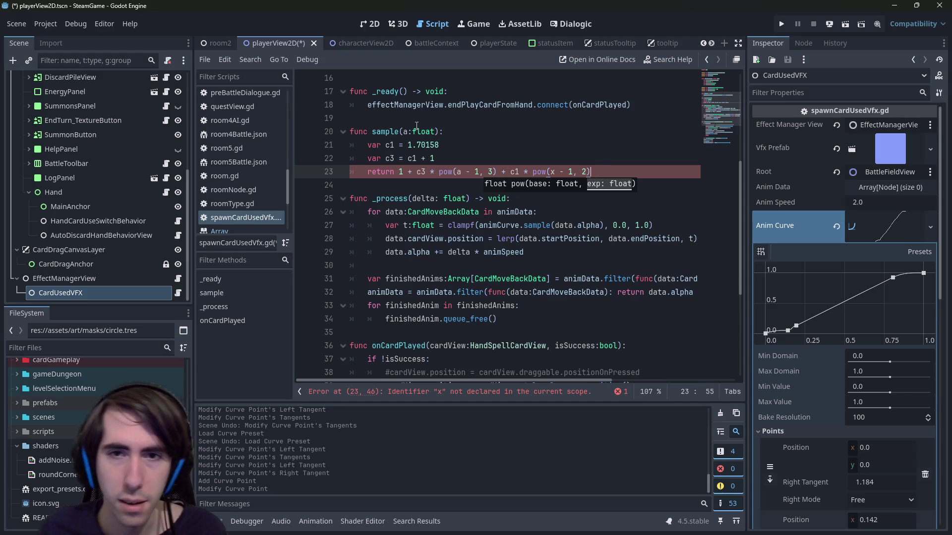
Save the script and change the second pow term's x to a.
double_click(545, 171)
type("squ")
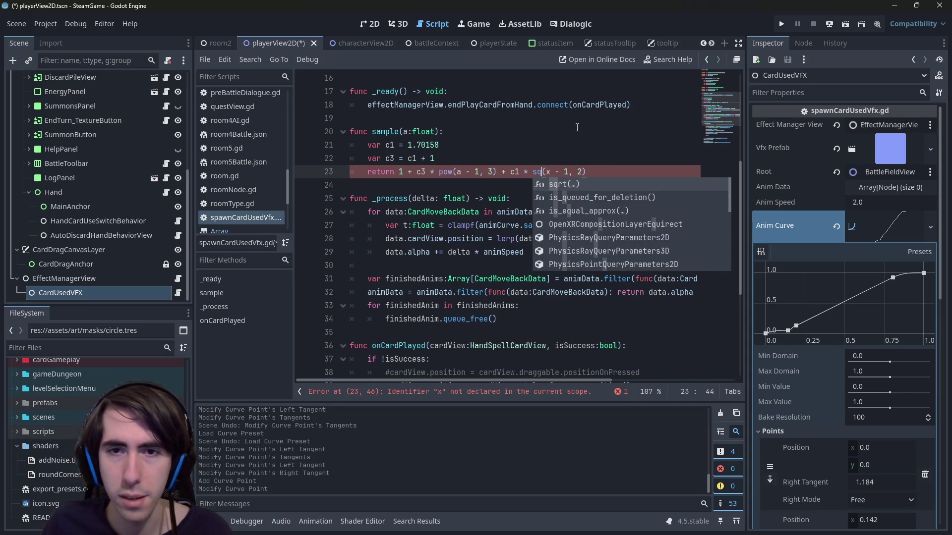
key("ctrl+z")
key("ctrl+z")
key("ctrl+z")
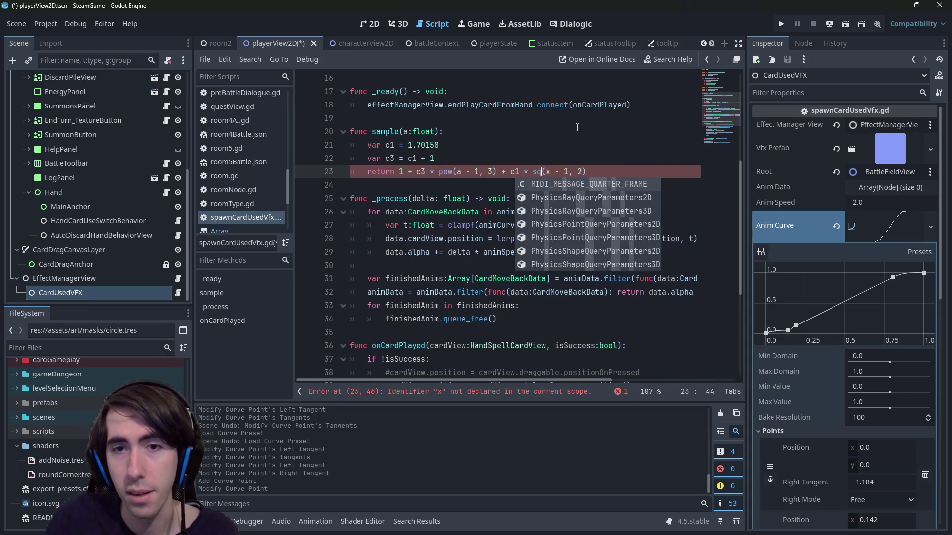
key("ctrl+s")
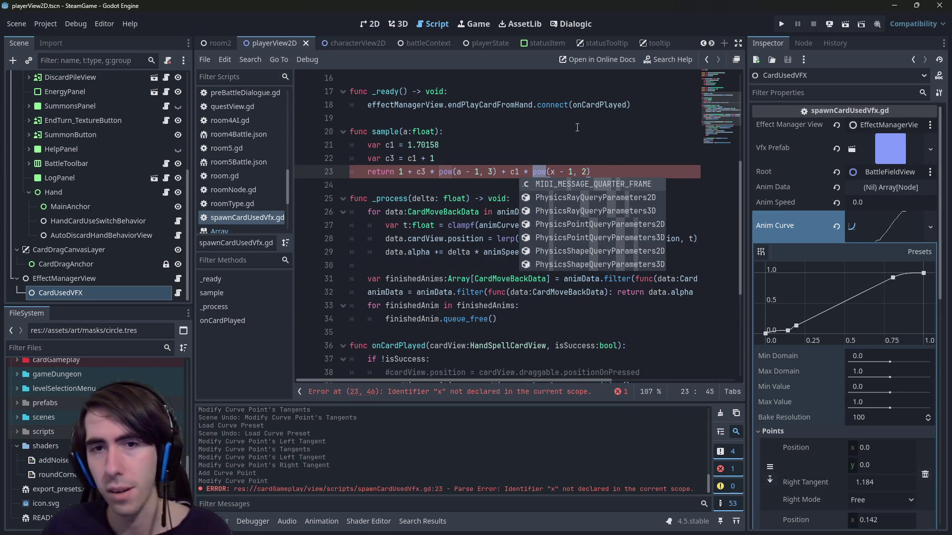
left_click(577, 128)
left_click(603, 173)
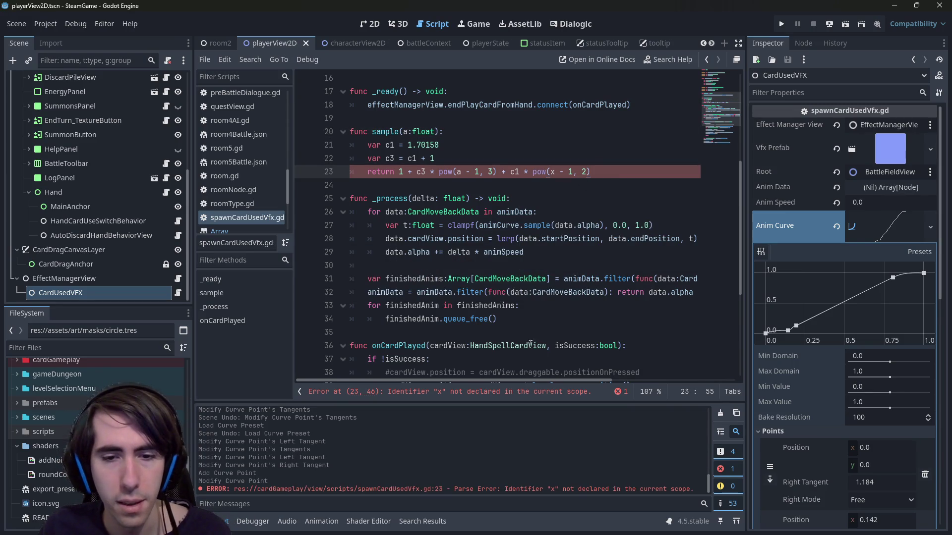
left_click(556, 172)
key("BackSpace")
type("a")
key("Escape")
Make sample a static function.
double_click(390, 134)
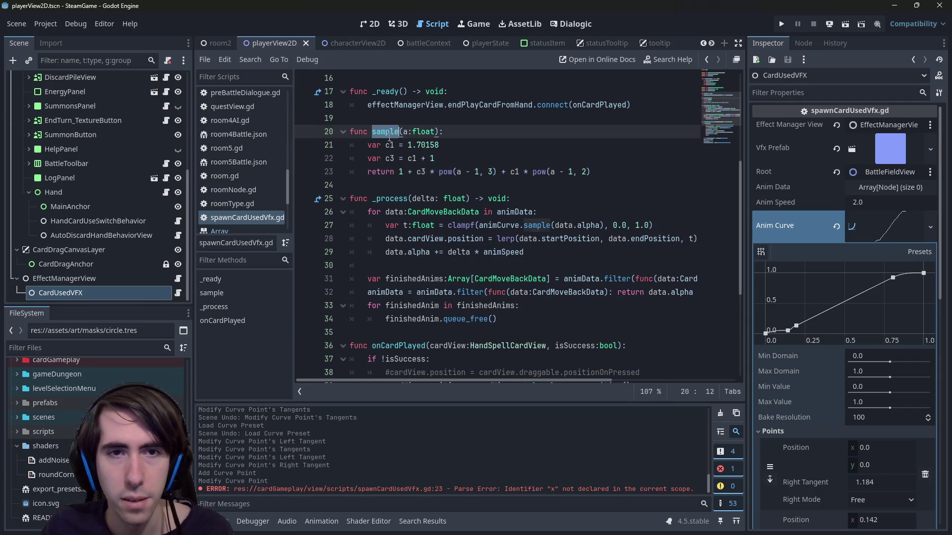
key("Home")
type("static")
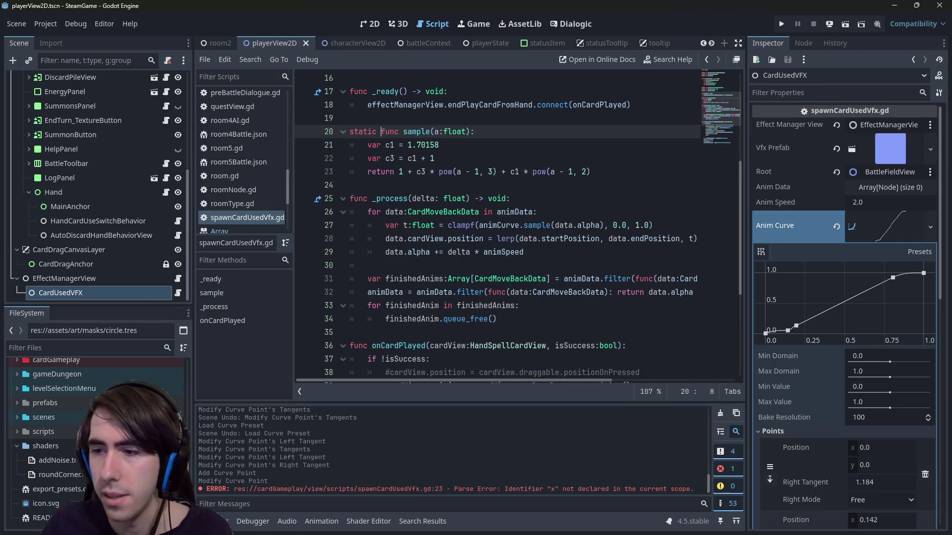
Comment out line 27's animCurve sampling of t in _process.
double_click(408, 132)
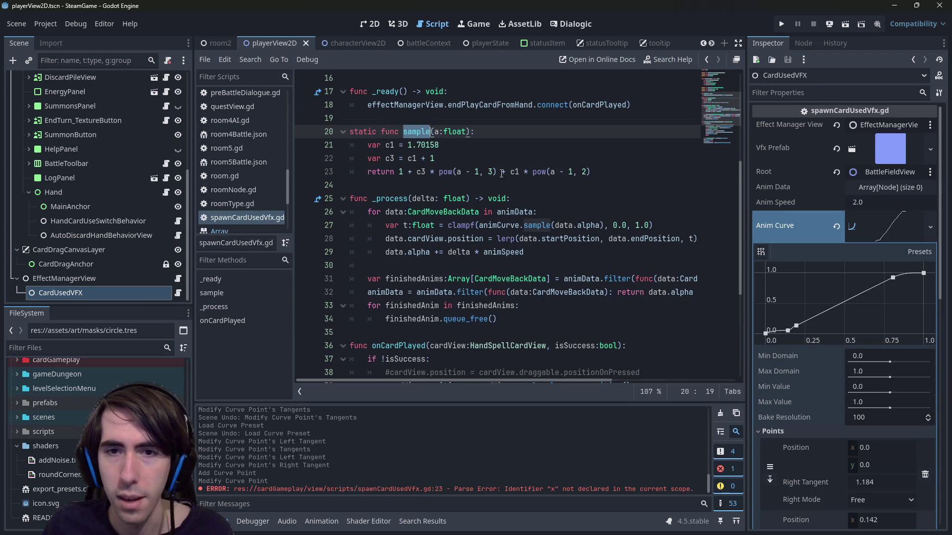
double_click(510, 226)
left_click_drag(653, 225, 312, 225)
key("ctrl+k")
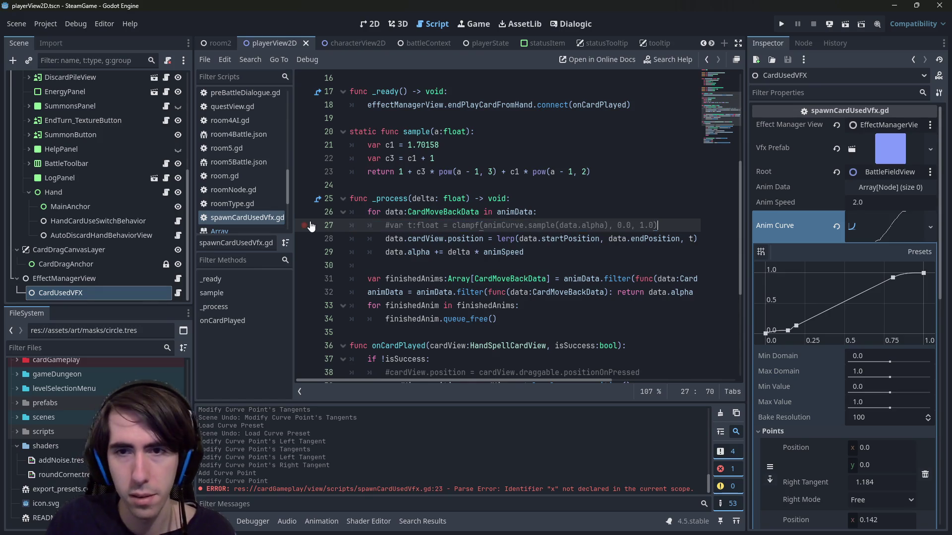
Add an uncommented copy of line 27 computing t with clampf(sample(data.alpha), 0.0, 1.0).
key("ctrl+shift+d")
key("ctrl+k")
left_click(495, 240)
left_click_drag(479, 240, 523, 239)
key("BackSpace")
Run the game from the room5 scene to test the new easing.
left_click(558, 198)
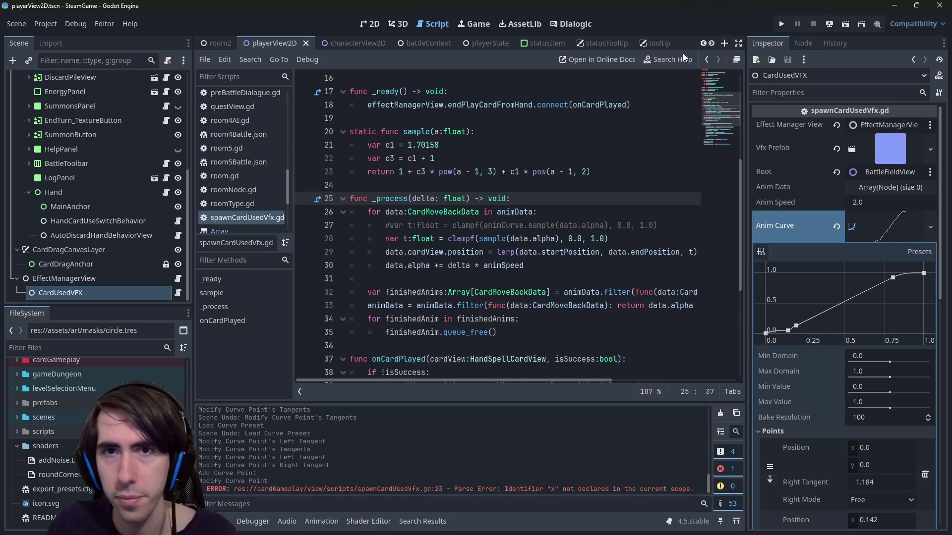
scroll(585, 44, "down", 10)
scroll(383, 44, "down", 3)
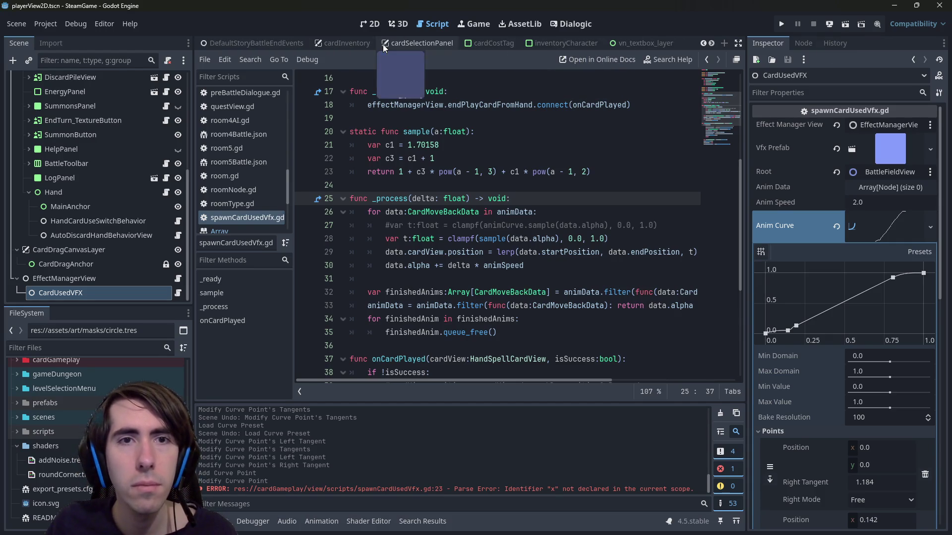
scroll(425, 44, "up", 3)
left_click(460, 44)
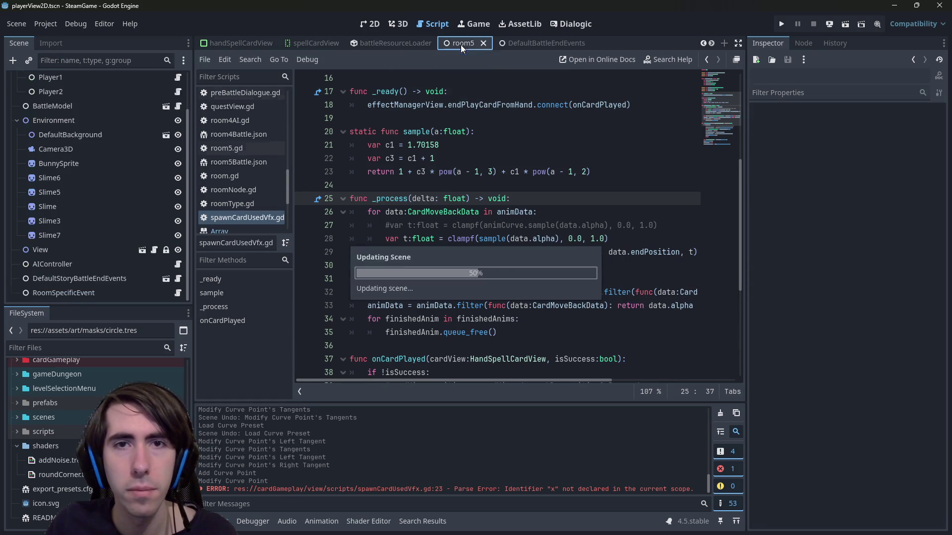
left_click(829, 23)
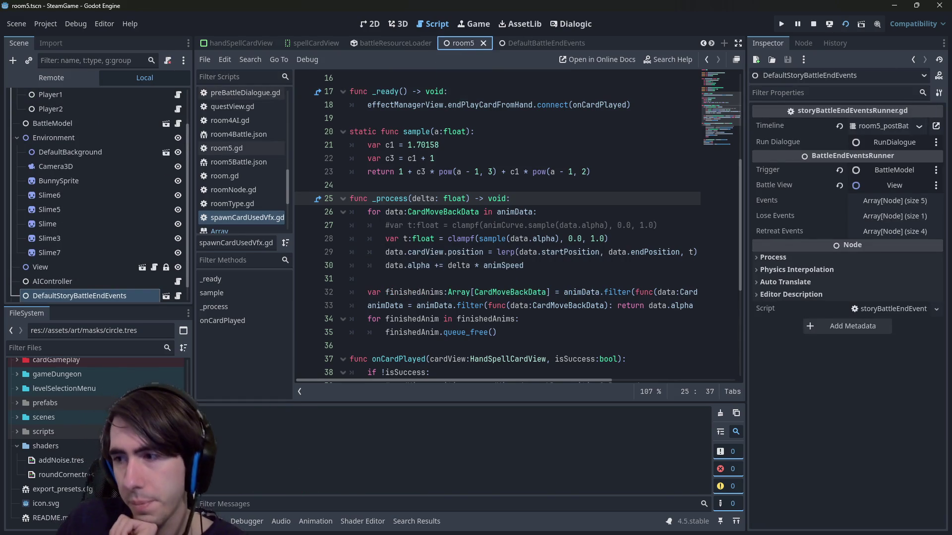